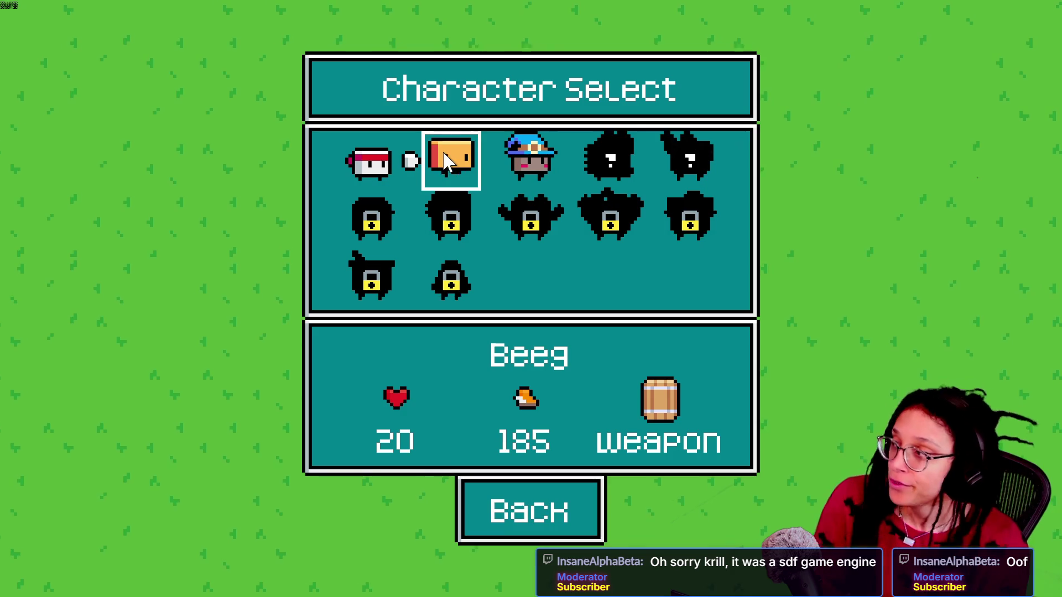
Leave the game's fullscreen view and search the web in Chrome for 'unity sdf plugin'.
key(Escape)
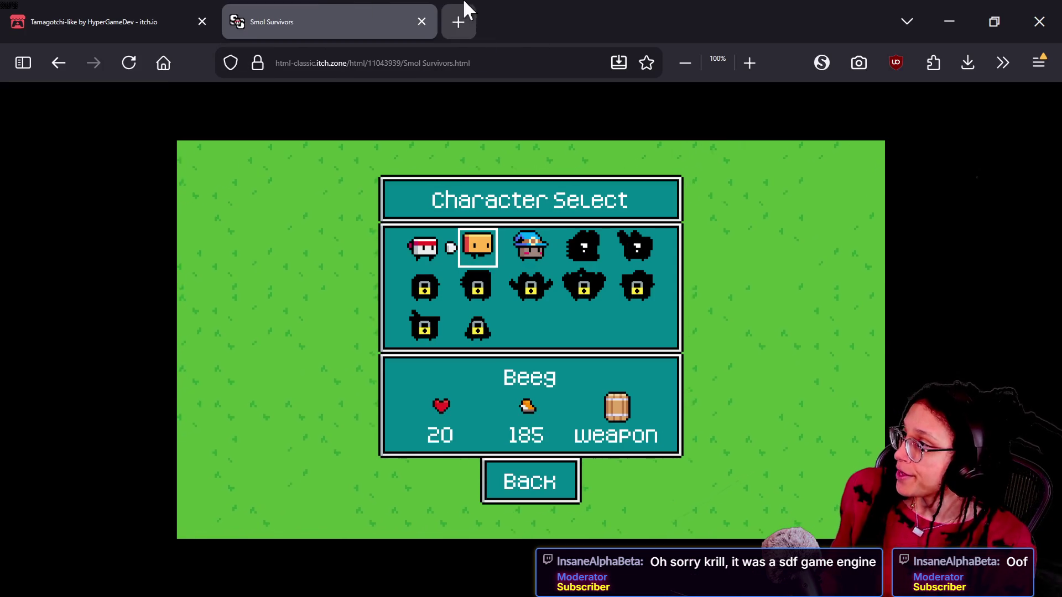
key(alt+Tab)
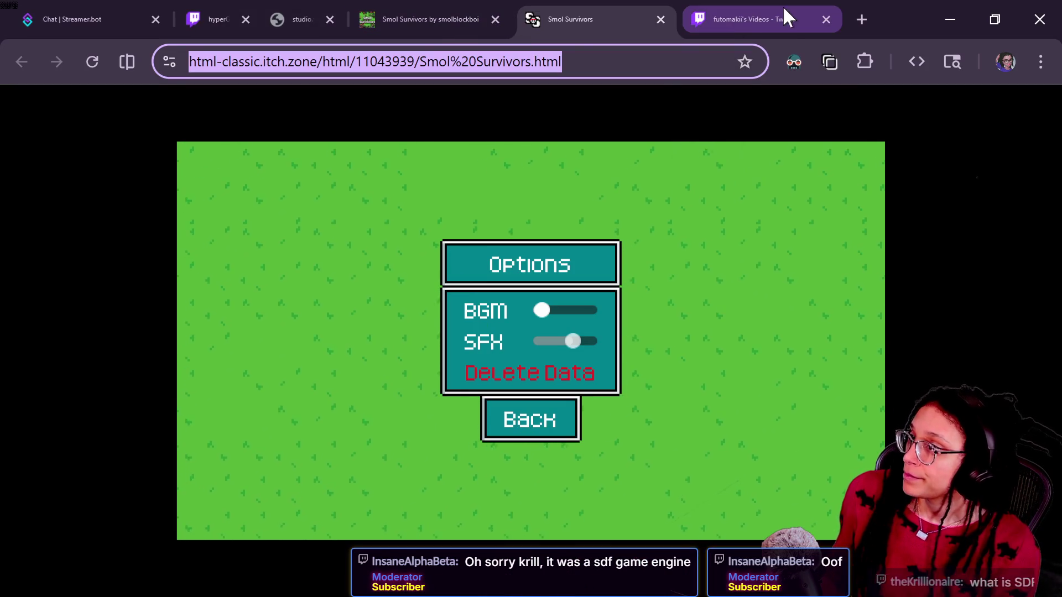
click(571, 63)
triple_click(571, 63)
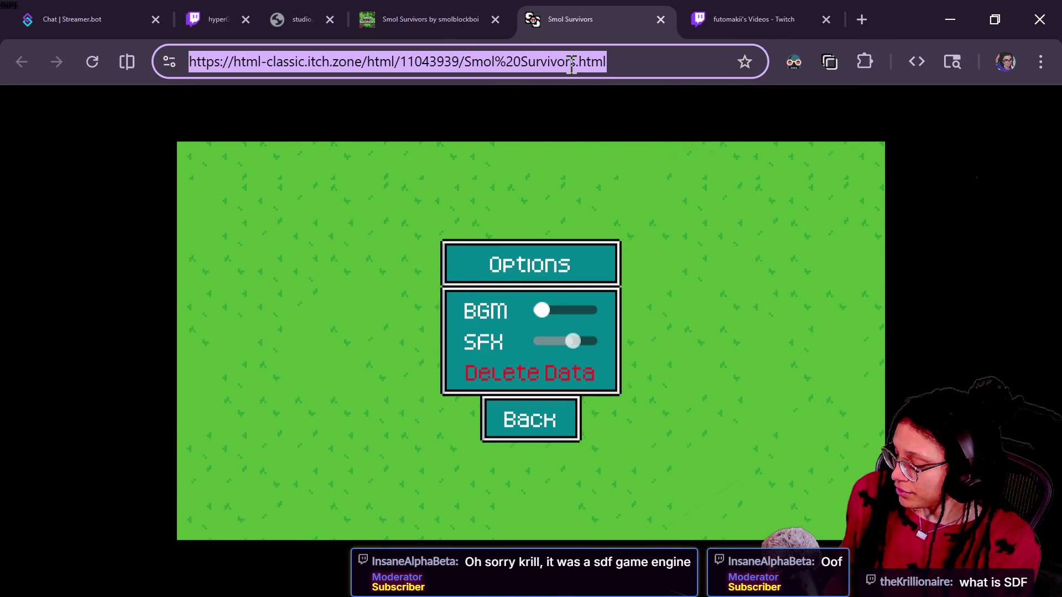
text(u)
key(BackSpace)
key(BackSpace)
text(unit)
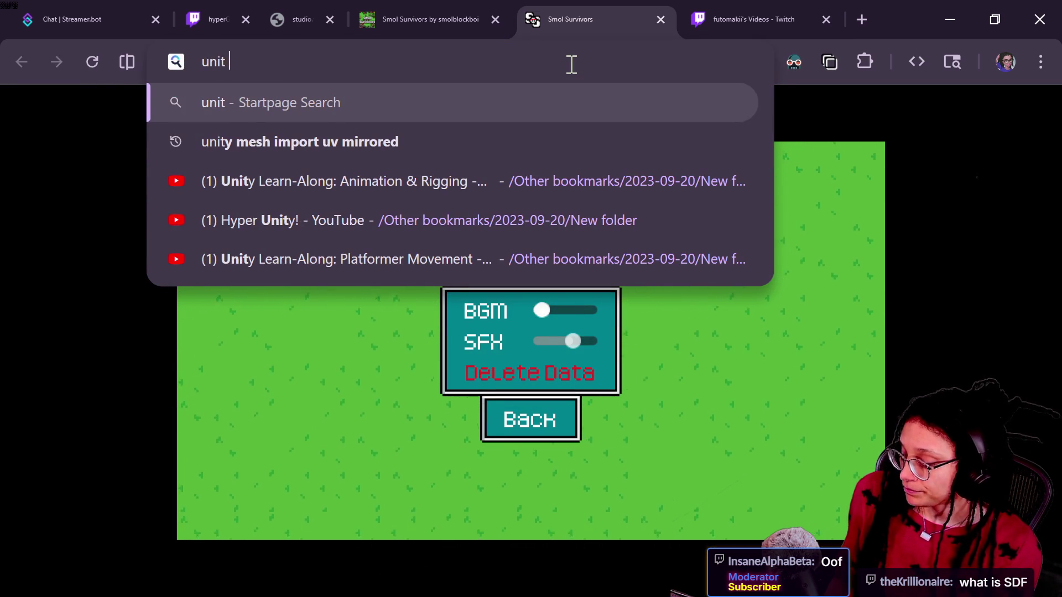
text( s)
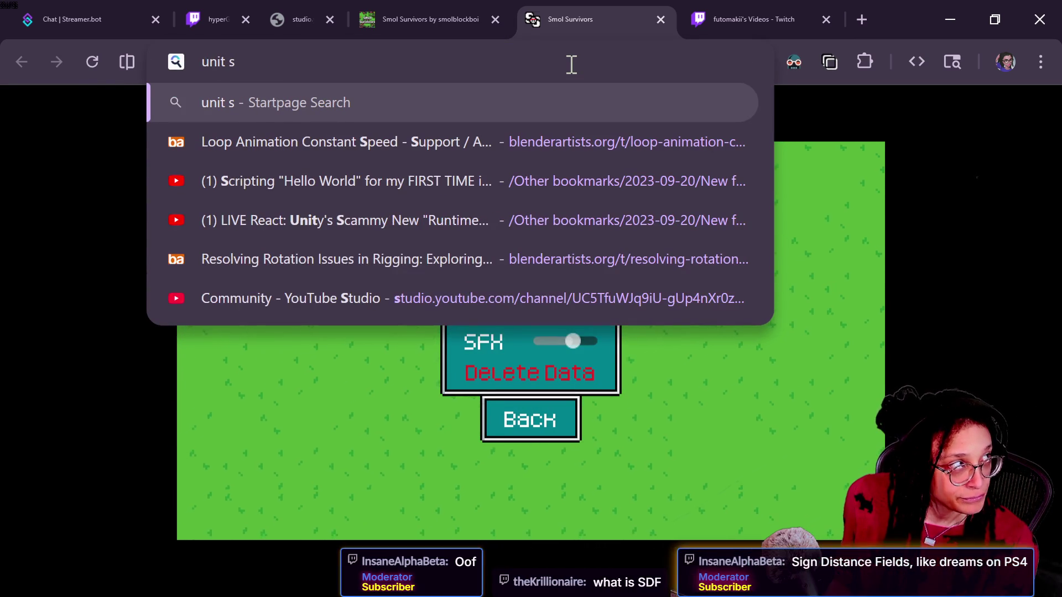
text(df plug)
key(BackSpace)
text(plug)
key(ctrl+a)
text(unity sd)
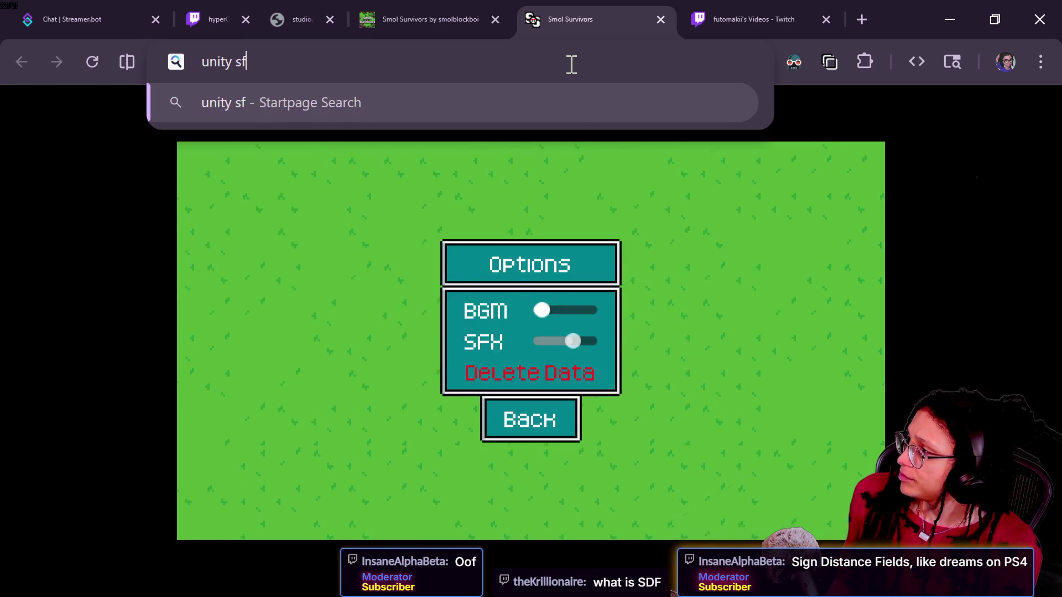
text(f plugin)
key(Return)
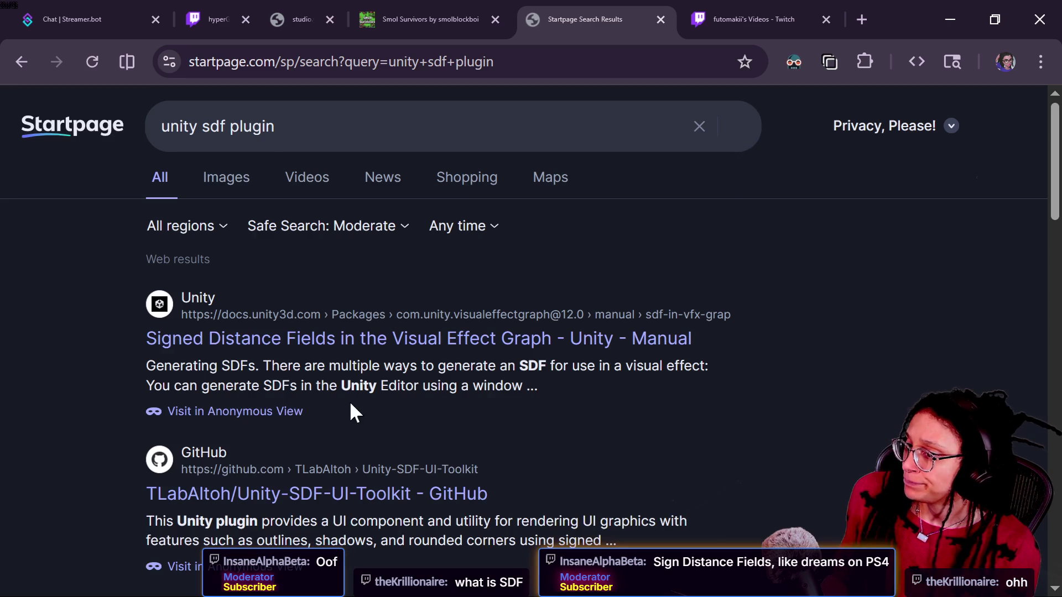
Refine the search to 'unity sdf plugin clayxels' and open the Clayxels Asset Store result.
click(312, 129)
text(clayx)
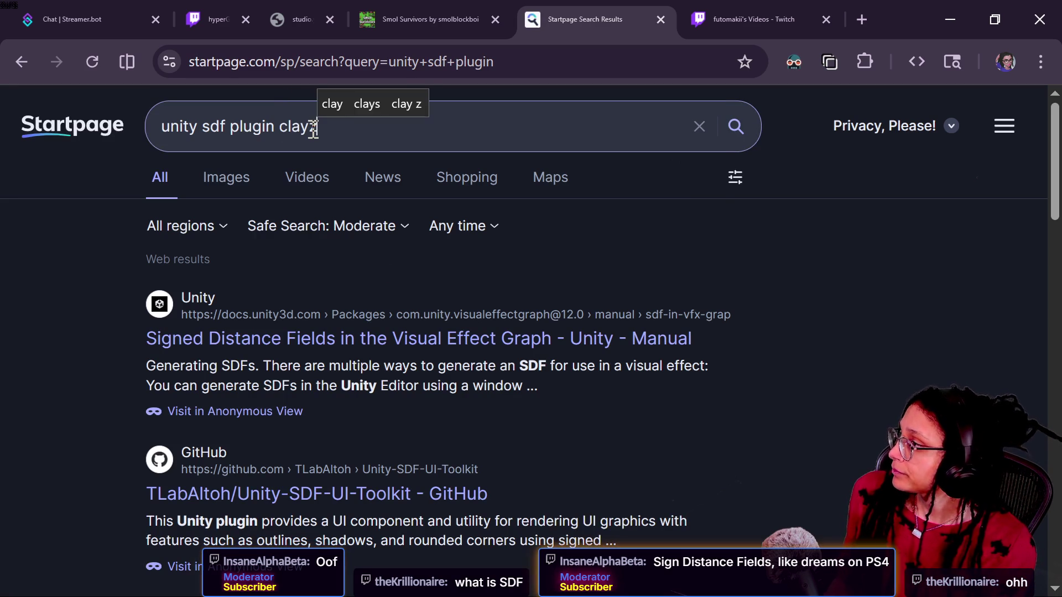
text(els)
key(Return)
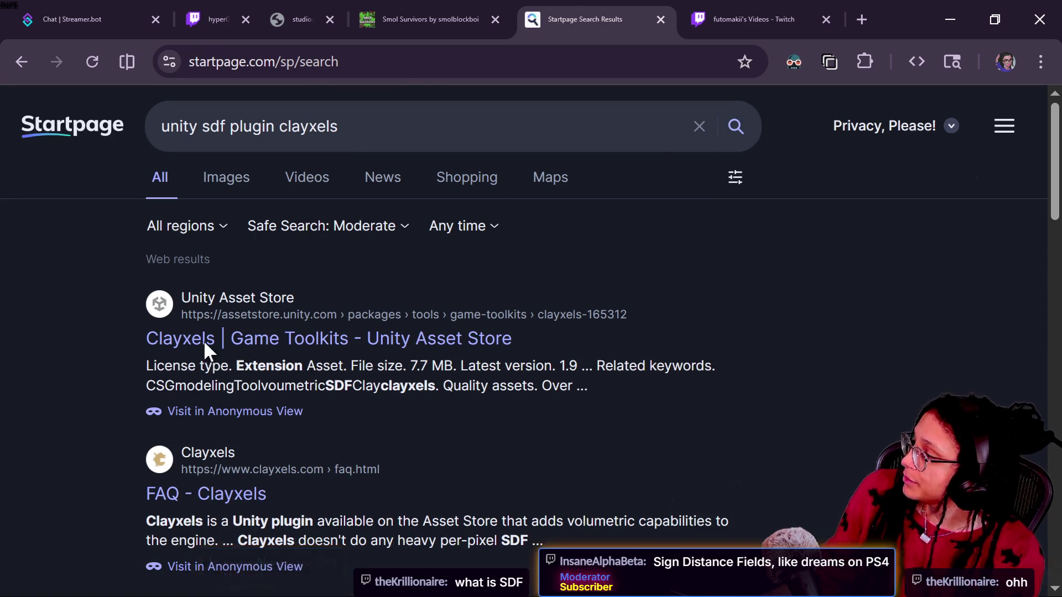
click(205, 339)
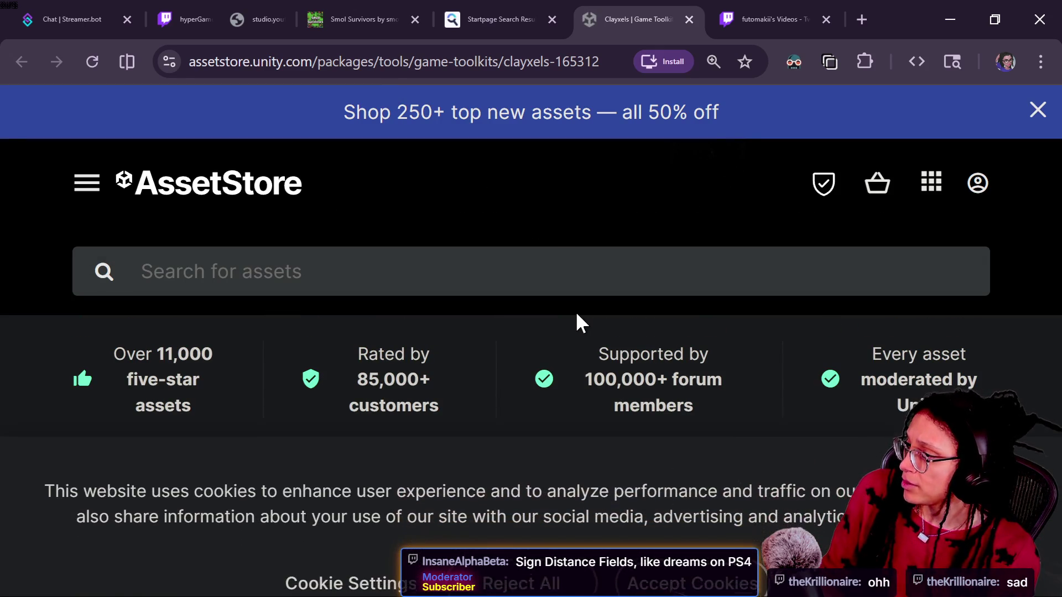
Dismiss the cookie notice, watch the Clayxels demo video, then open the Unbound publisher page.
click(1034, 445)
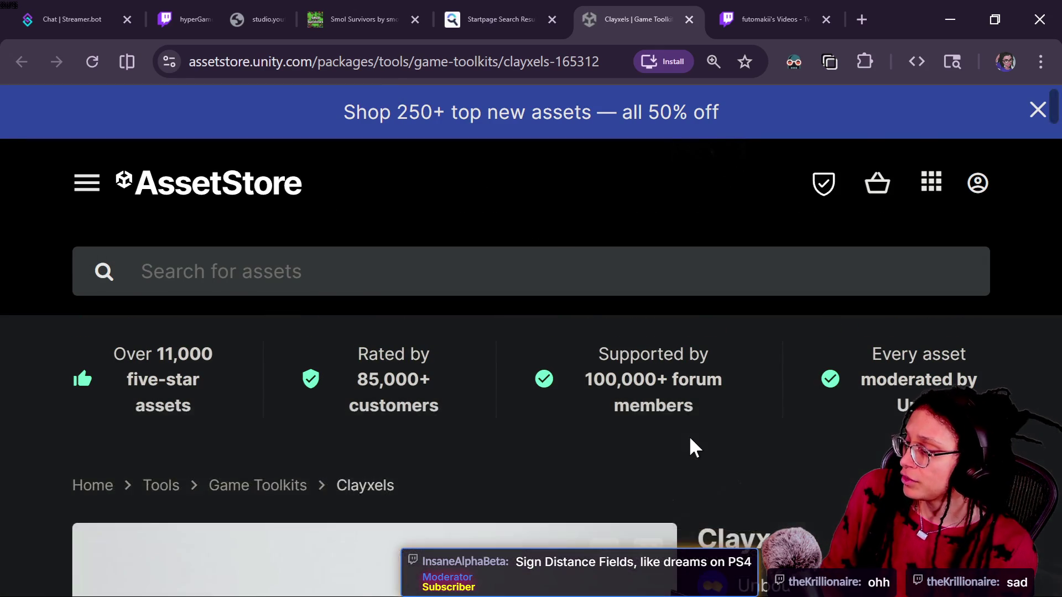
scroll(689, 435, down, 6)
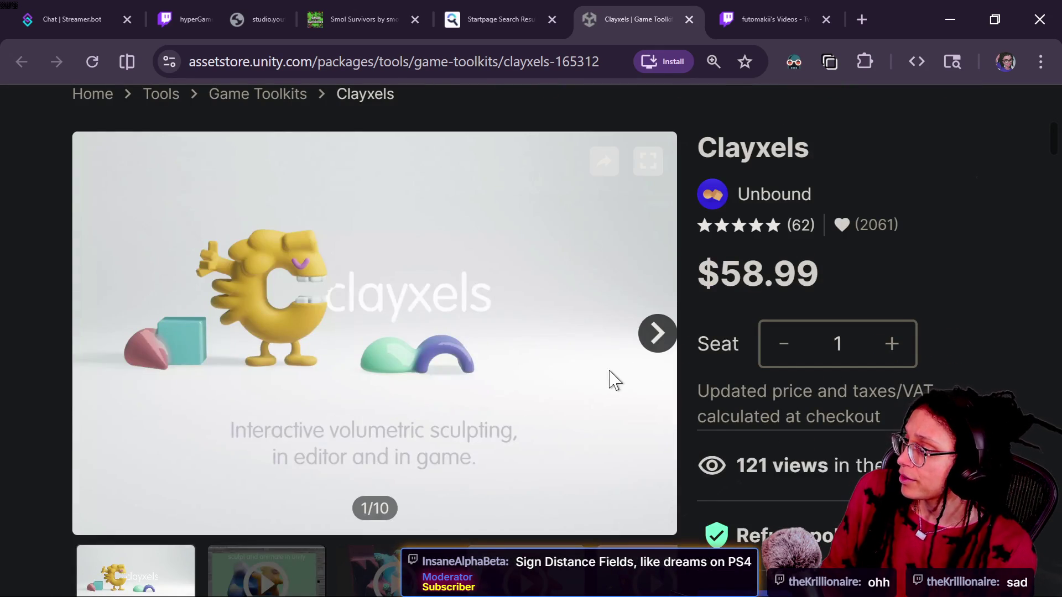
click(658, 339)
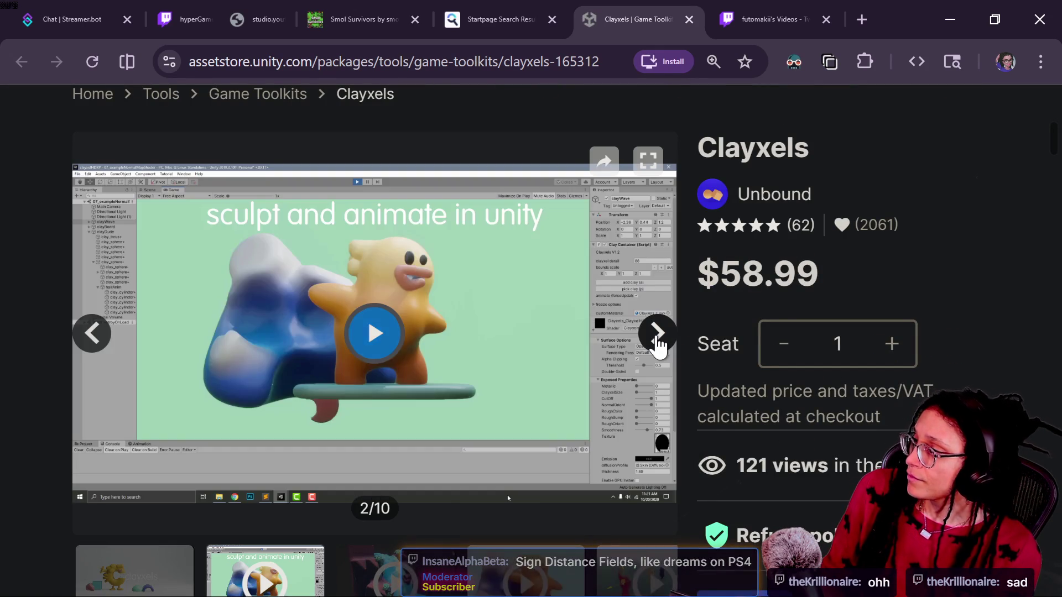
click(362, 349)
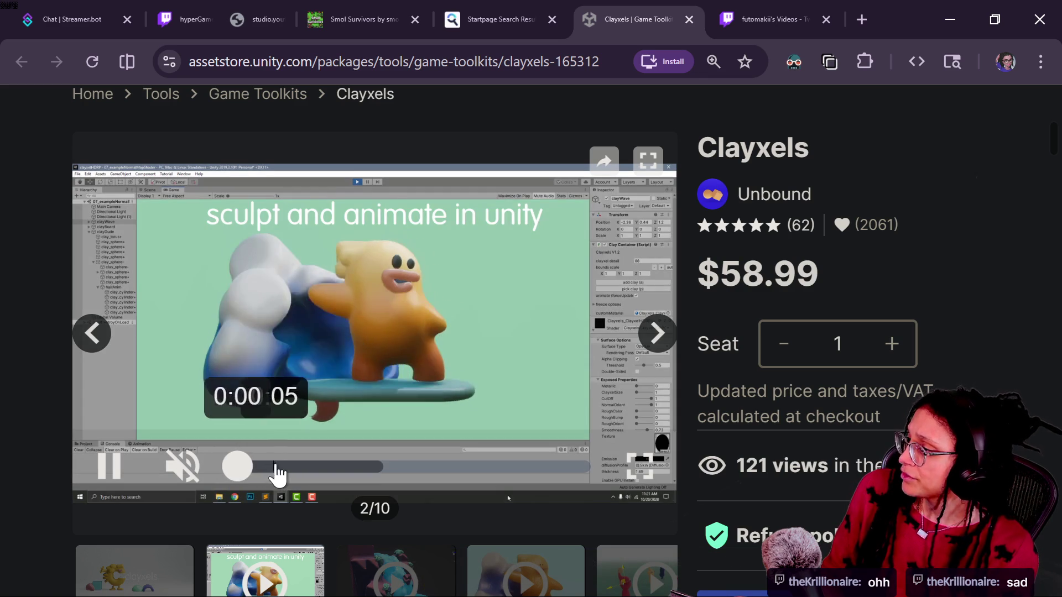
click(354, 467)
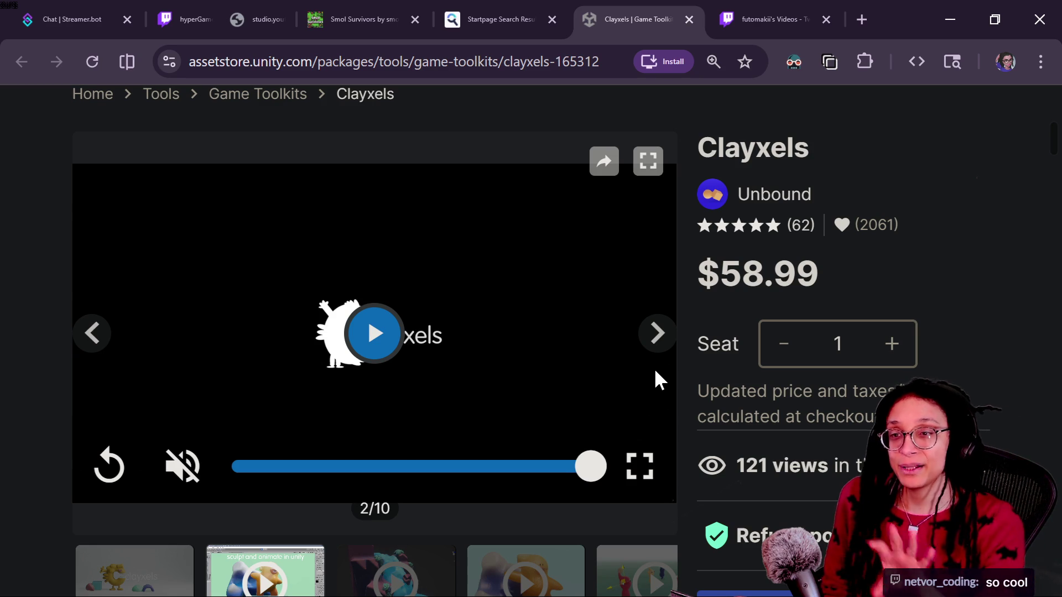
click(801, 194)
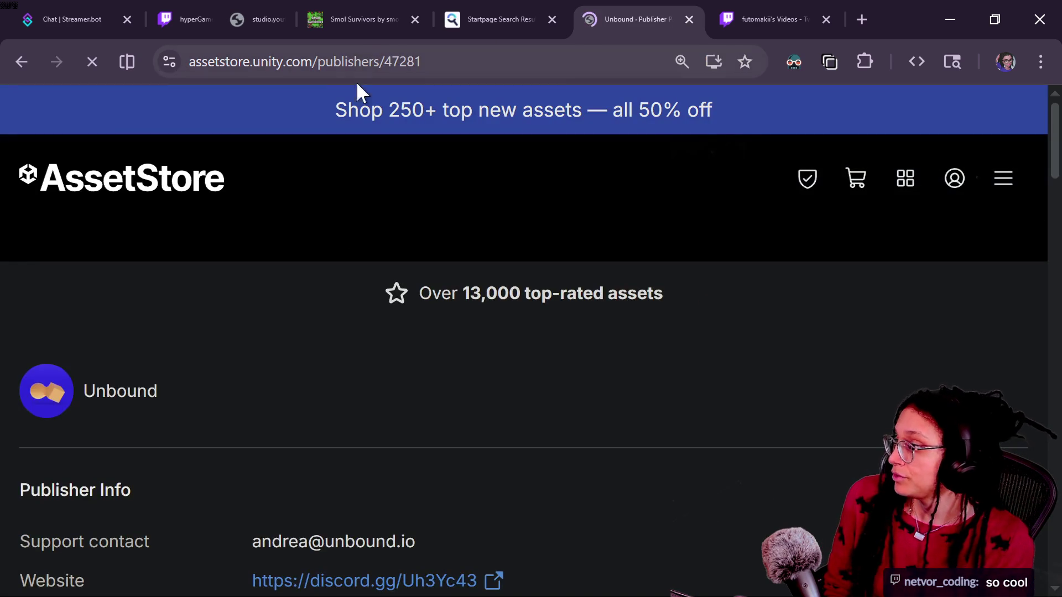
Navigate the browser to unbound.io.
scroll(382, 374, down, 3)
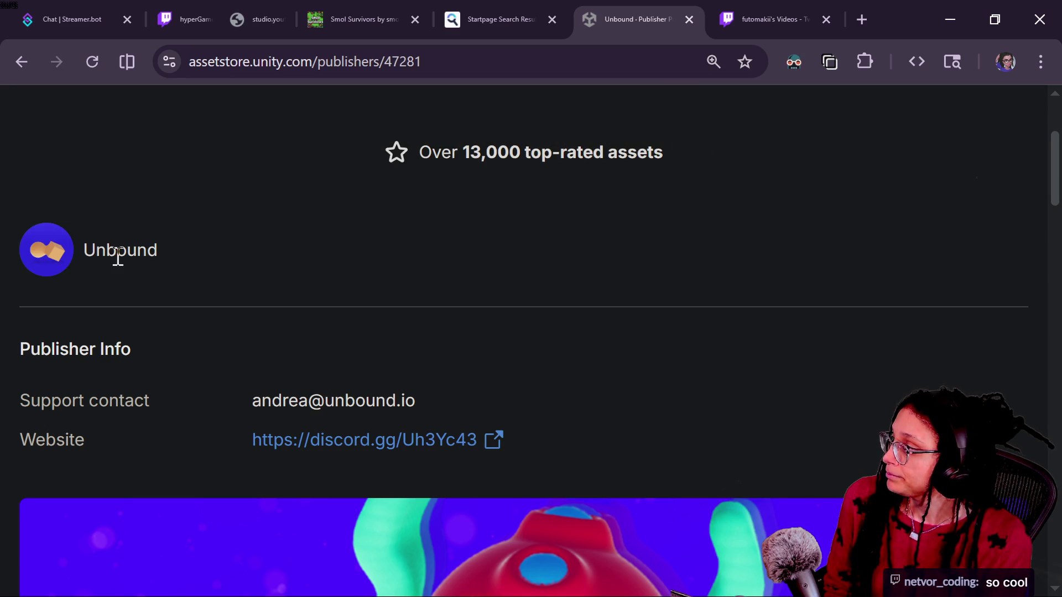
click(338, 63)
text(unde)
key(BackSpace)
key(BackSpace)
text(bound)
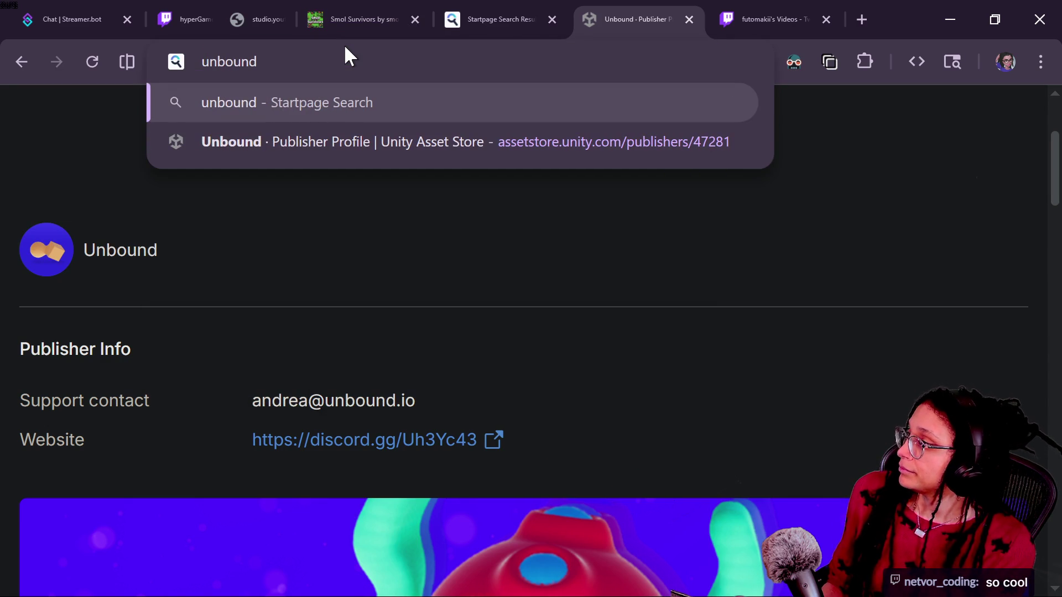
text(.io)
key(Return)
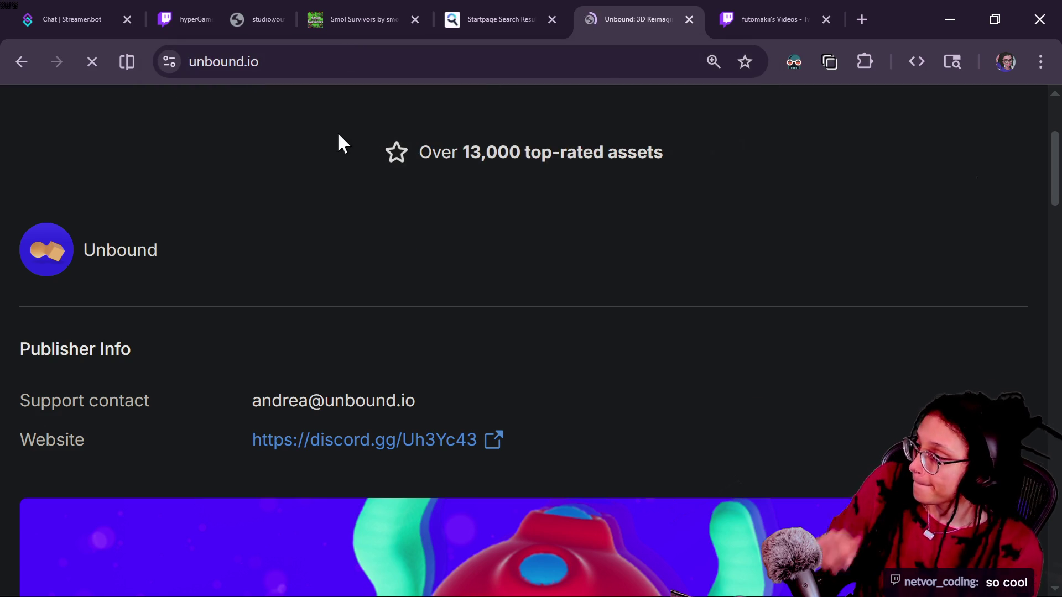
Scroll the unbound.io homepage to read its '3D reimagined' SDF asset tool section.
scroll(601, 308, down, 3)
scroll(600, 307, up, 3)
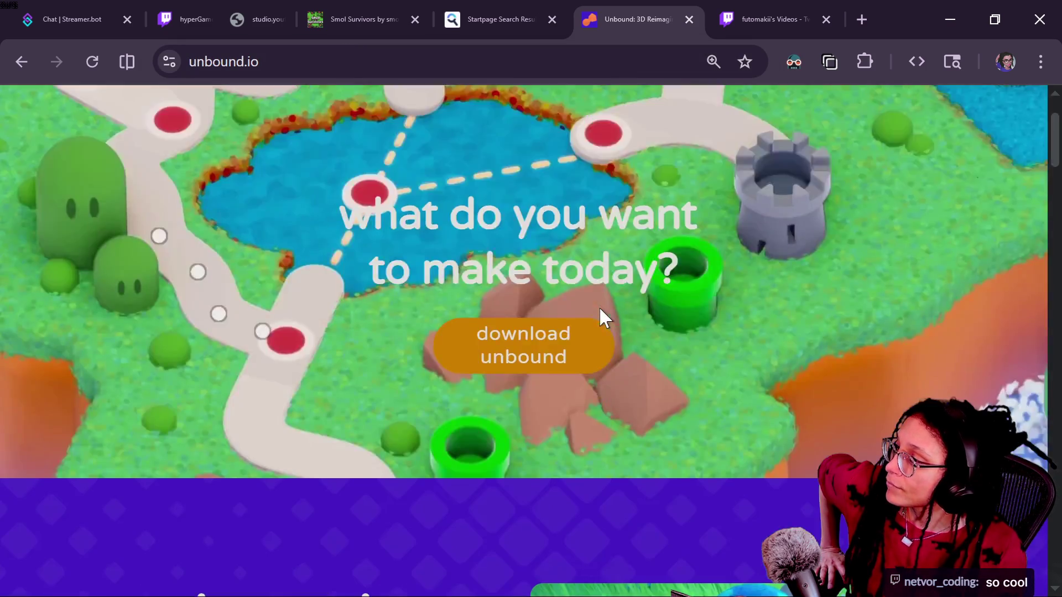
scroll(764, 400, down, 13)
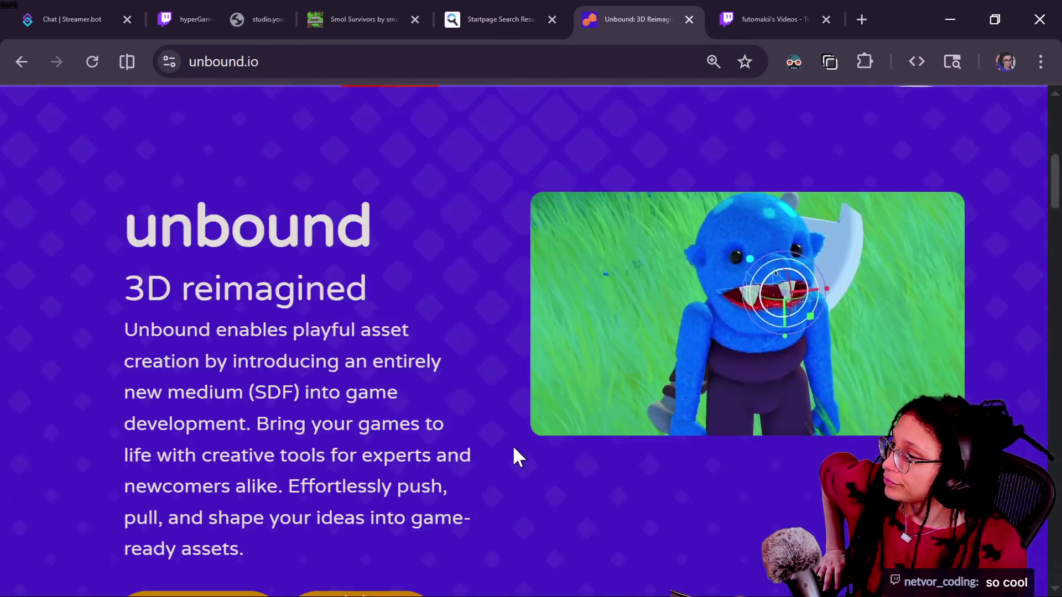
scroll(512, 444, up, 3)
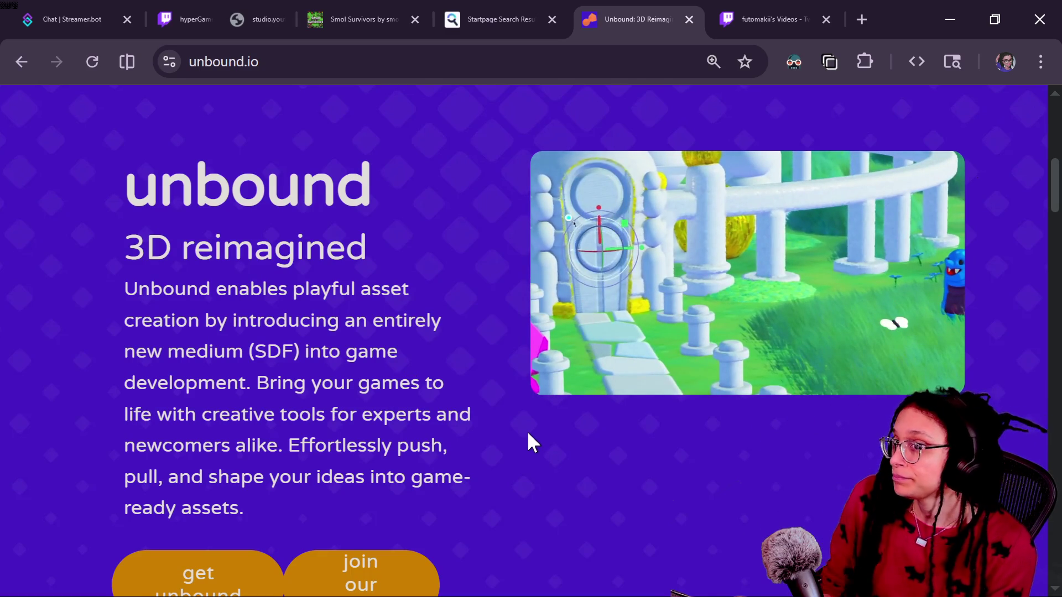
Scroll back up the Unbound homepage to the 'what do you want to make today?' banner.
scroll(361, 415, up, 2)
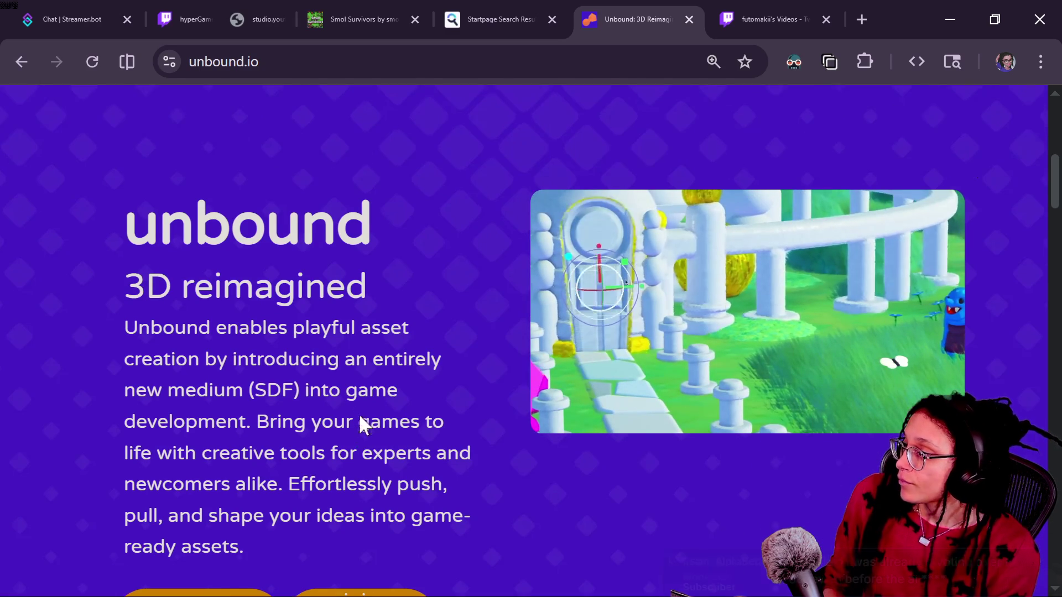
scroll(361, 415, down, 1)
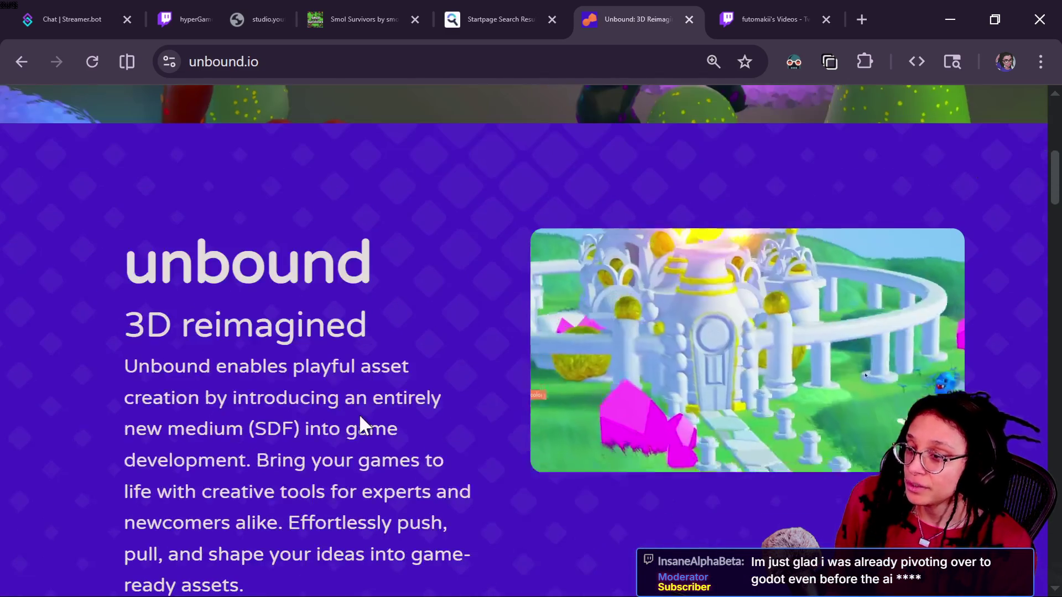
scroll(361, 415, up, 1)
scroll(361, 415, down, 1)
scroll(360, 415, up, 2)
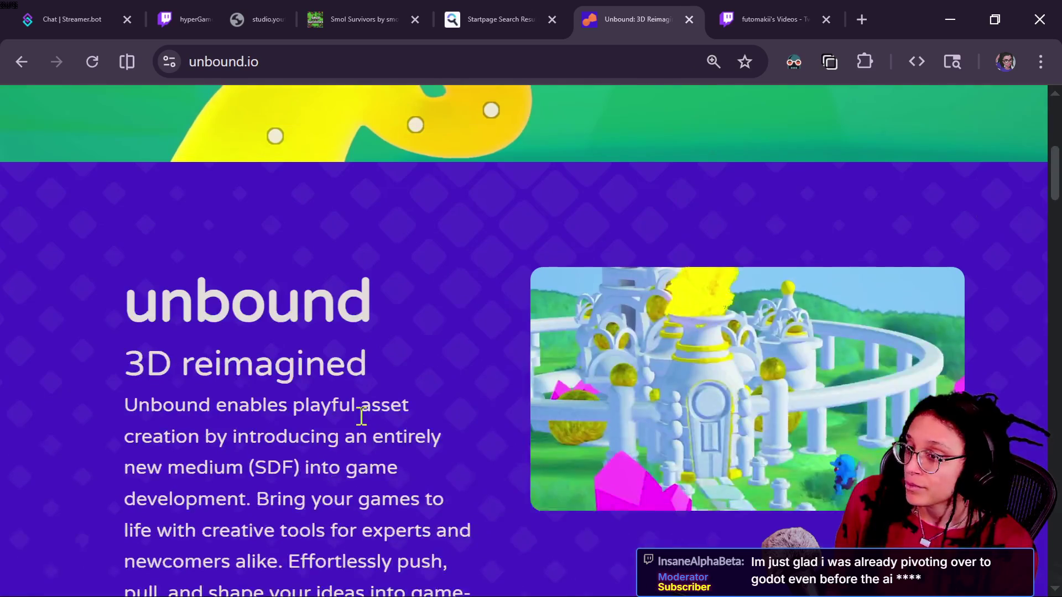
scroll(360, 415, up, 5)
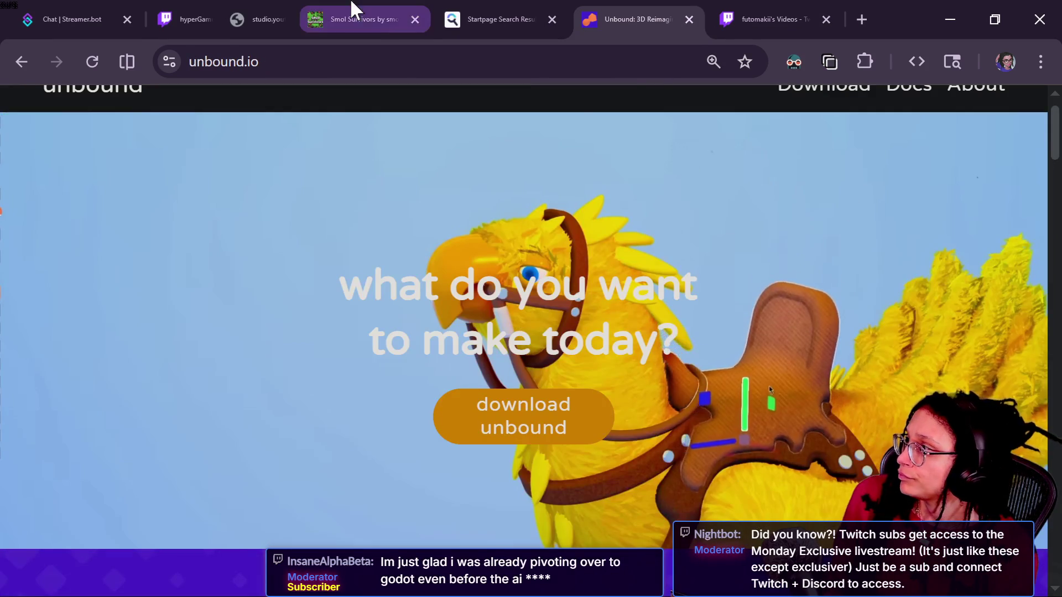
Close the viewer's profile card in the Twitch stream chat.
click(209, 5)
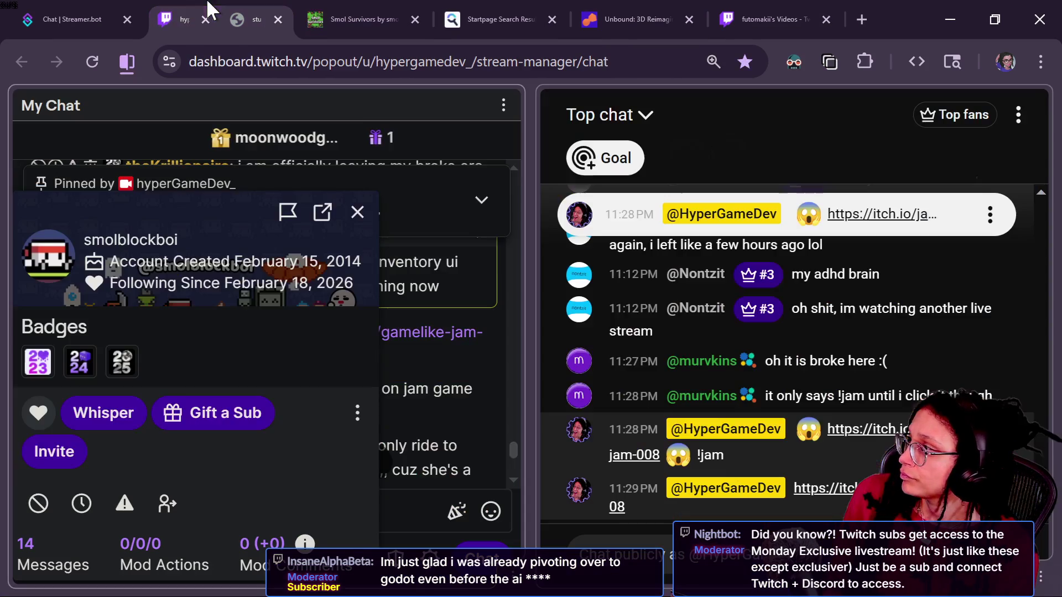
mouse_move(469, 402)
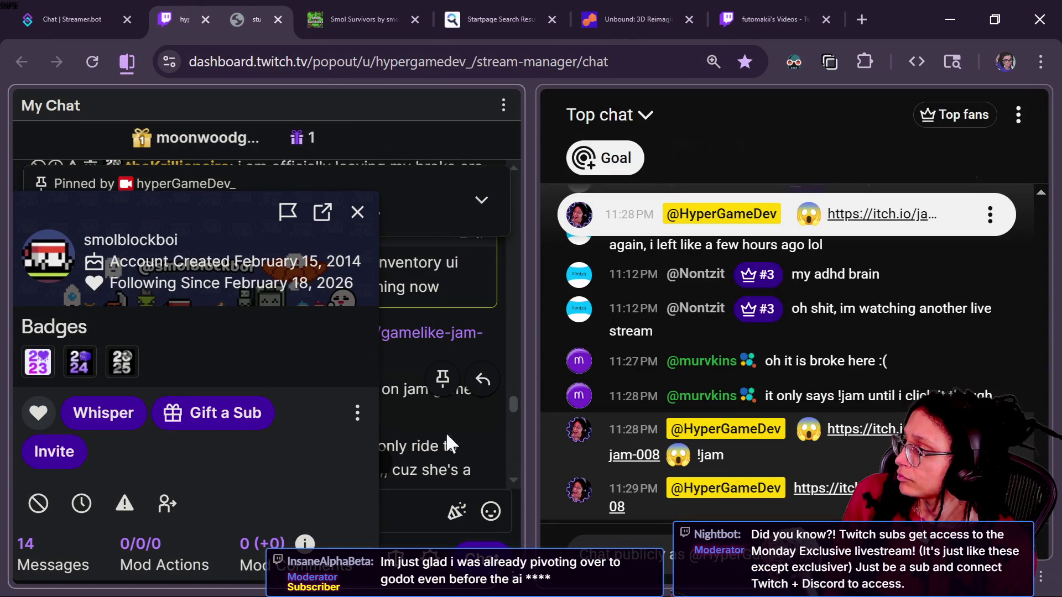
click(358, 212)
scroll(478, 450, down, 5)
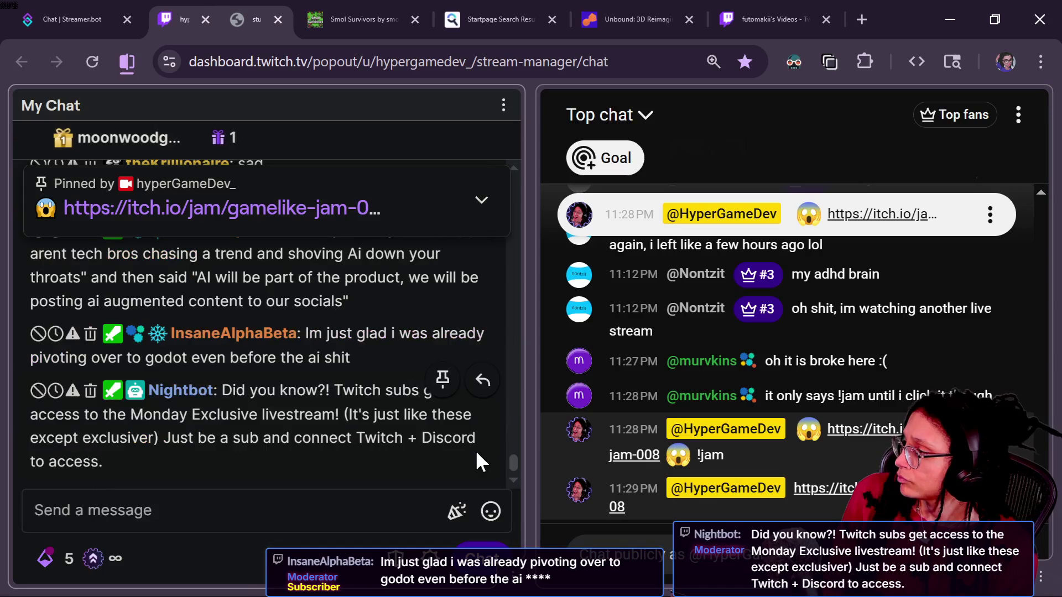
scroll(439, 355, up, 2)
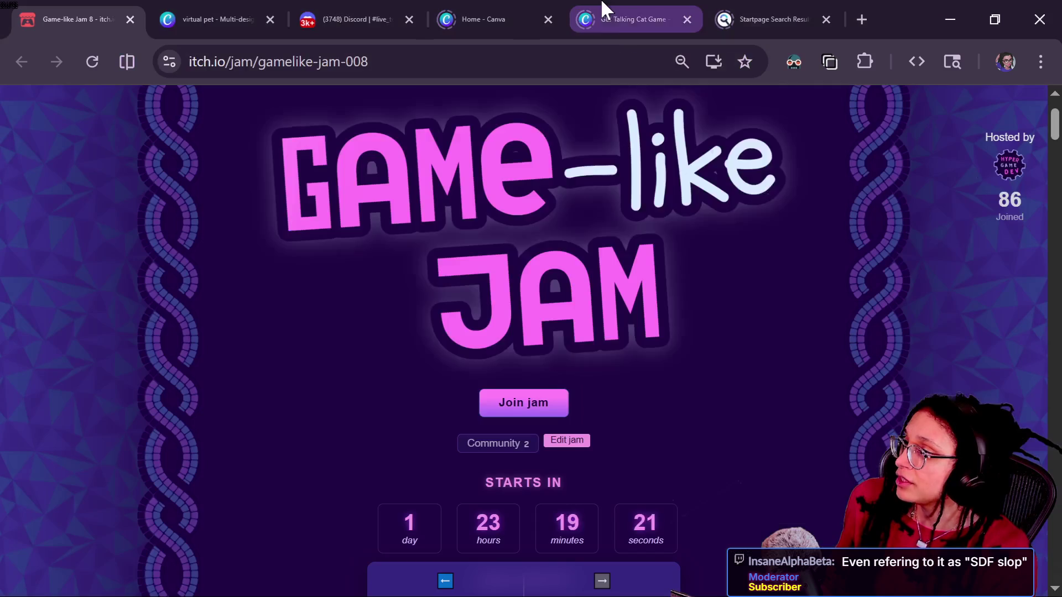
Bring the Smol Survivors window forward and make it fullscreen.
key(alt+Tab)
key(alt+Tab)
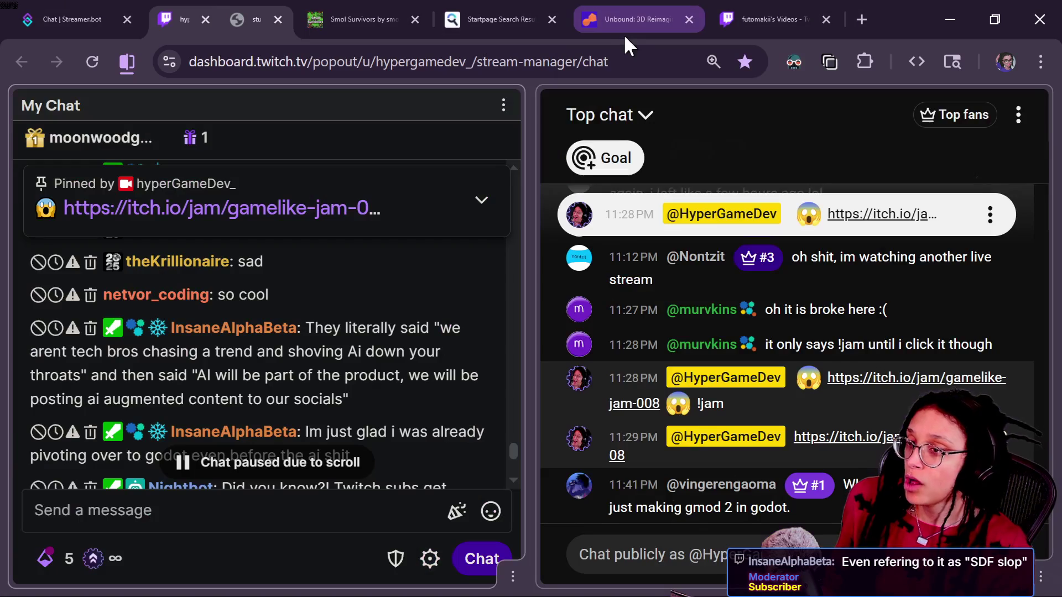
key(alt+Tab)
key(F11)
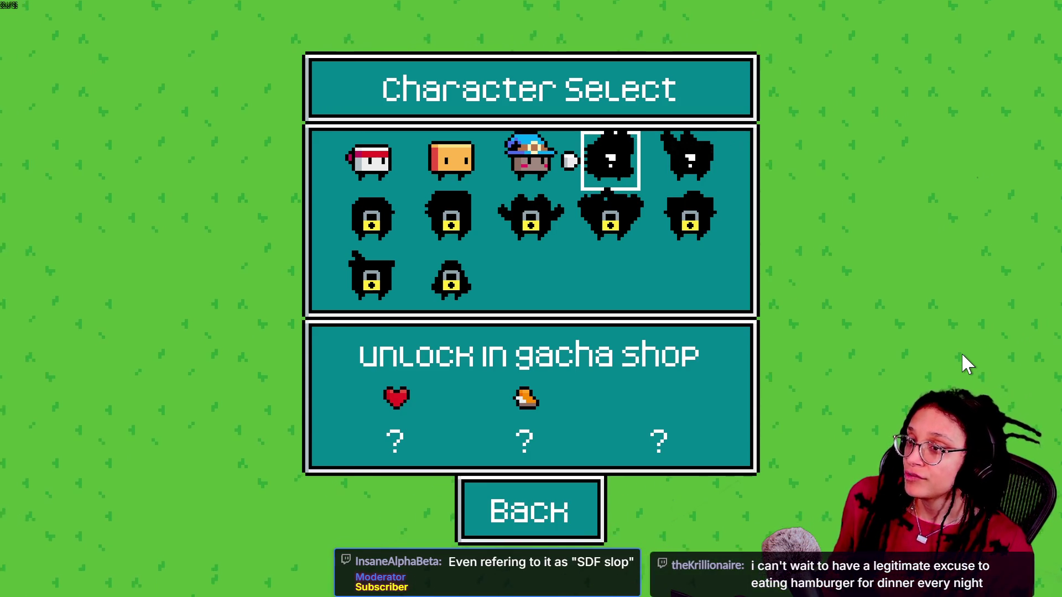
Scroll the chat, then leave and re-enter Smol Survivors' fullscreen view.
scroll(400, 393, up, 2)
scroll(400, 393, down, 5)
scroll(400, 393, up, 7)
scroll(399, 389, down, 10)
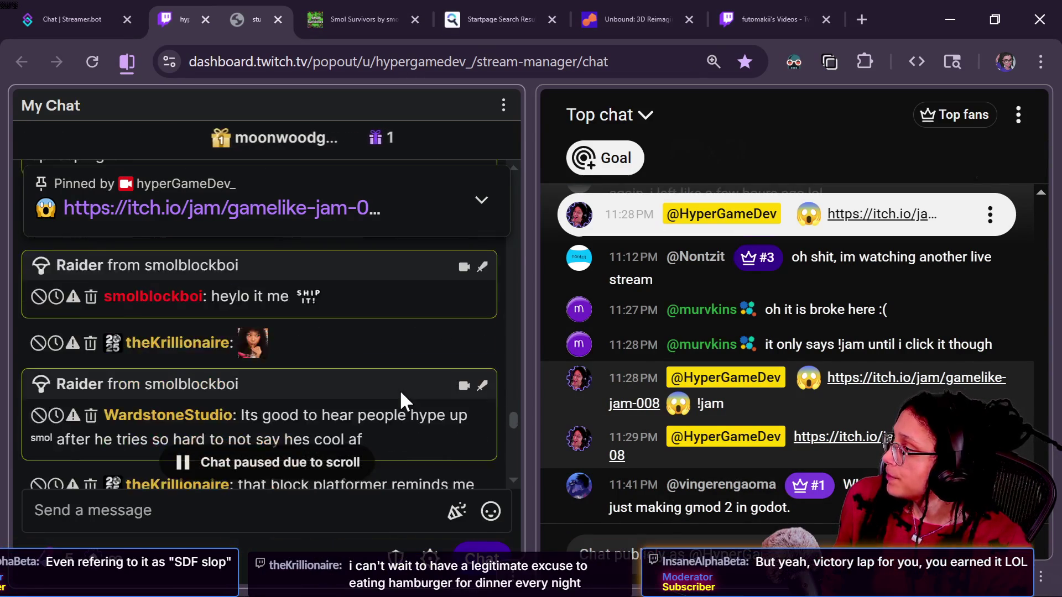
scroll(269, 426, down, 5)
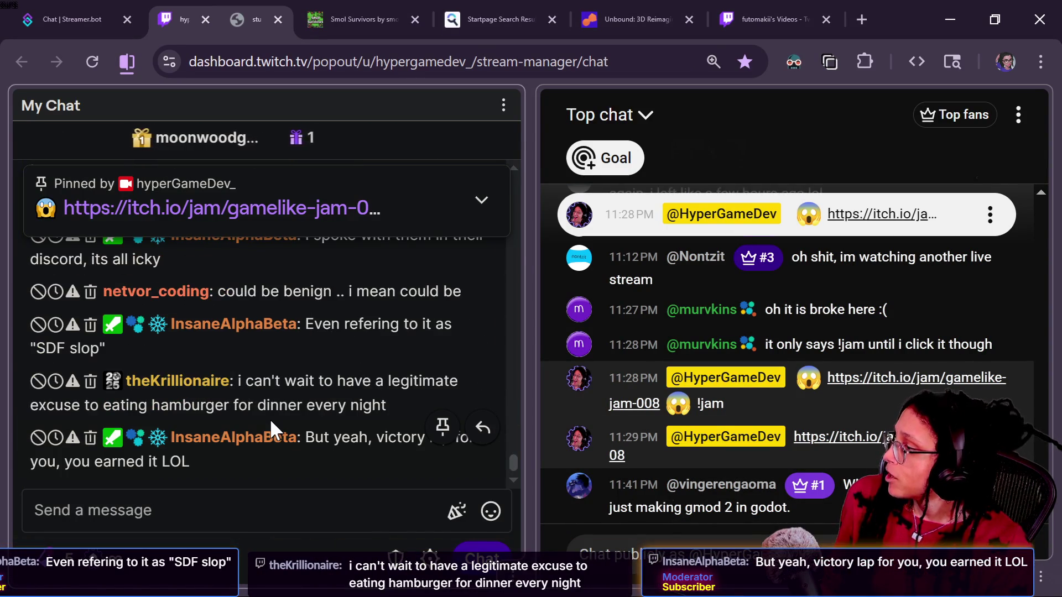
click(255, 525)
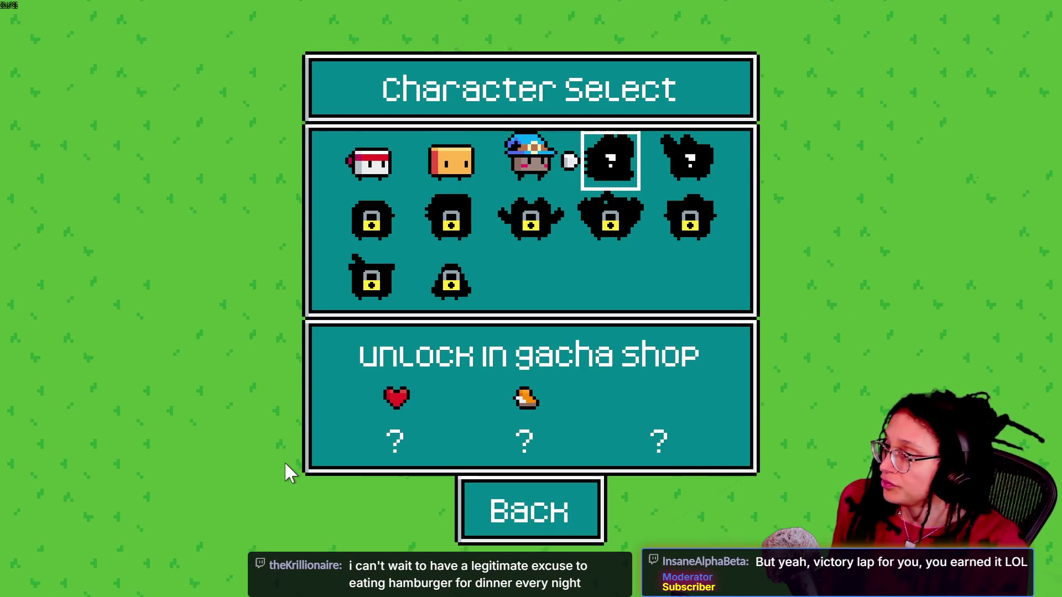
key(Escape)
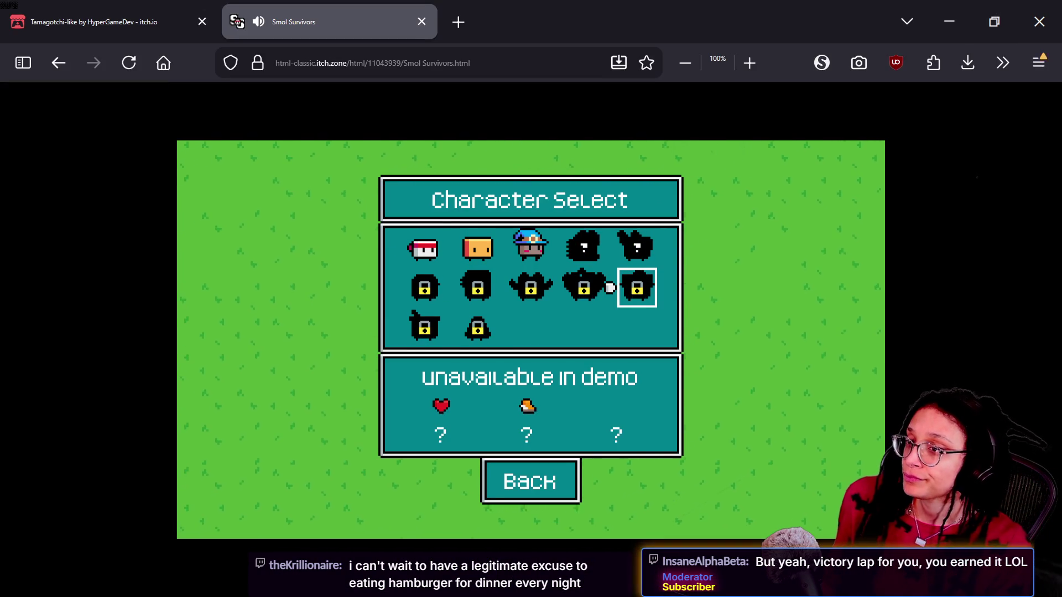
key(F11)
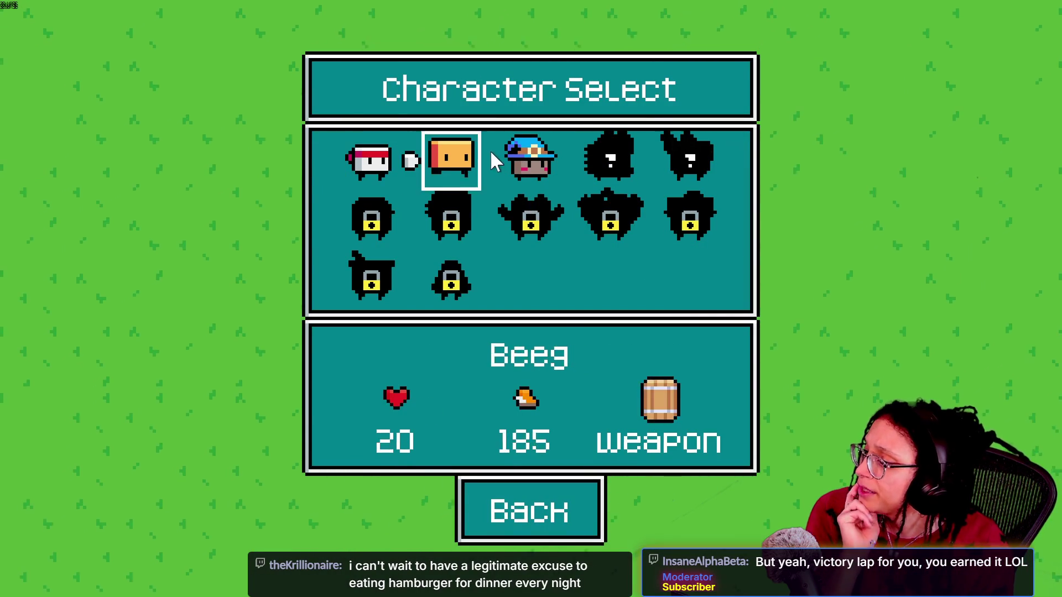
Start as Witchy, walk to the gate, and close the destination selection.
click(518, 165)
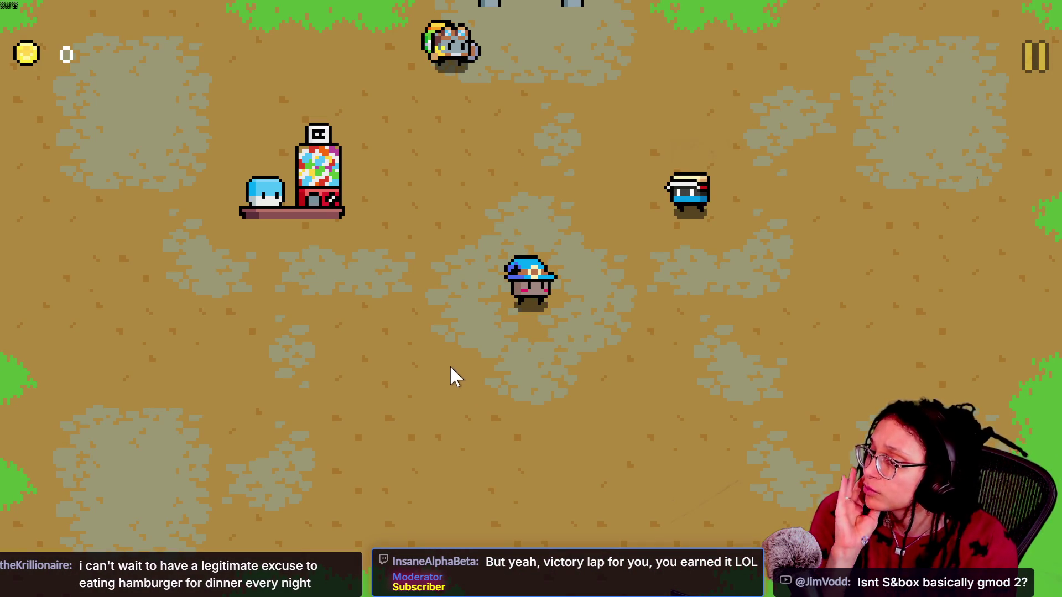
key(w)
key(a)
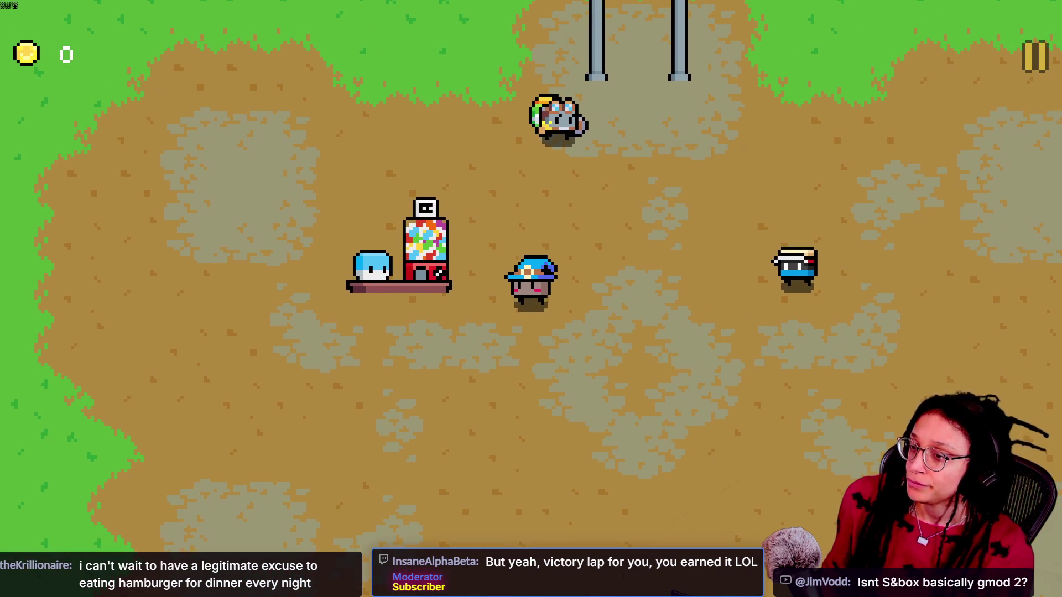
key(s)
key(d)
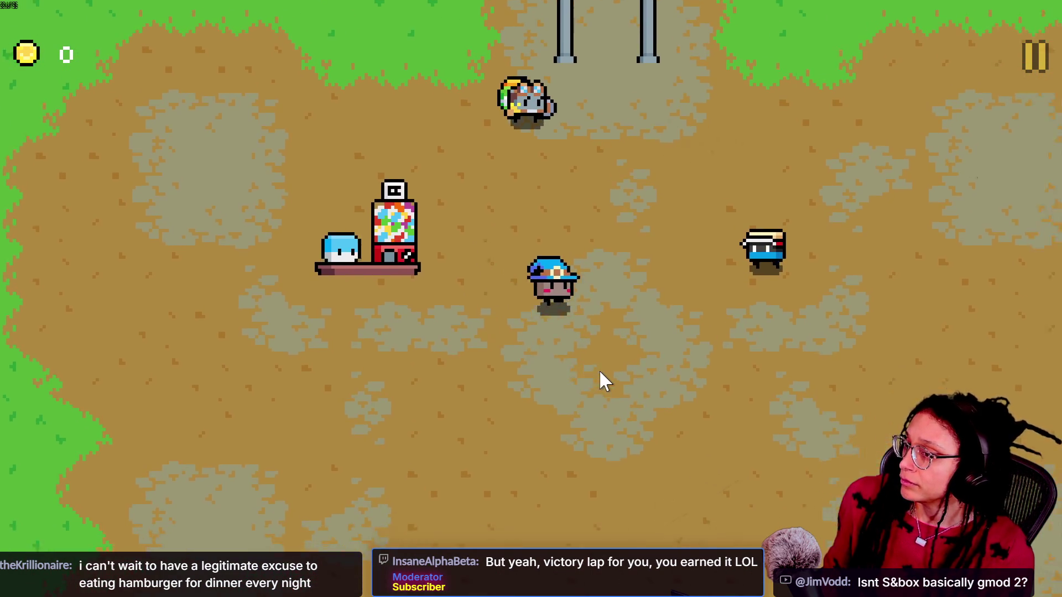
key(w)
key(w)
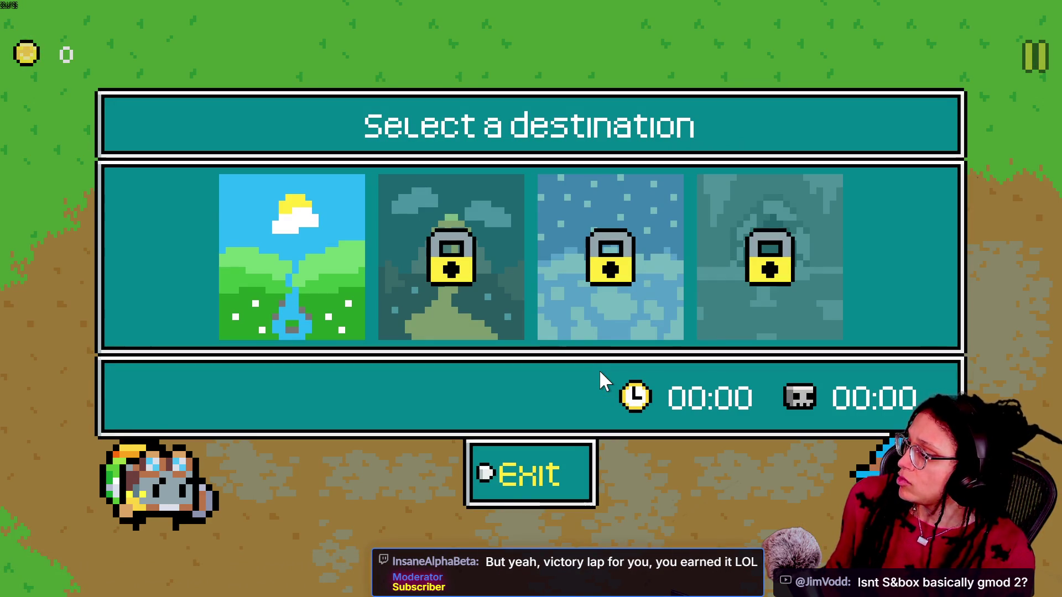
click(504, 478)
Walk to the badge shopkeeper and close the Badge Shop.
key(d)
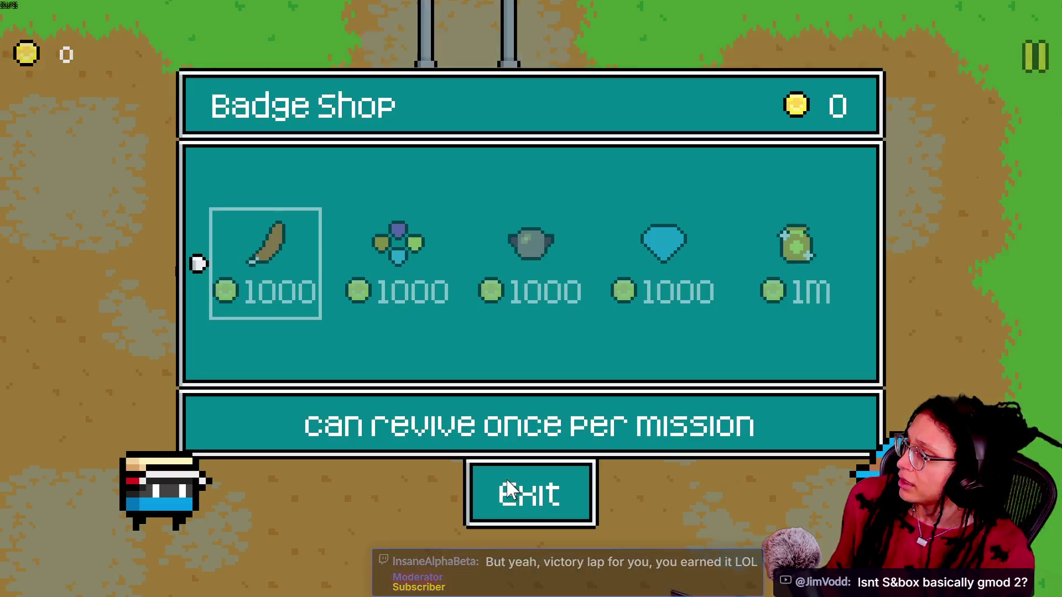
click(489, 494)
key(a)
key(s)
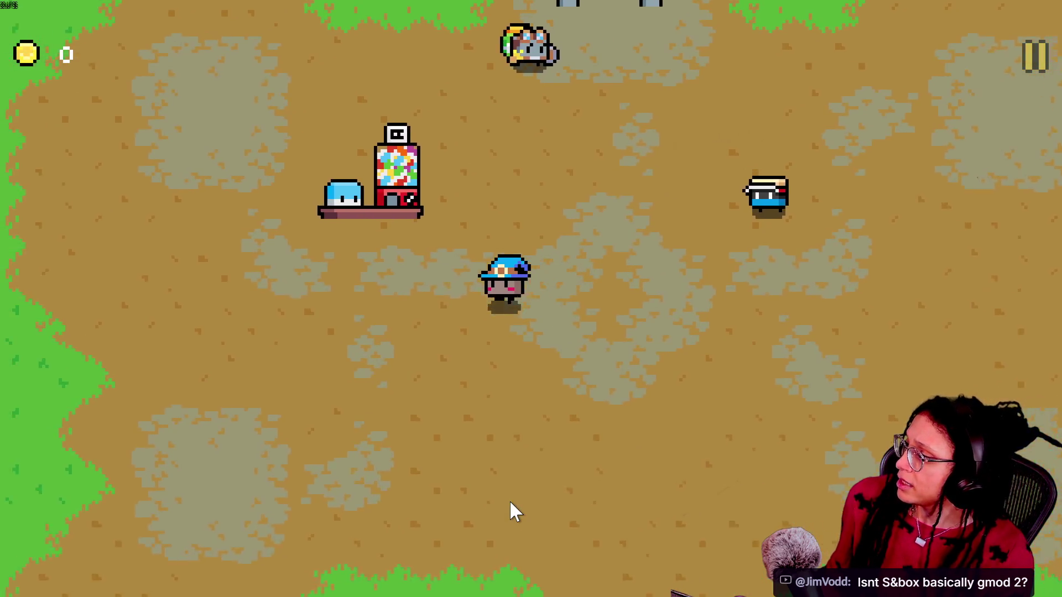
key(w)
Walk Witchy to the gumball machine, open the Gacha Shop, and exit it.
key(a)
key(w)
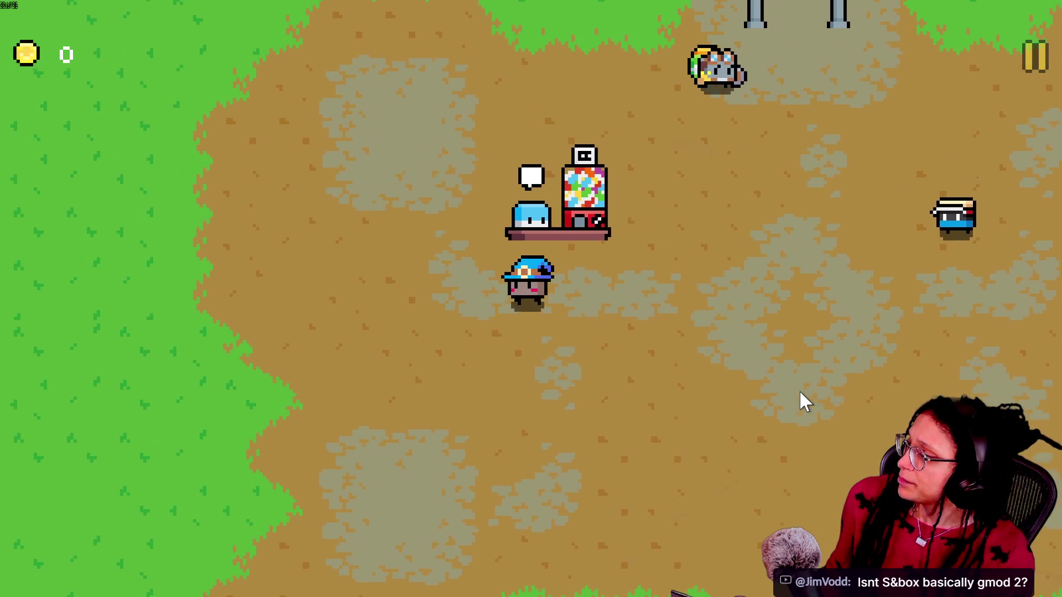
key(d)
key(d)
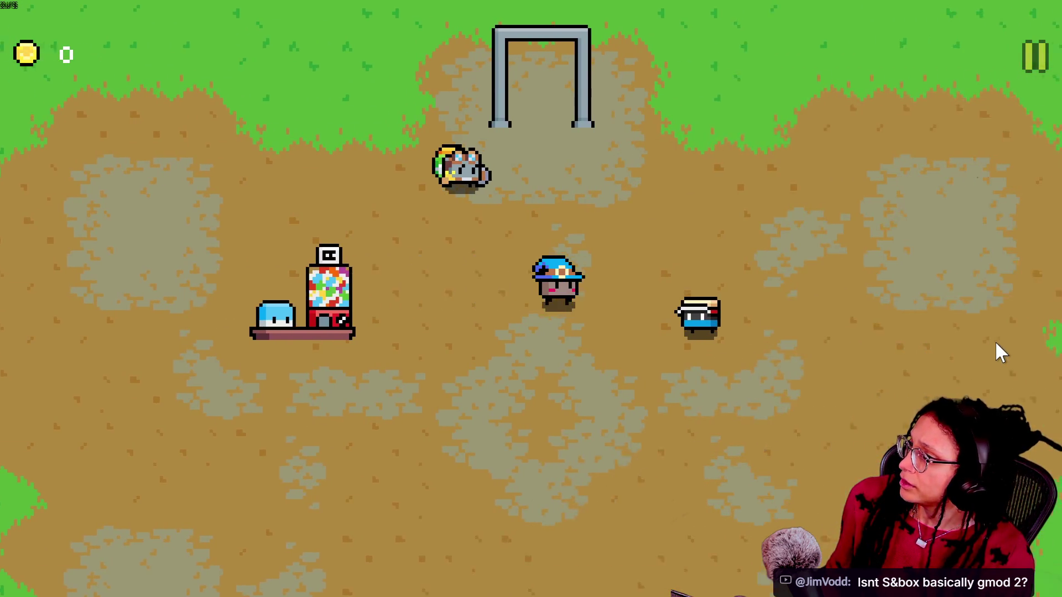
key(w)
key(a)
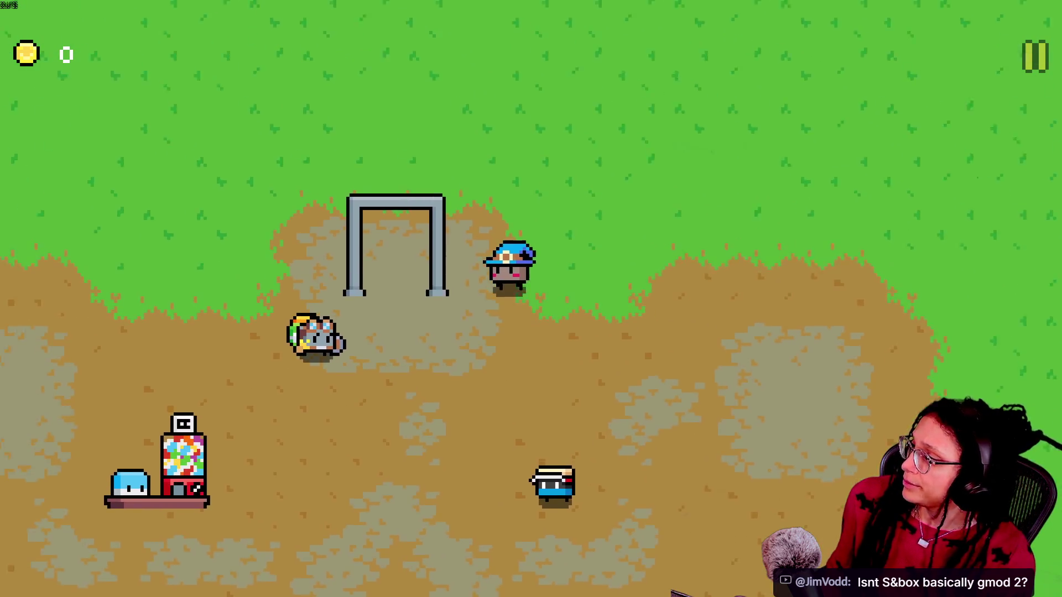
key(s)
key(w)
key(a)
key(s)
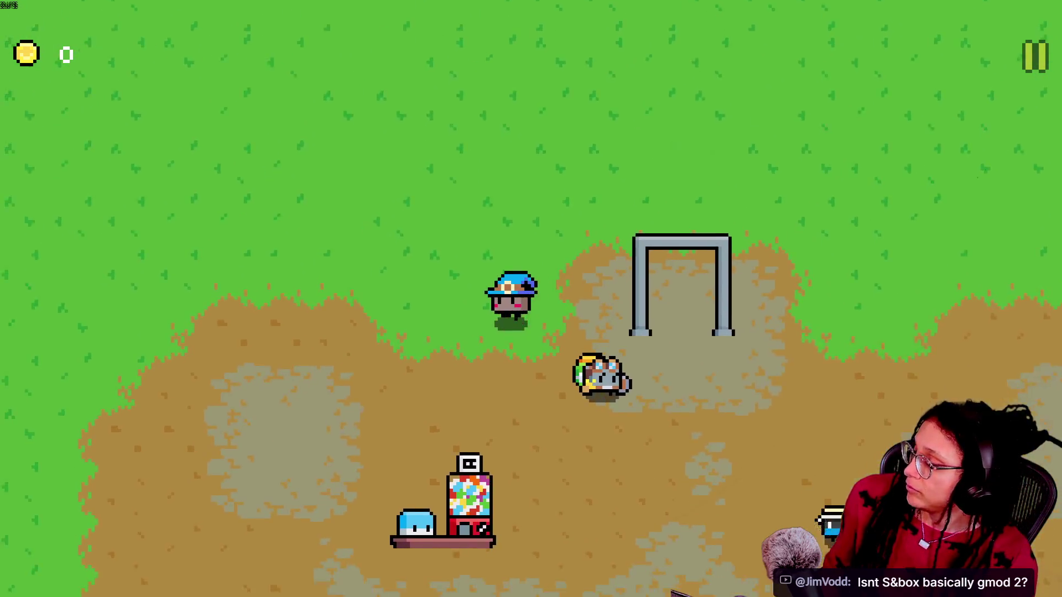
key(d)
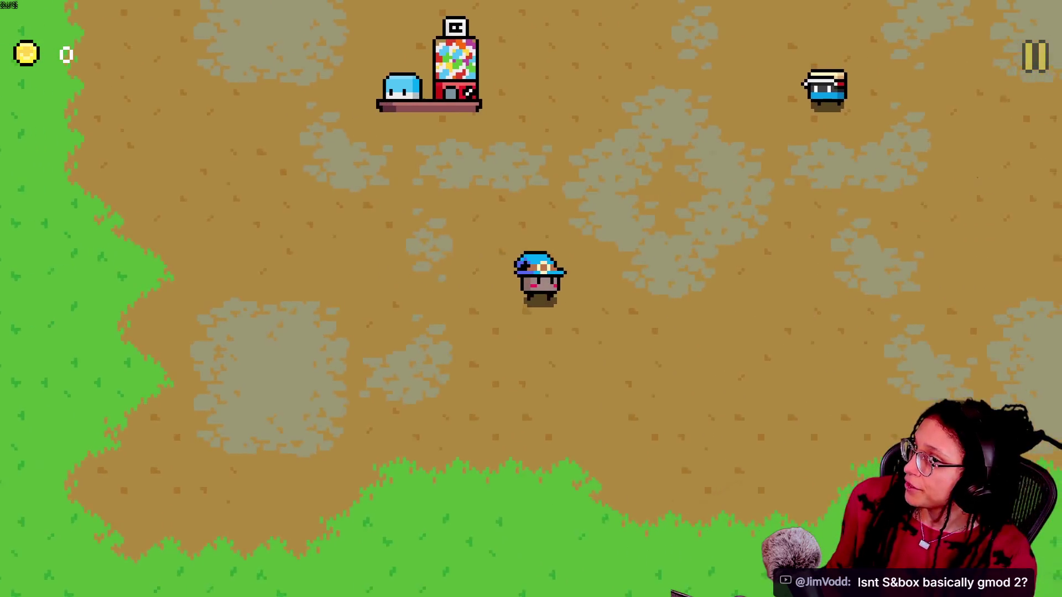
key(w)
key(a)
key(e)
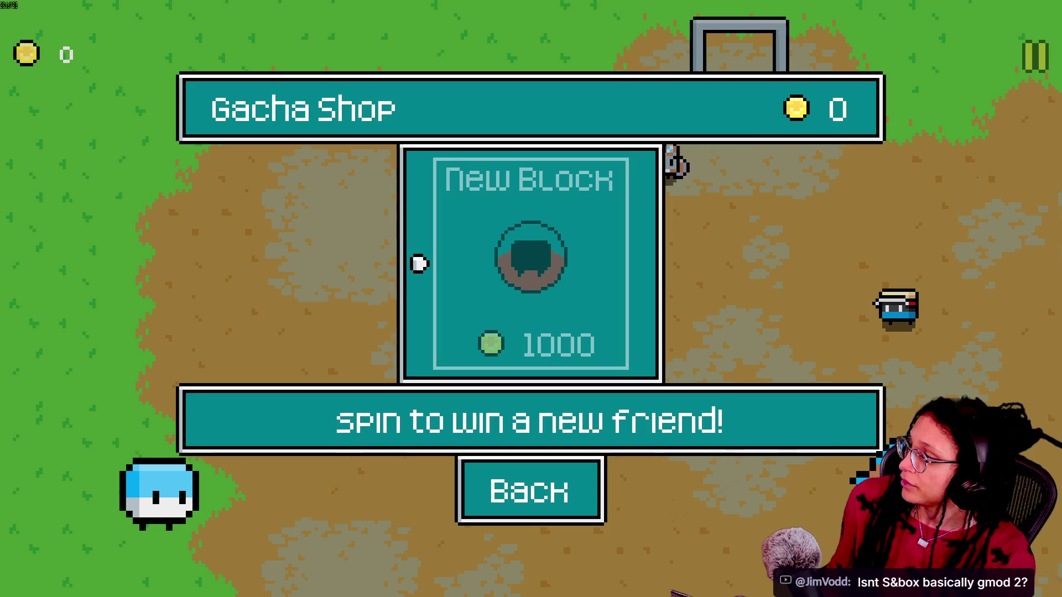
key(s)
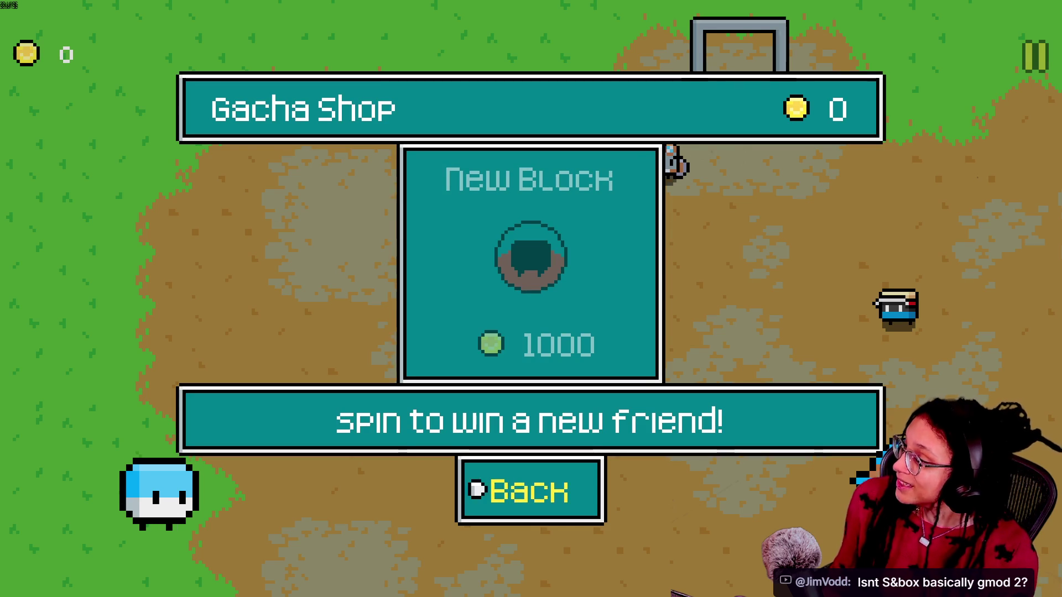
key(e)
key(d)
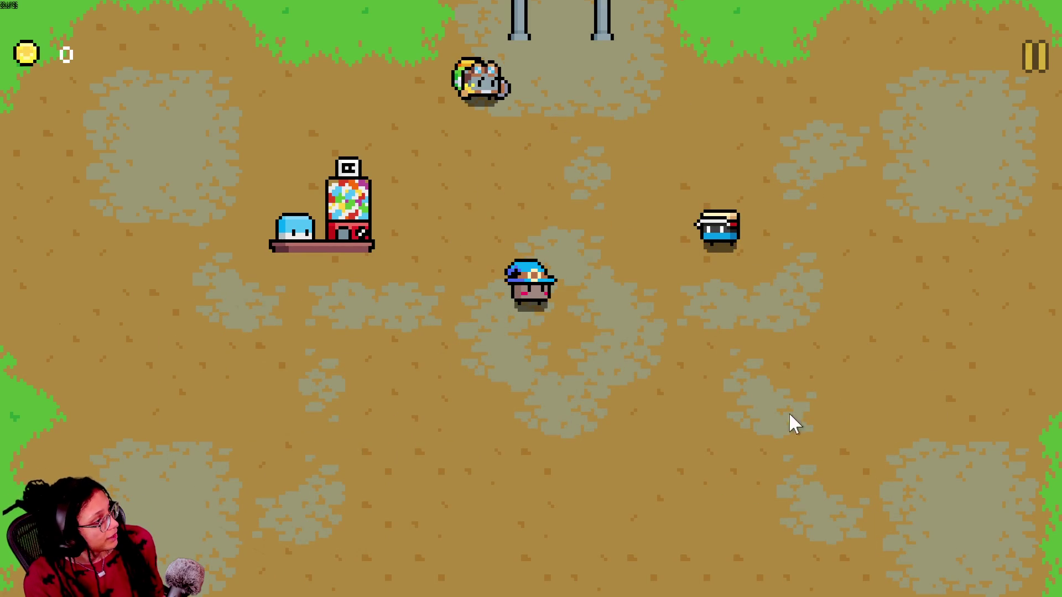
Open the Badge Shop, preview the four badges' descriptions, and close it.
key(w)
key(d)
key(e)
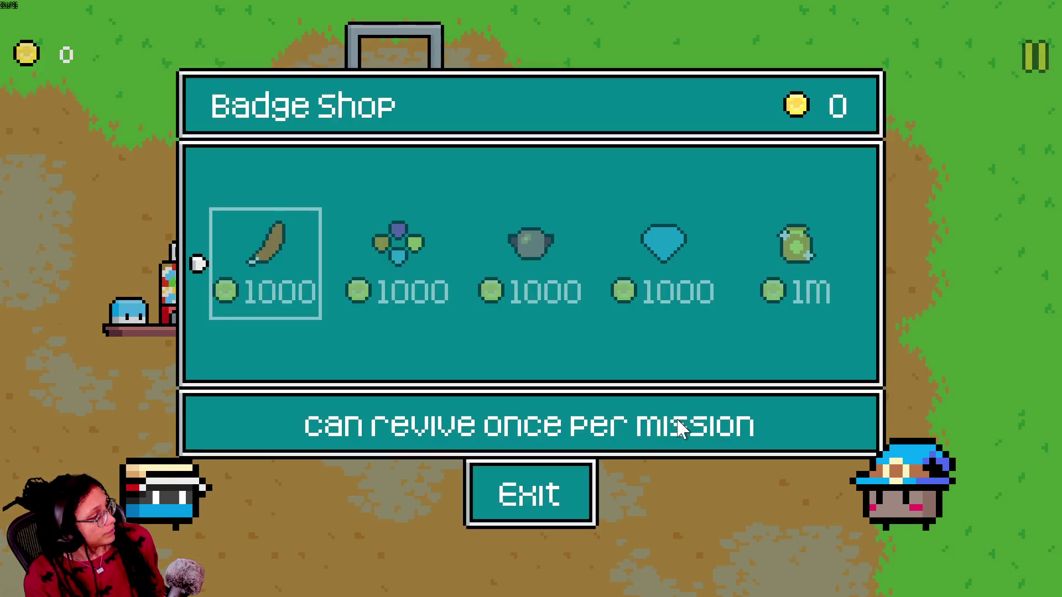
key(d)
key(a)
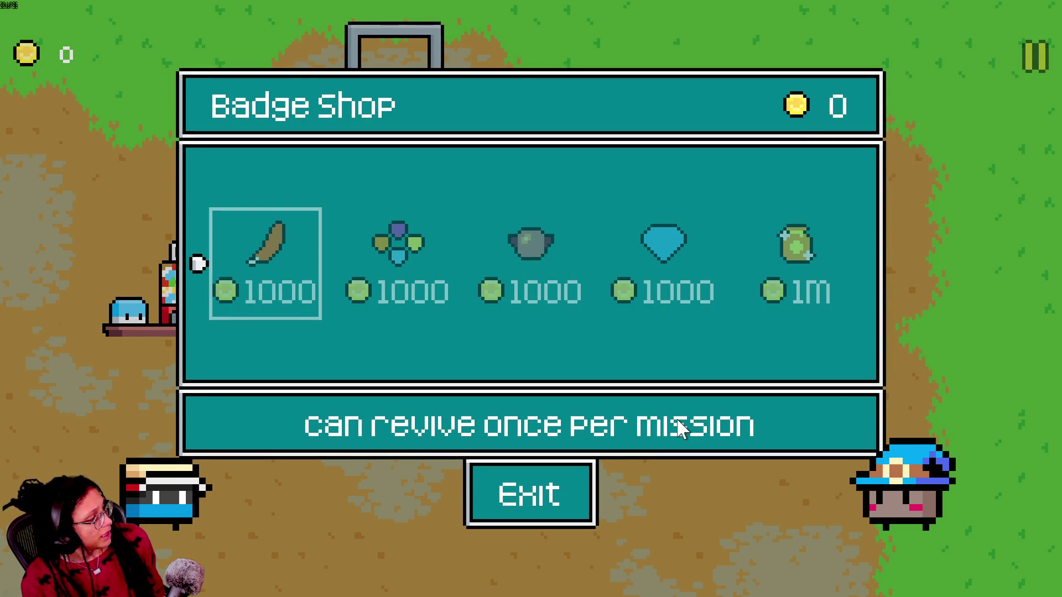
key(d)
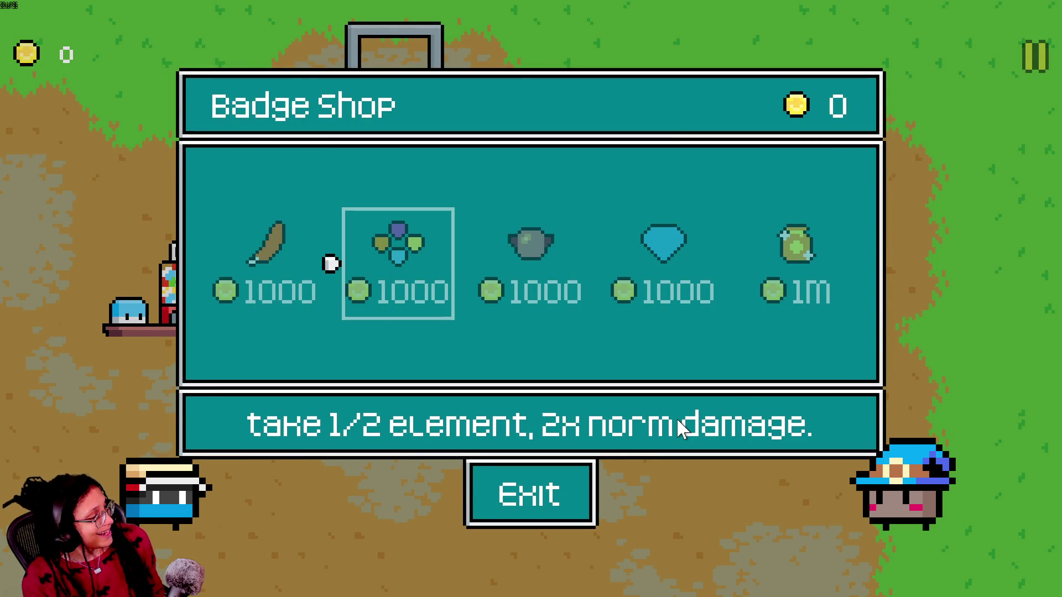
key(d)
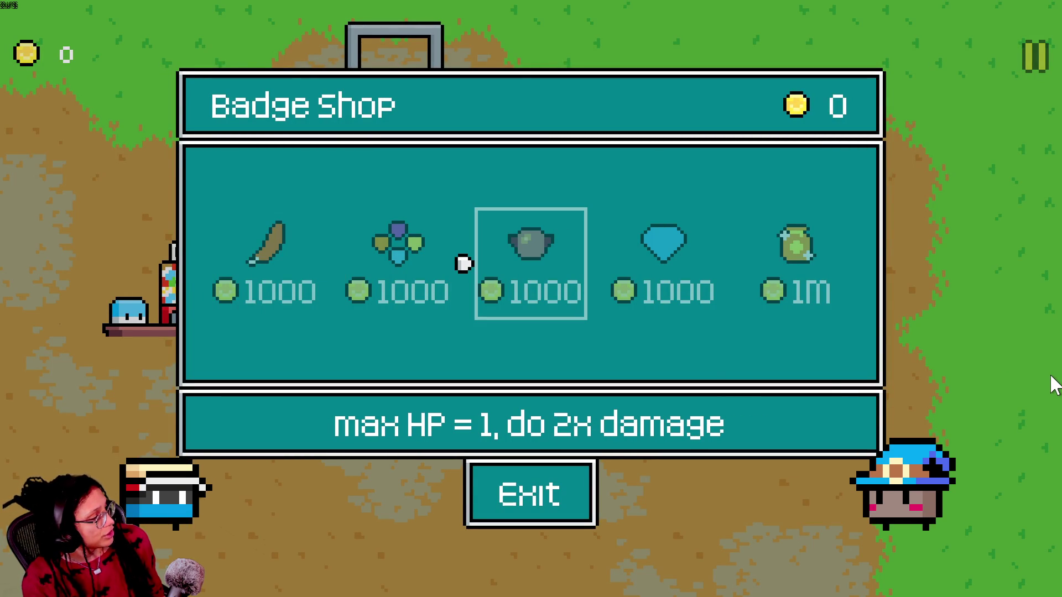
key(d)
key(s)
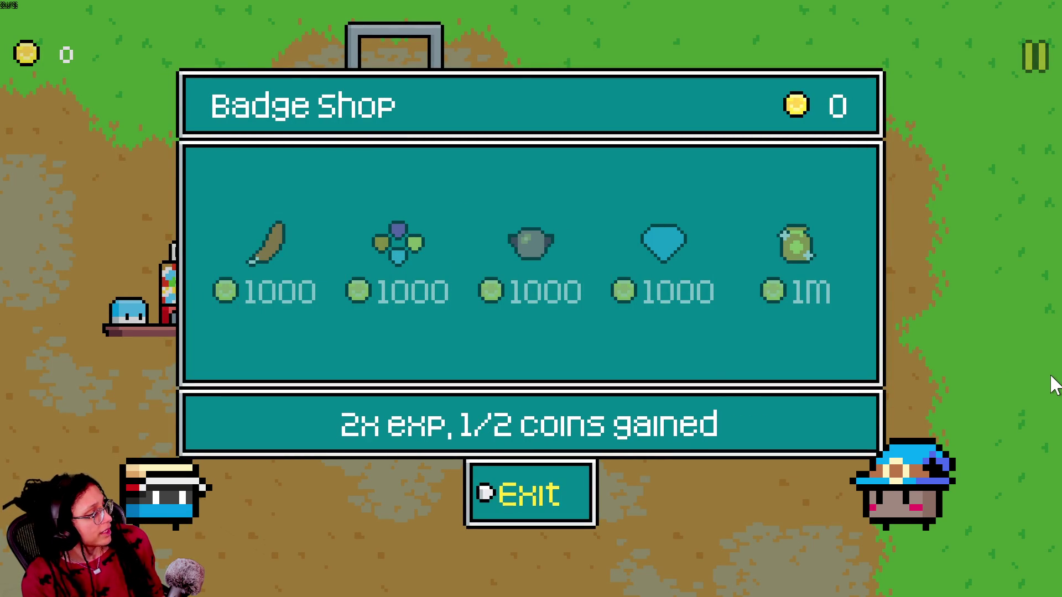
key(space)
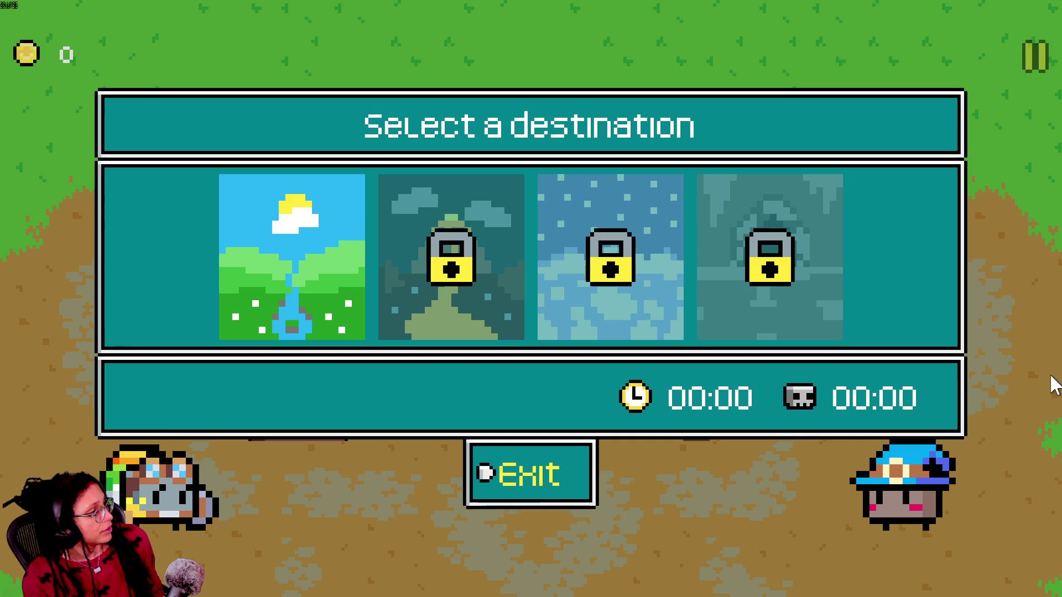
Browse the destination cards and choose Green Gardens.
key(w)
key(a)
key(a)
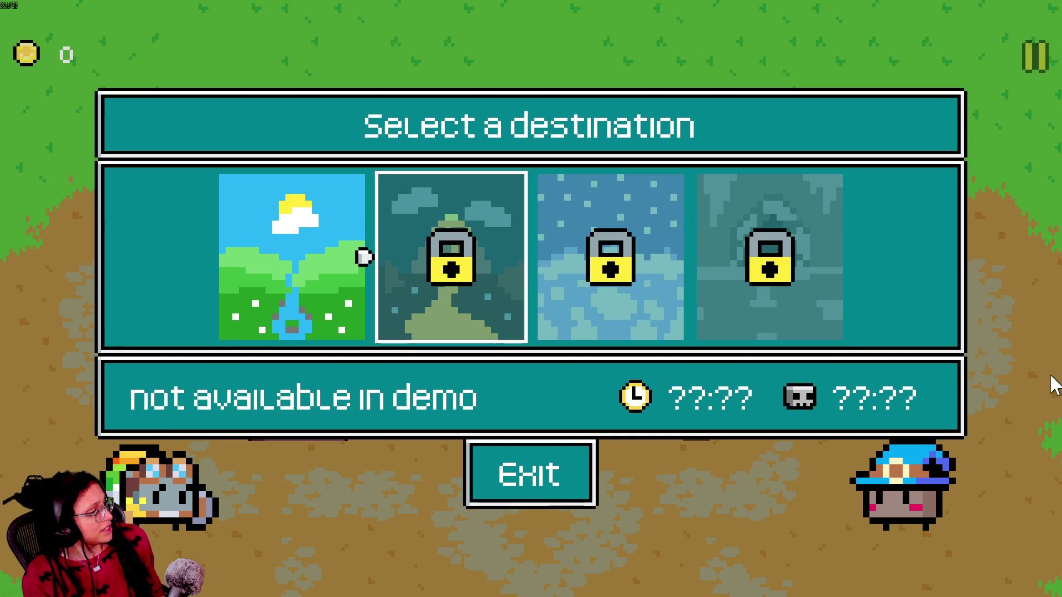
key(d)
key(d)
key(a)
key(a)
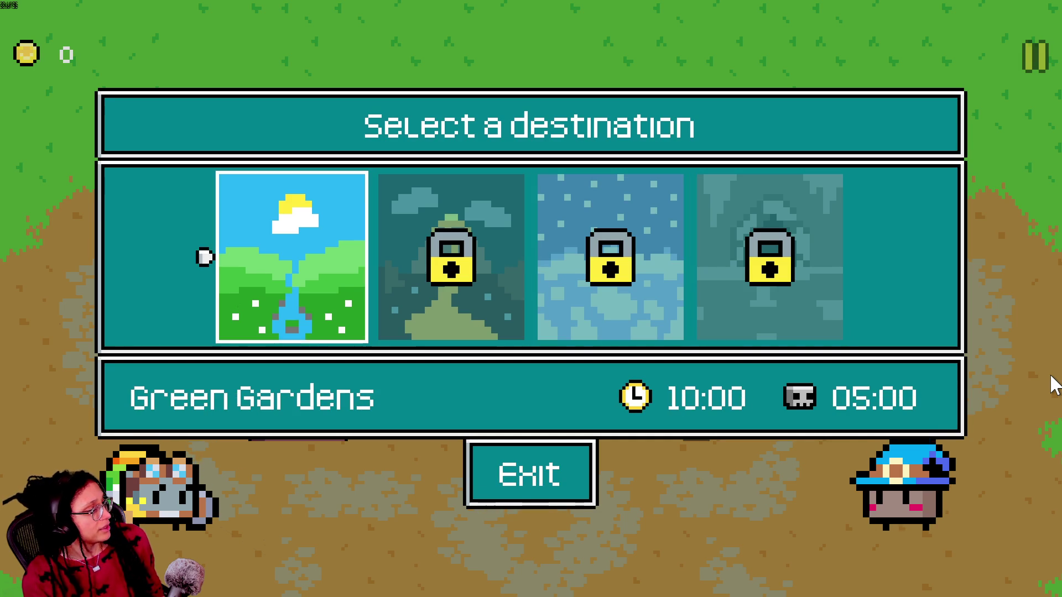
key(space)
Play Green Gardens until Game Over at 00:17, then view results: 7 KOs, 1 coin.
key(w)
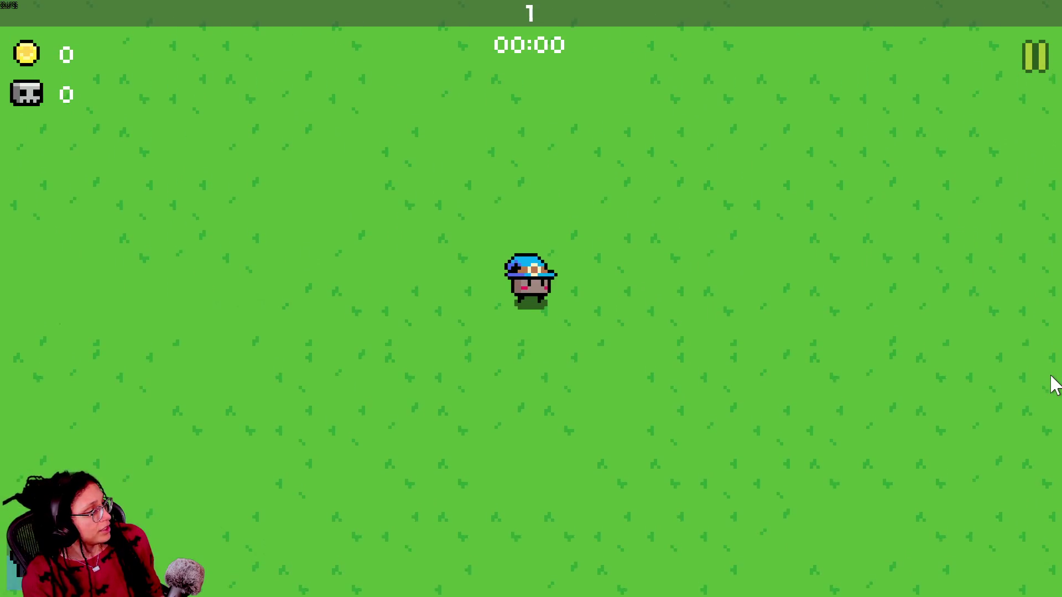
key(s)
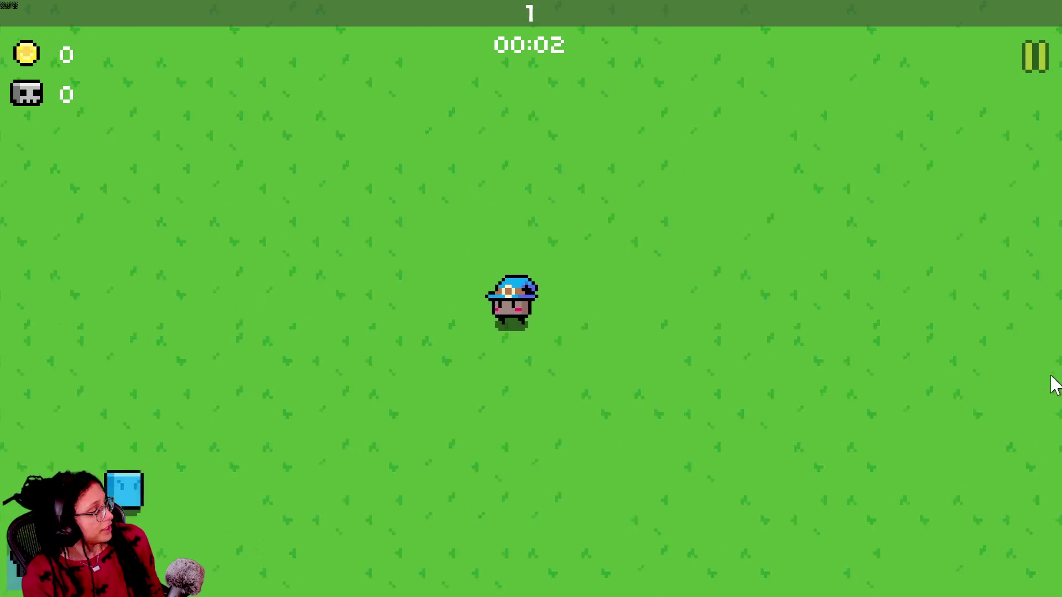
key(w)
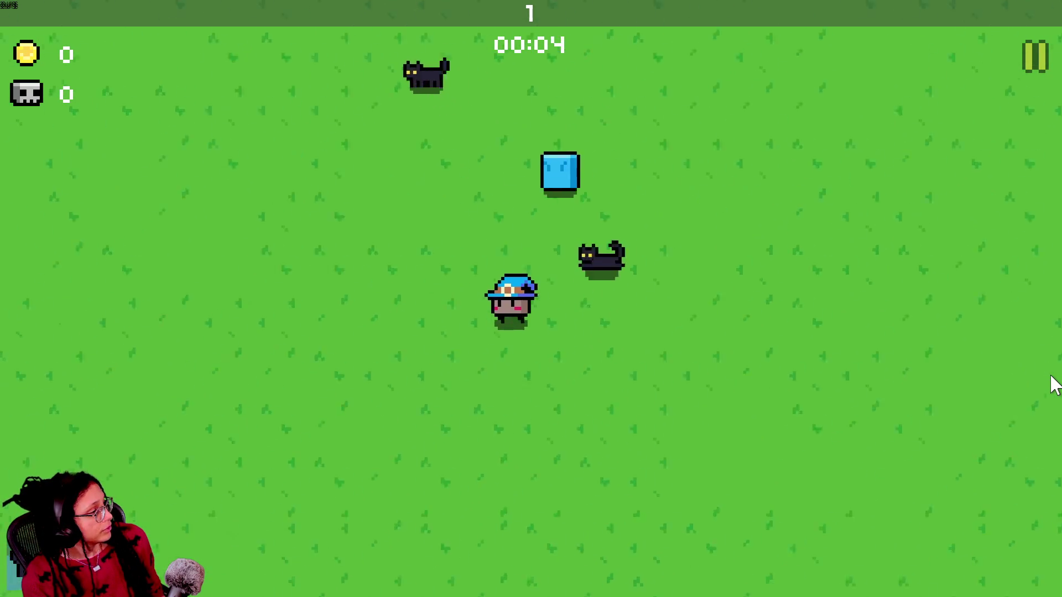
key(w)
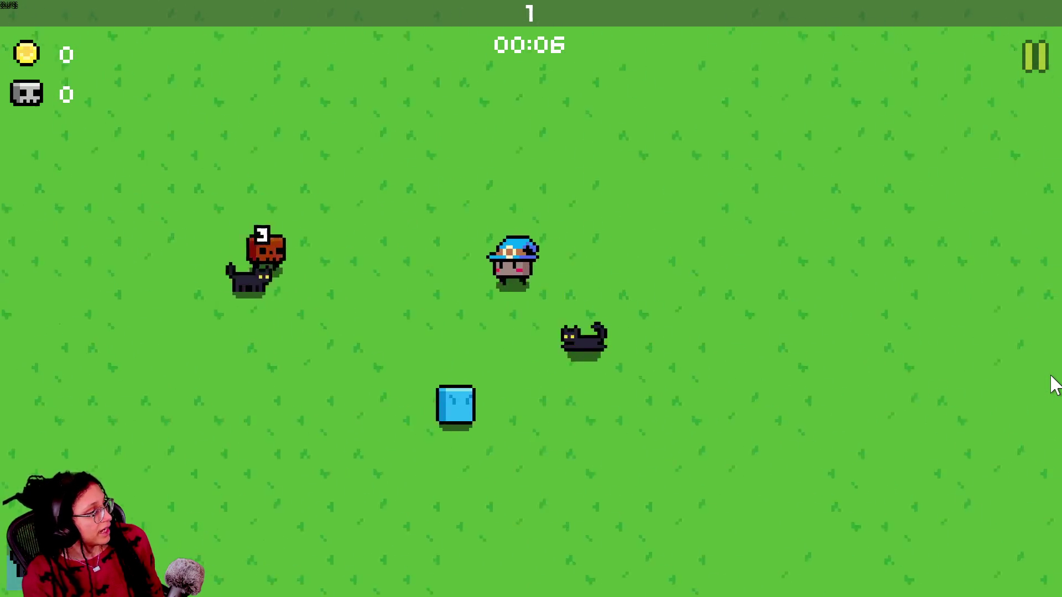
key(d)
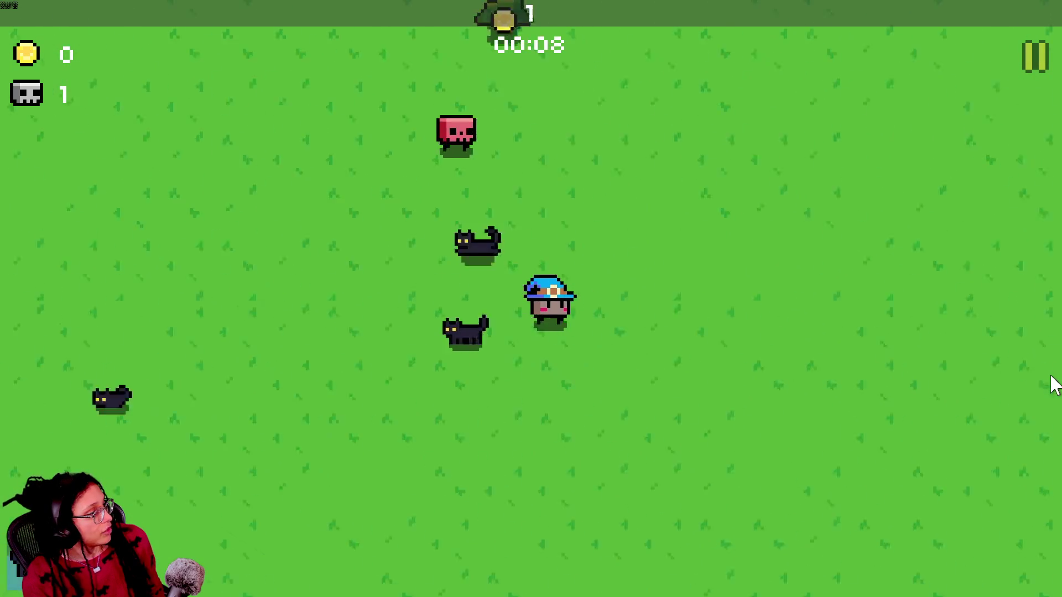
key(w)
key(a)
key(a)
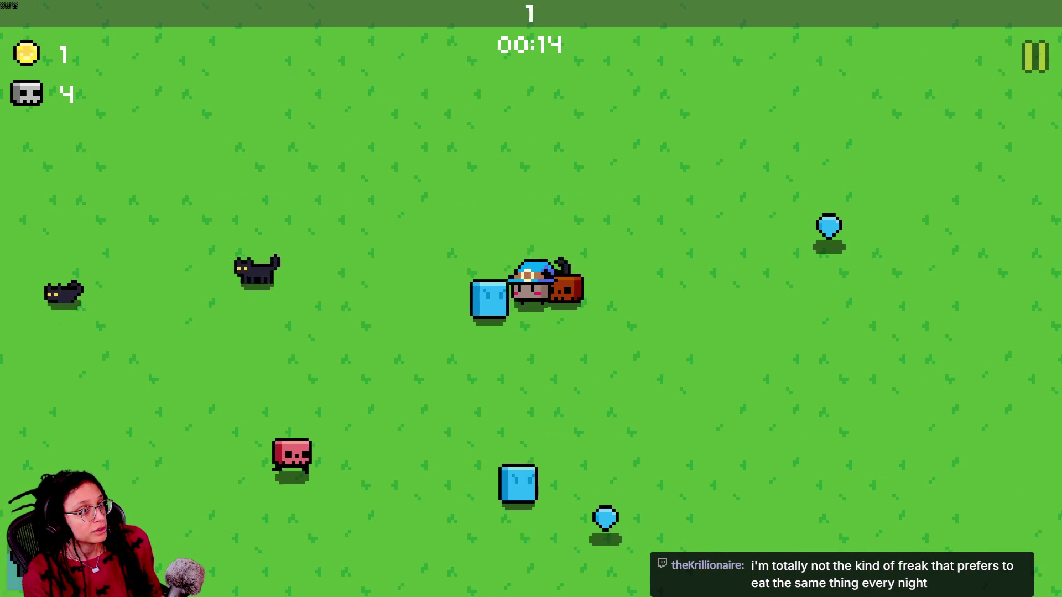
key(s)
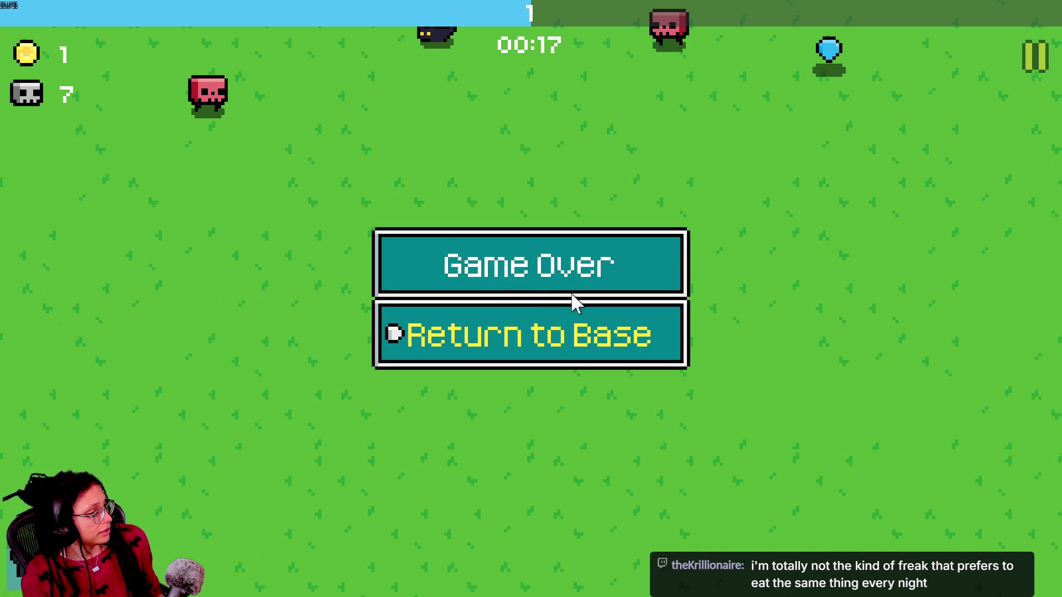
click(575, 307)
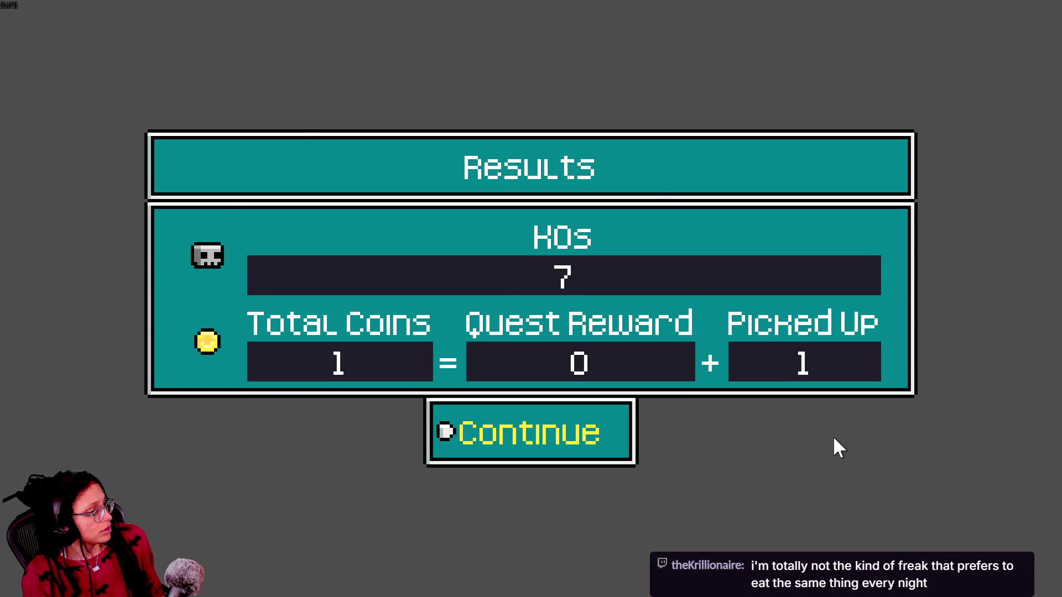
Leave the Results screen, walk into the base portal, and start a Green Gardens run.
key(Return)
key(w)
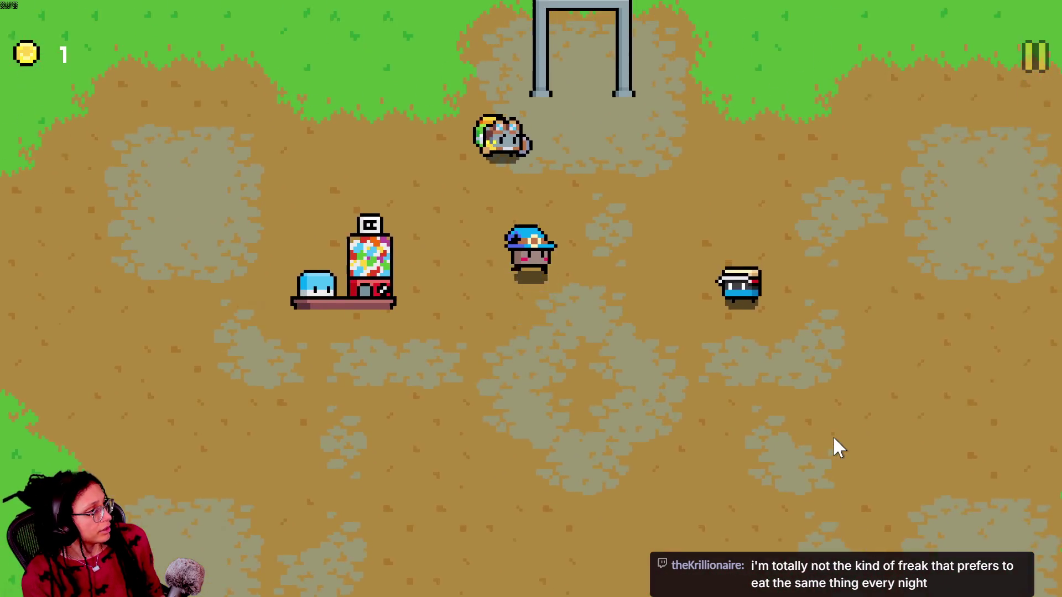
key(Escape)
key(w)
key(Up)
key(Left)
key(Return)
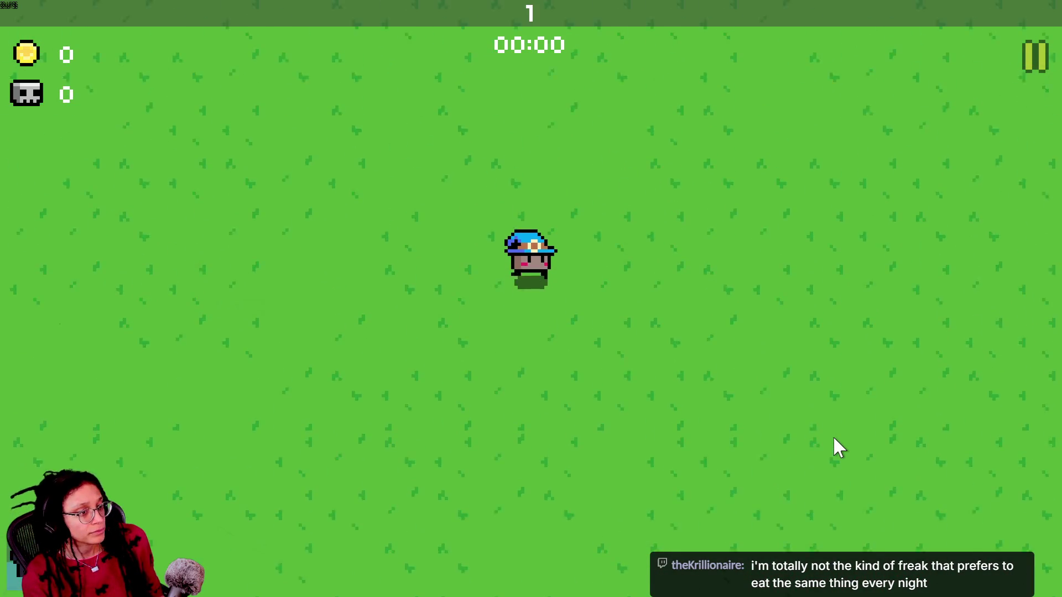
Roam the field collecting gems and coins until level 2 offers Cat, Straw or Barrel.
key(s)
key(a)
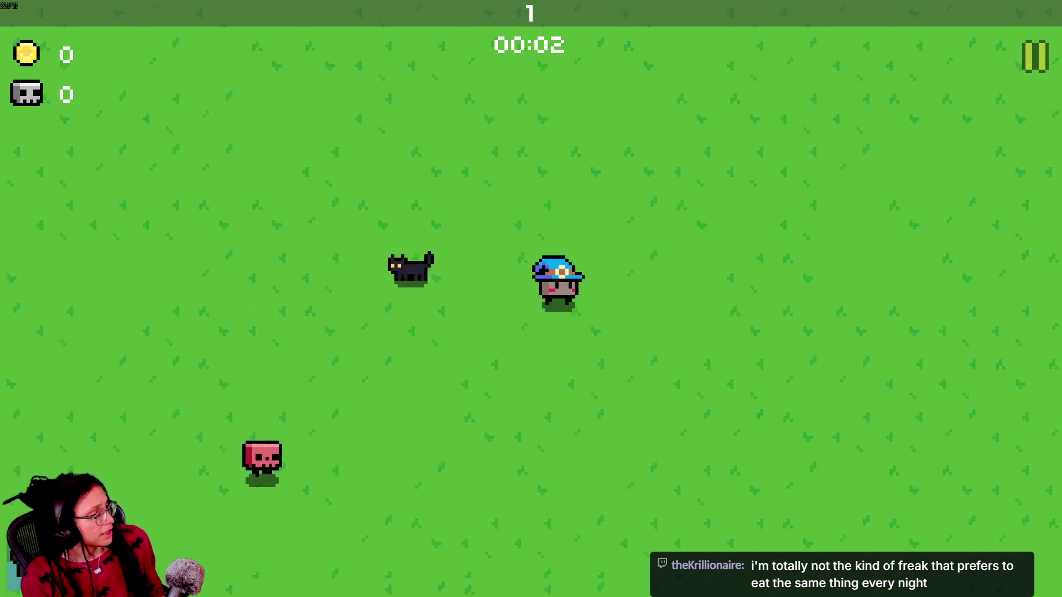
key(w)
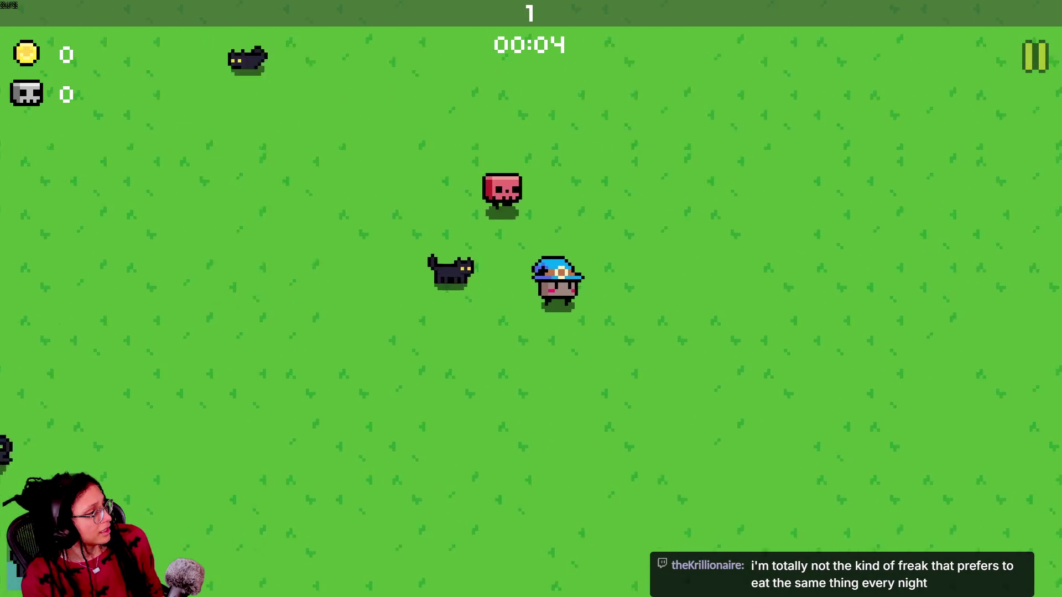
key(w)
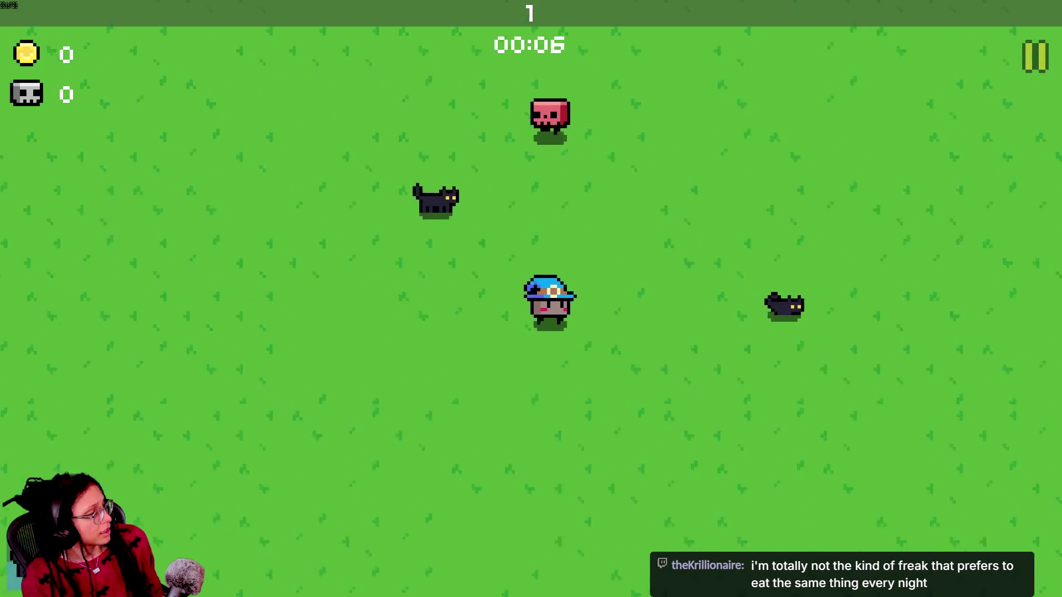
key(w)
key(w)
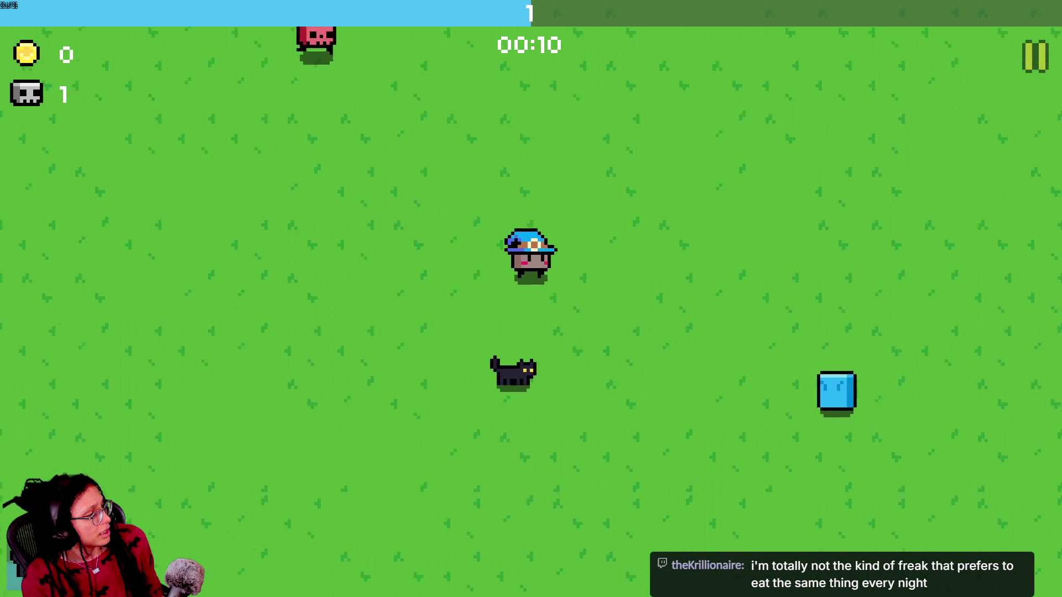
key(s)
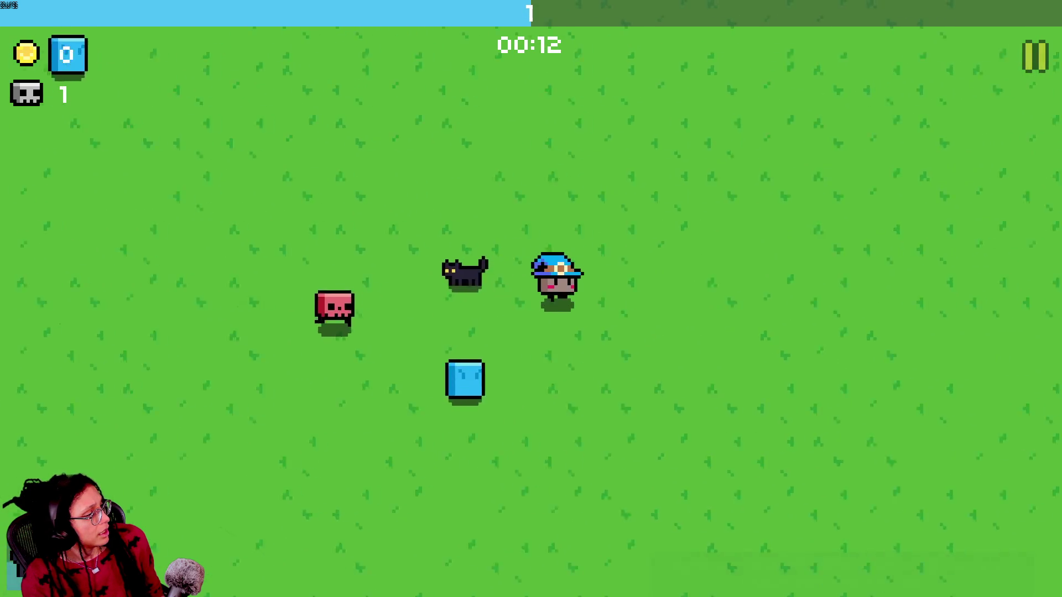
key(a)
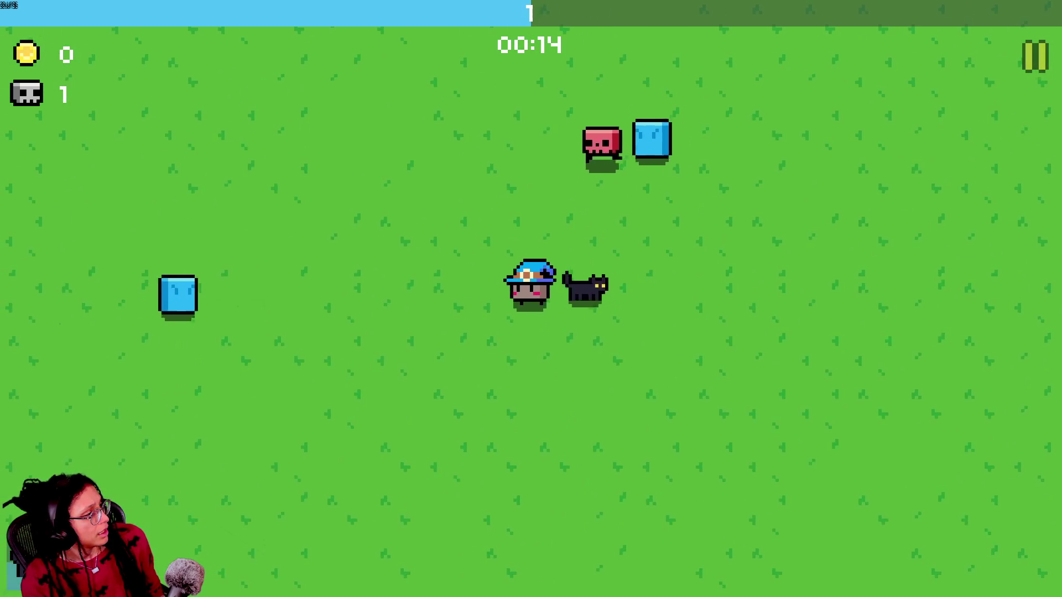
key(d)
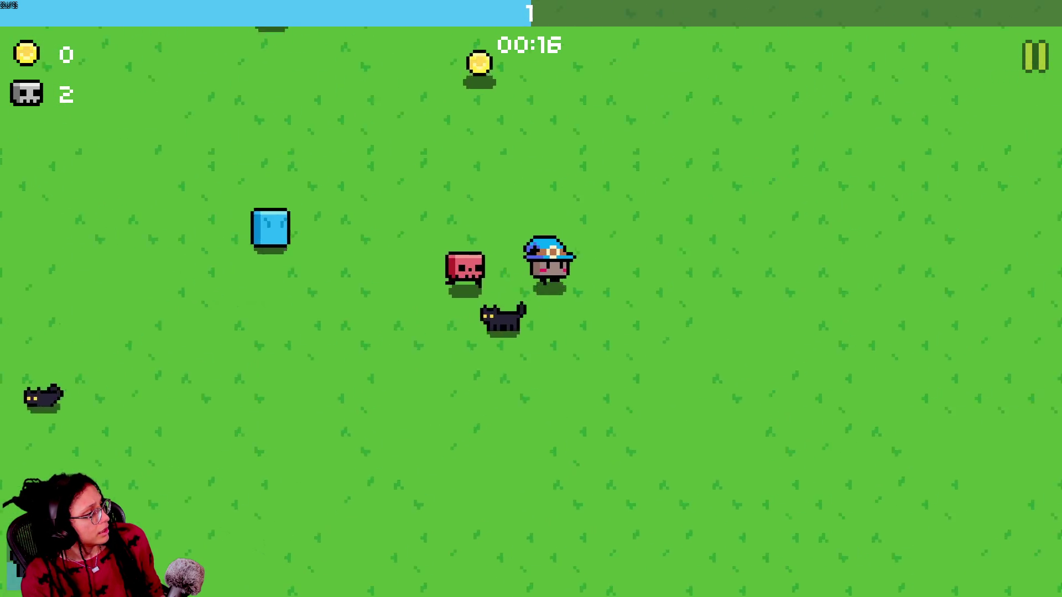
key(a)
key(s)
key(d)
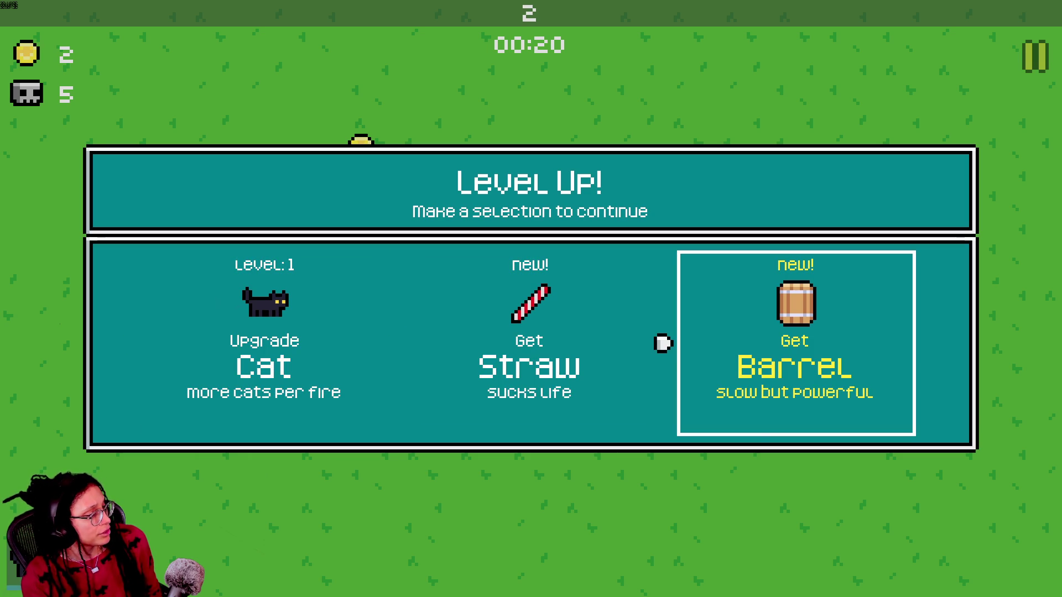
Take the Cat upgrade at each level-up while roaming for coins and gems.
click(221, 343)
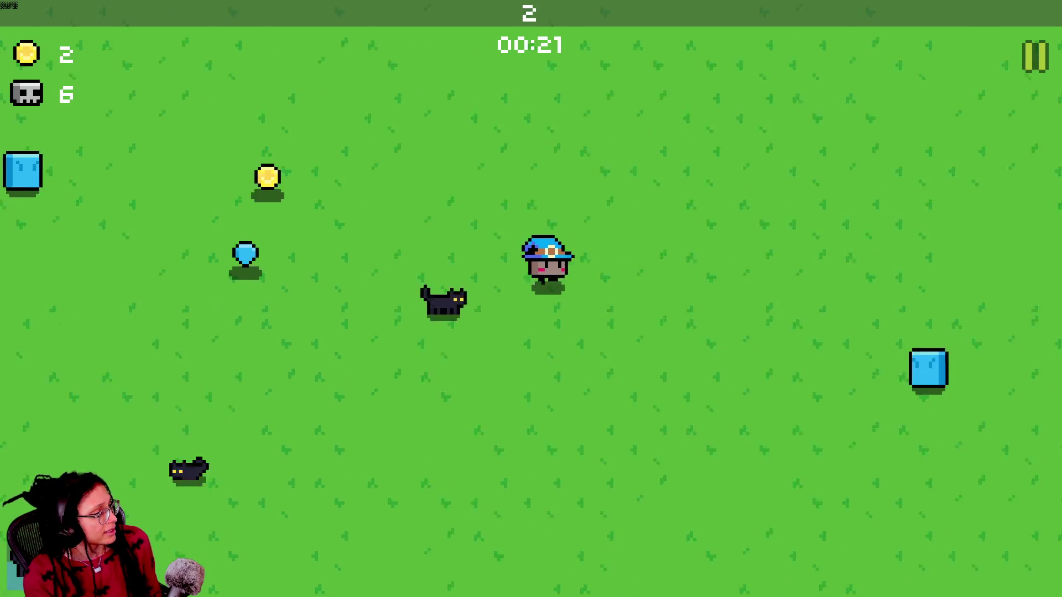
key(a)
key(s)
key(d)
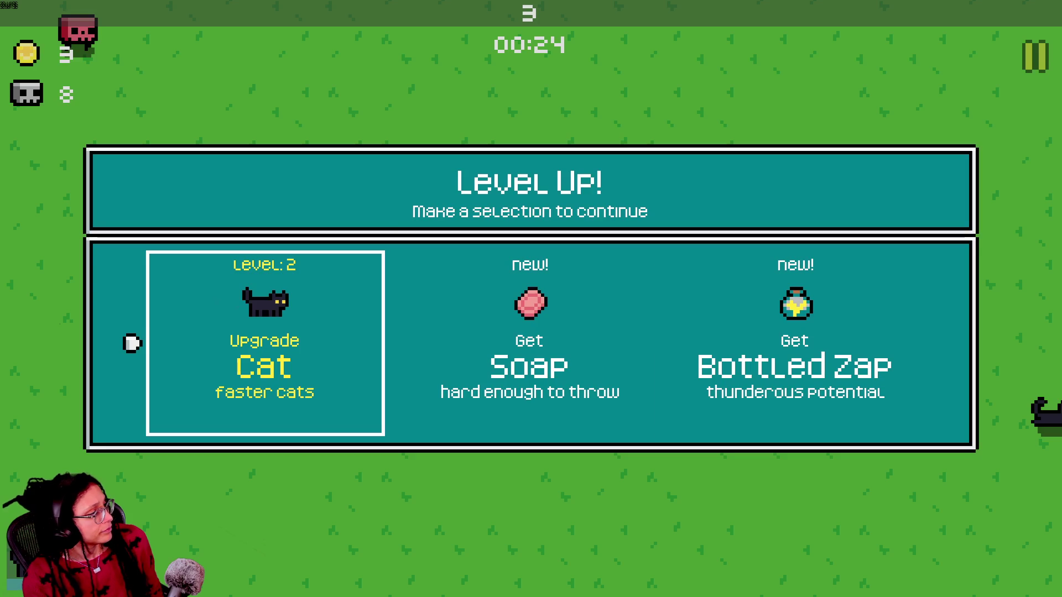
key(Return)
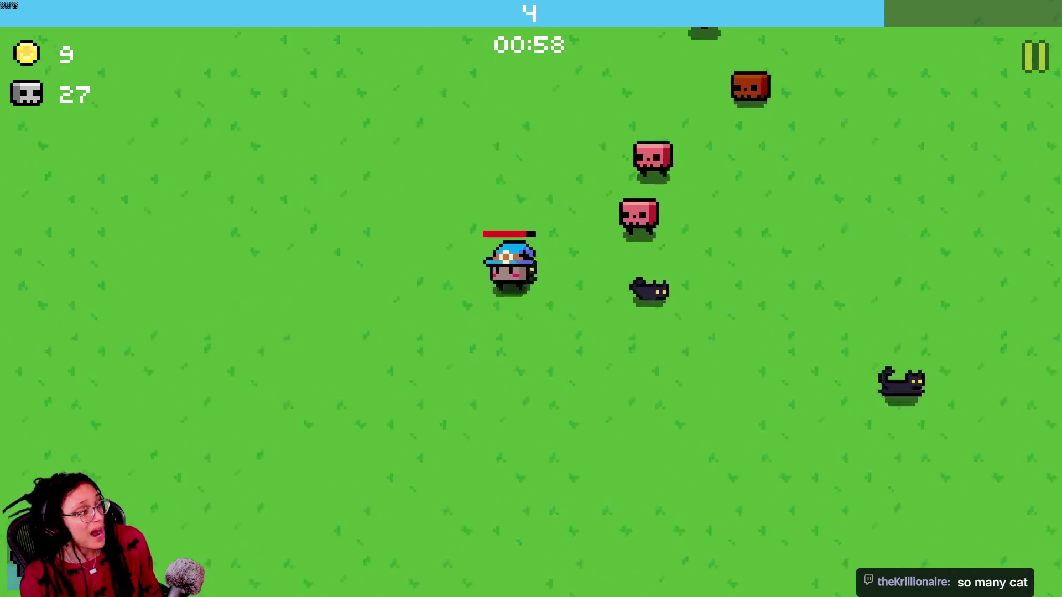
key(Left)
key(Left)
key(Return)
Dodge enemies until the run ends near 01:12, then return to base and enter the portal.
key(Down)
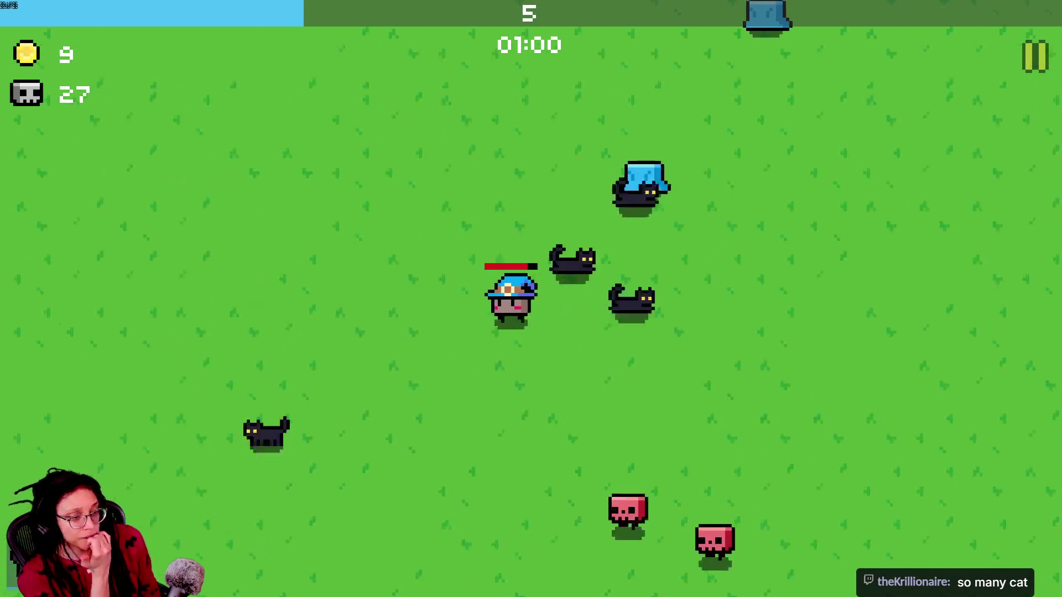
key(Right)
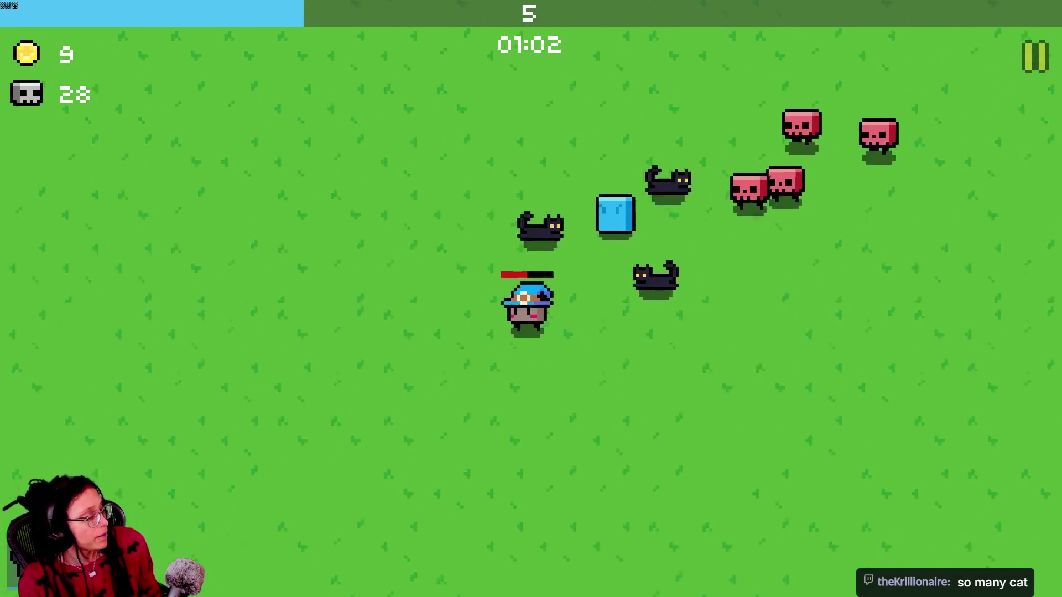
key(Up)
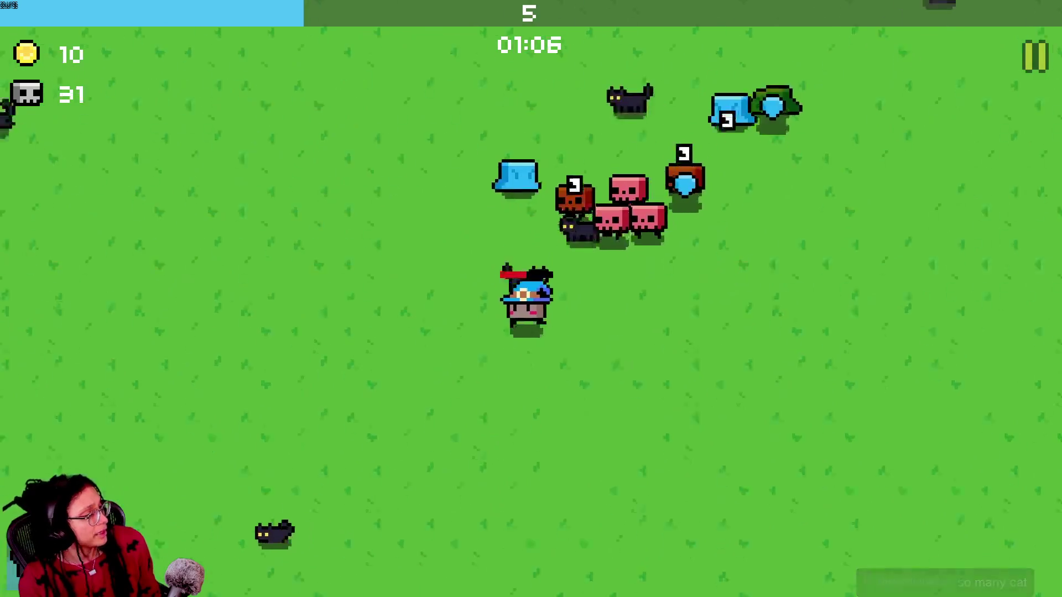
key(Down)
key(Right)
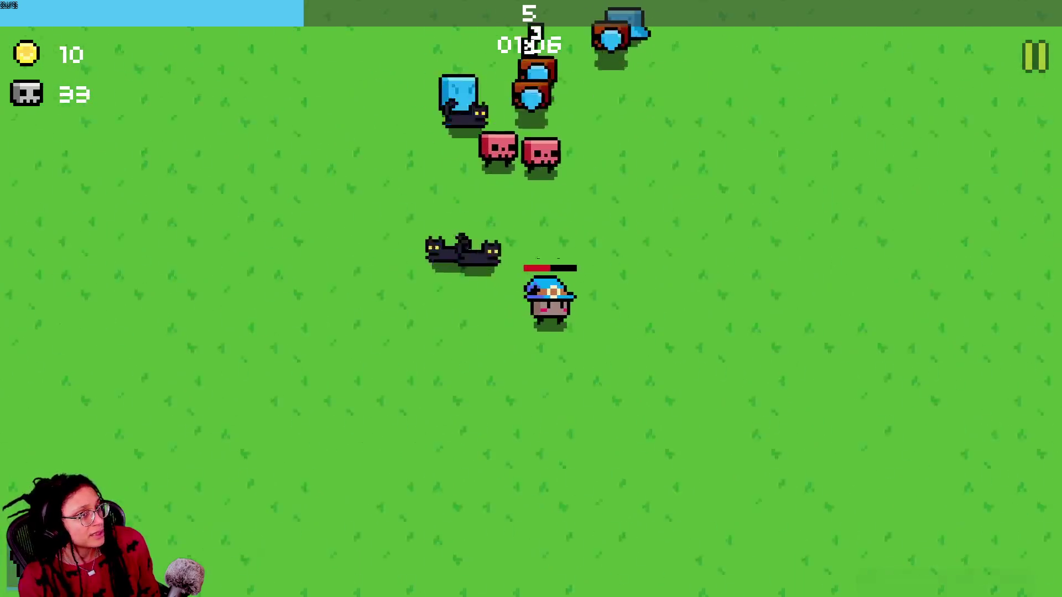
key(Up)
key(Left)
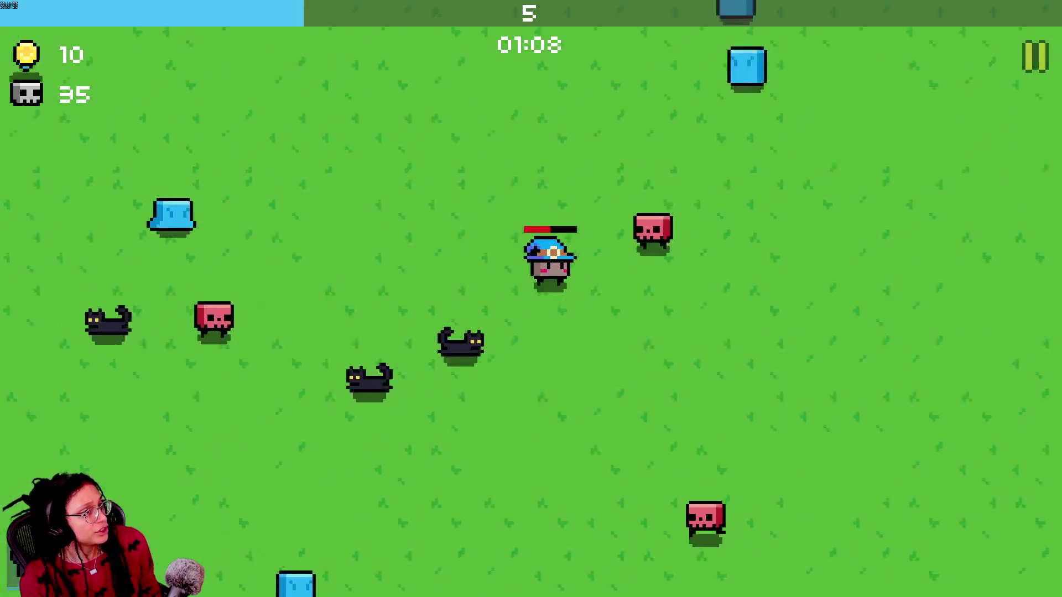
key(Down)
key(Left)
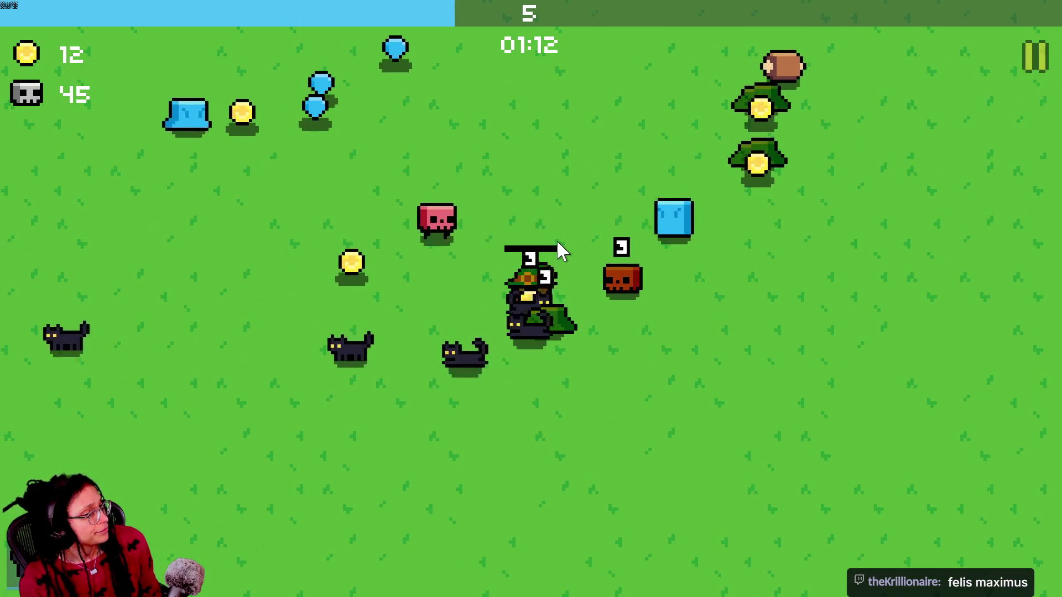
key(Return)
key(Return)
key(Up)
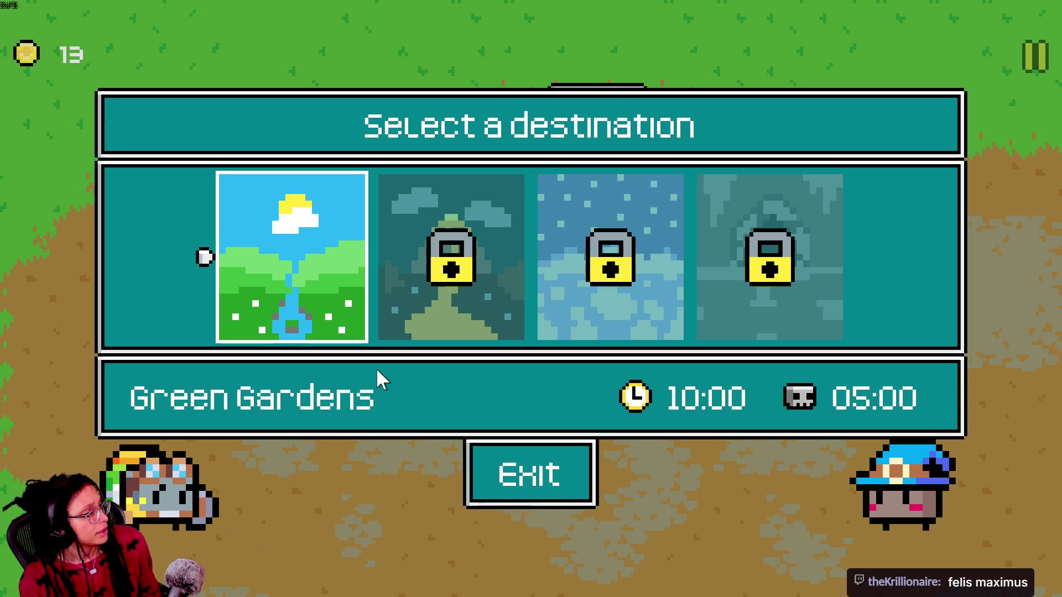
Start a Green Gardens run, collect gems, and take the Cat upgrade at the first level-up.
key(Down)
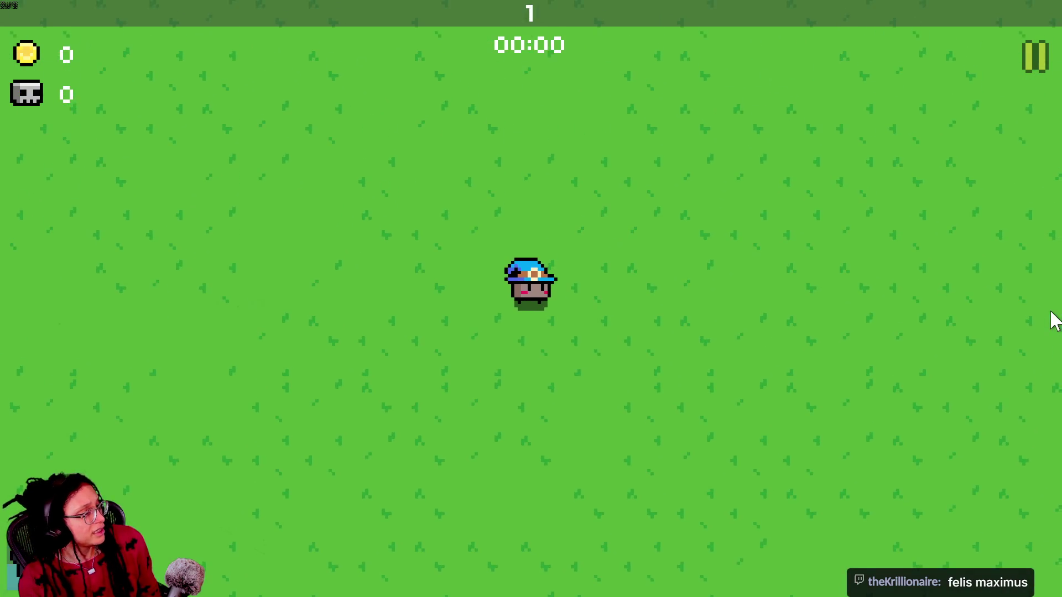
key(Left)
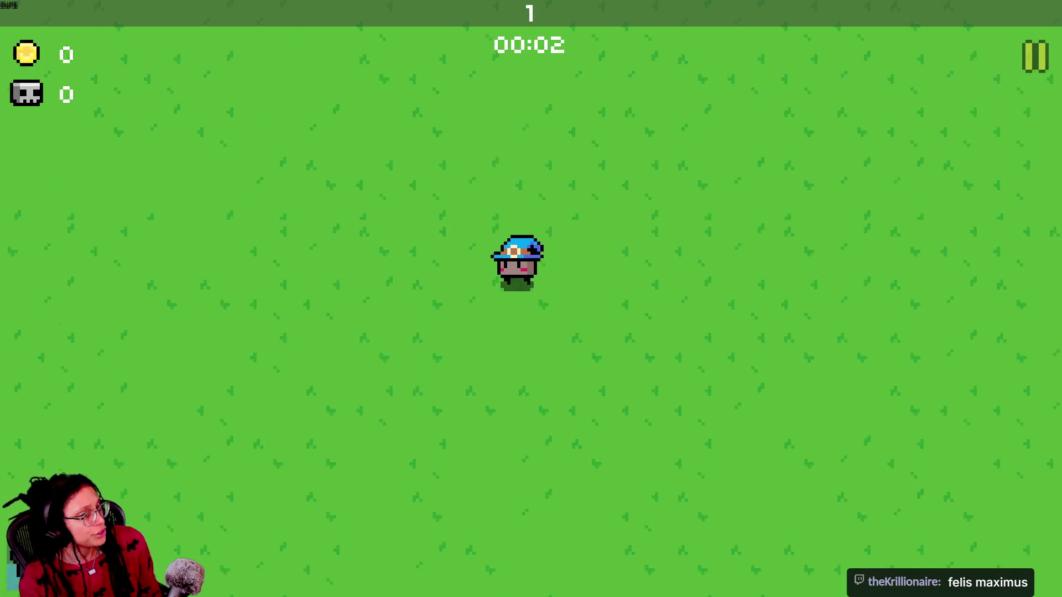
key(Right)
key(Down)
key(Left)
key(Up)
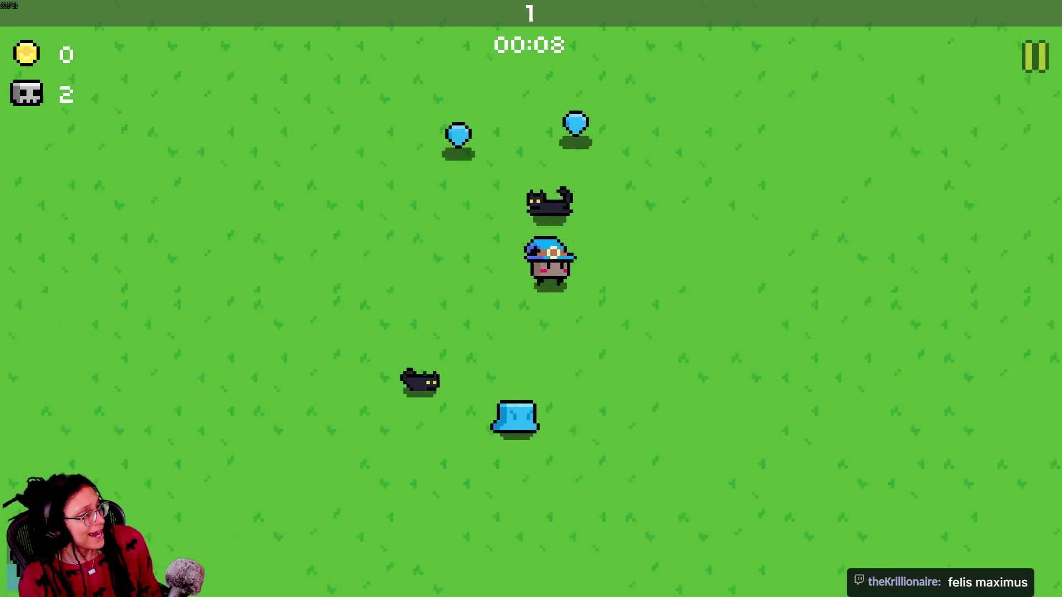
key(Right)
key(Left)
key(Left)
key(Return)
Keep collecting gems and take Cat again until the level 4 offer appears.
key(Down)
key(Right)
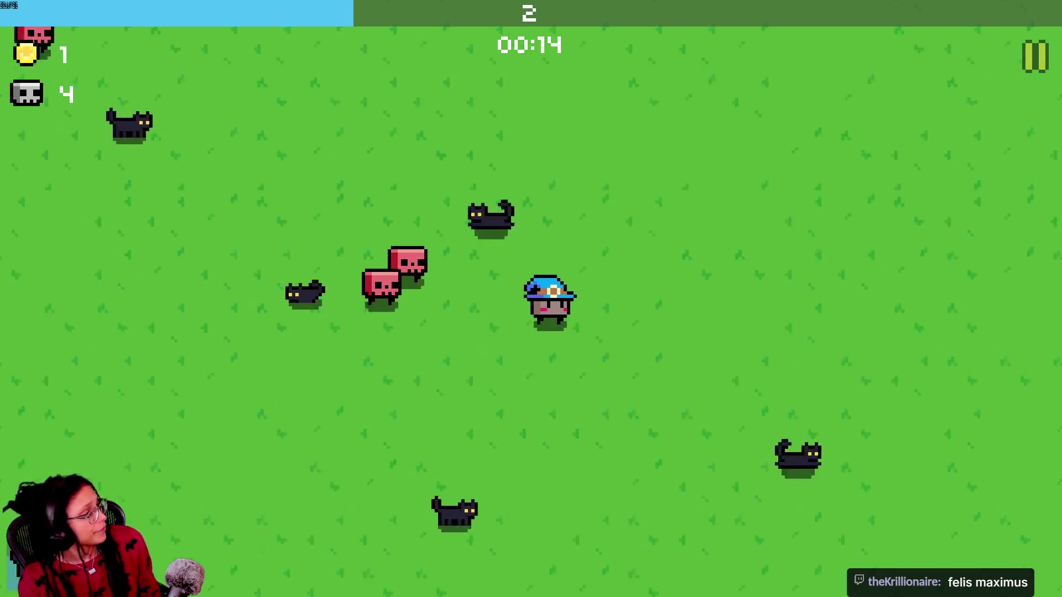
key(Left)
key(Up)
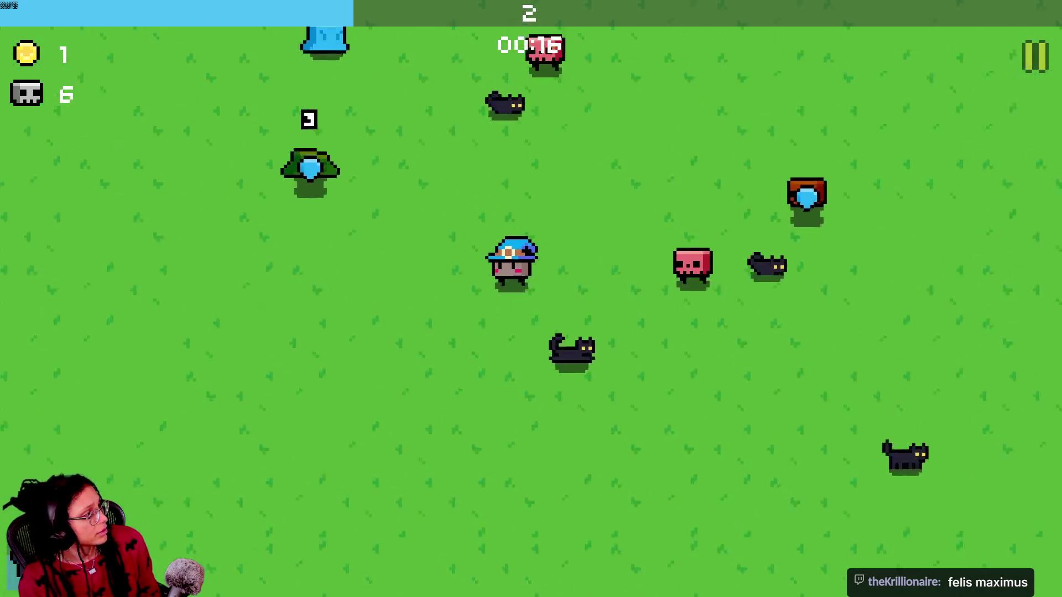
key(Right)
key(Up)
key(Right)
key(Right)
key(Return)
key(Up)
key(Left)
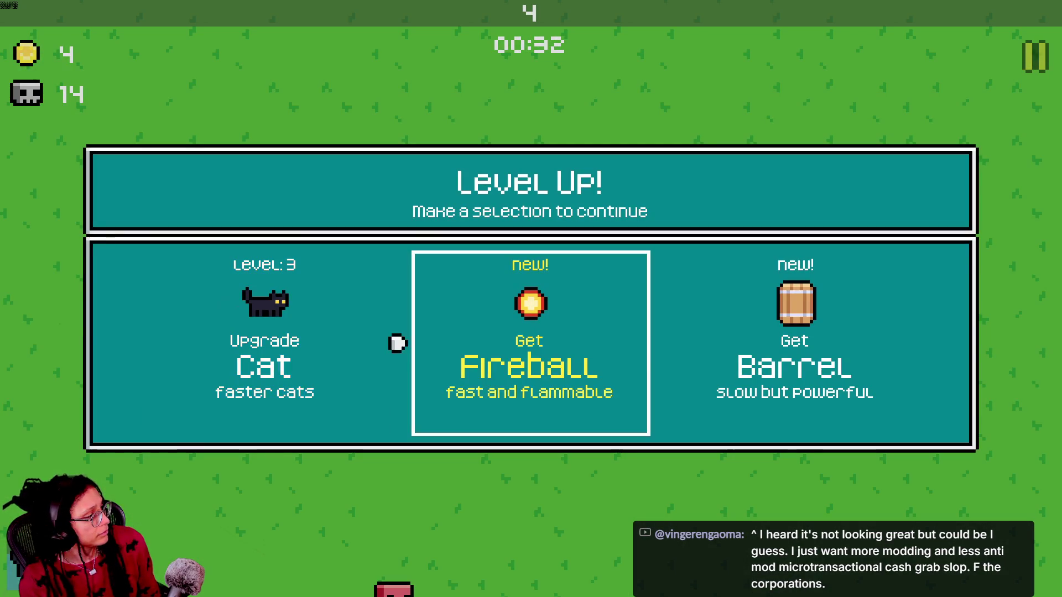
Take the Fireball weapon, keep moving, then take the Hat weapon at the next level-up.
key(Return)
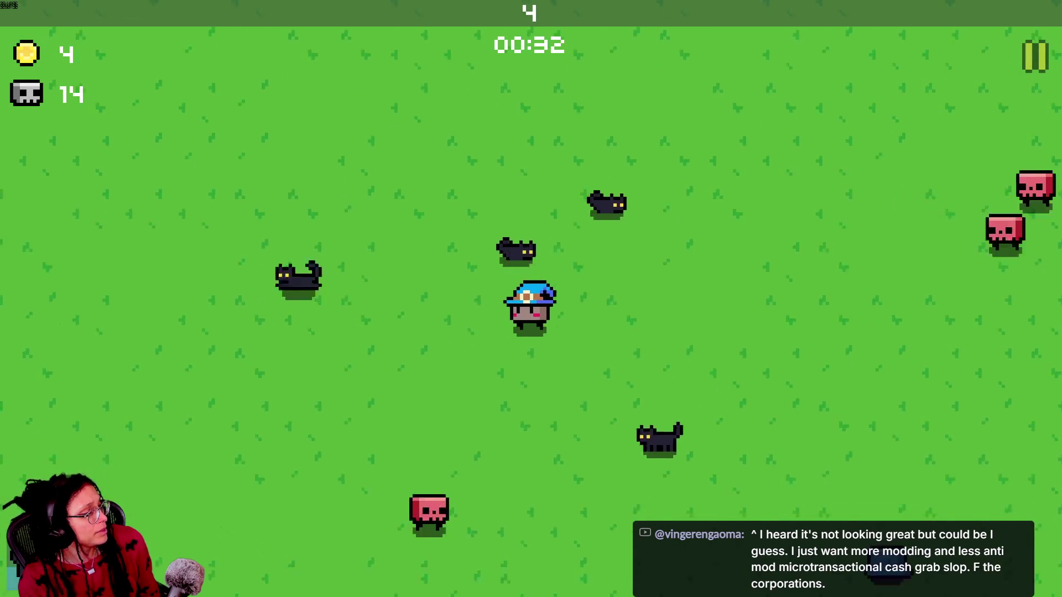
key(w)
key(a)
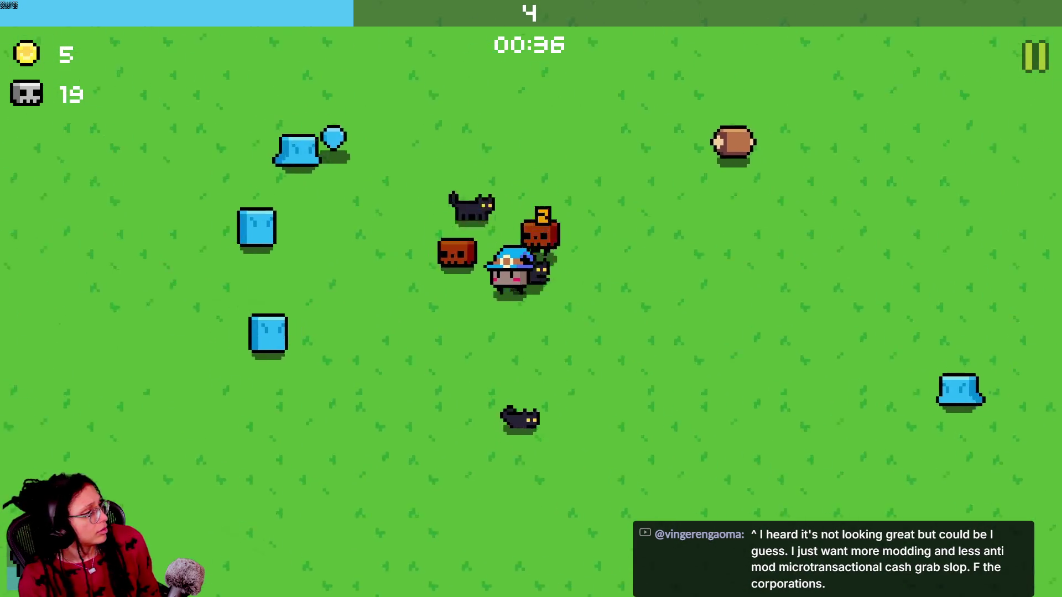
key(w)
key(d)
key(a)
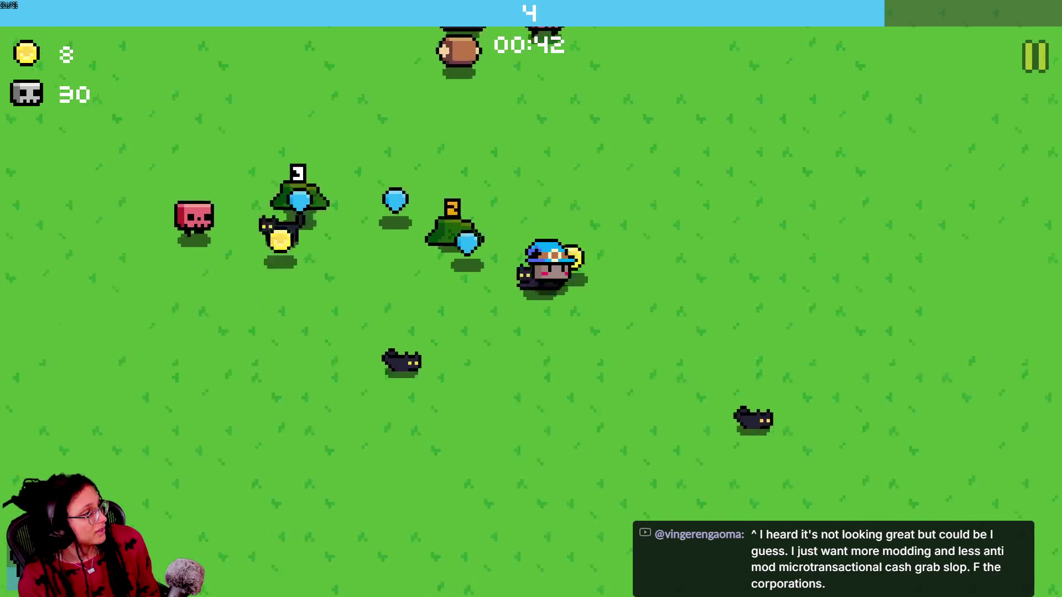
key(w)
key(d)
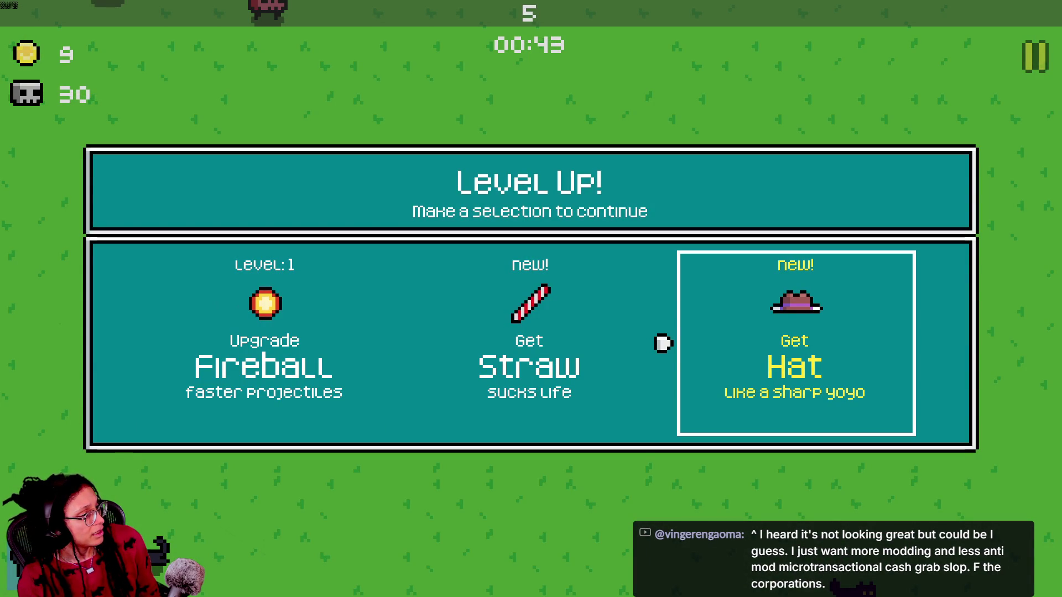
key(Return)
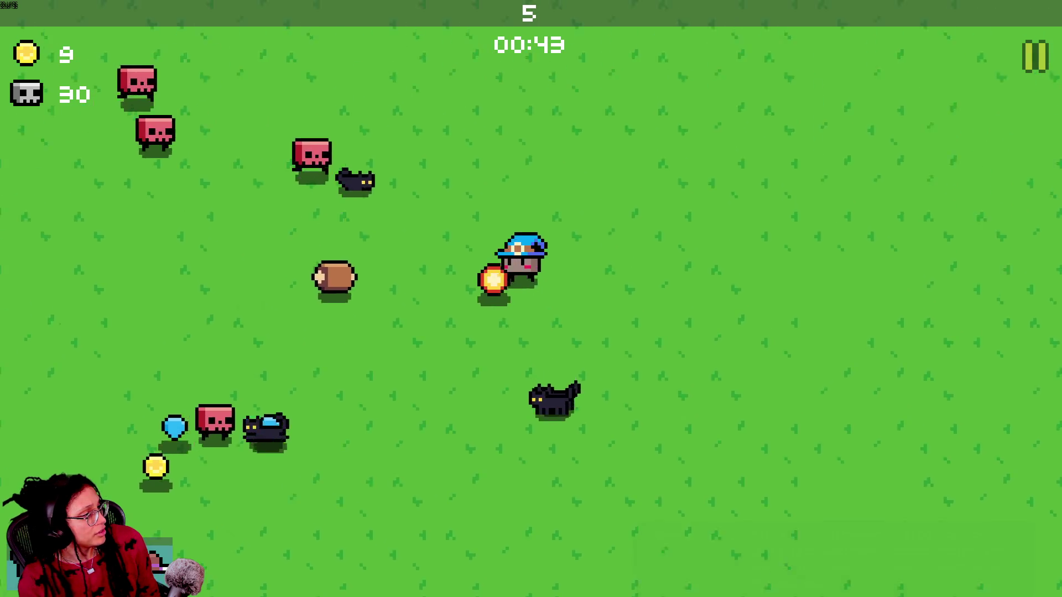
key(s)
key(a)
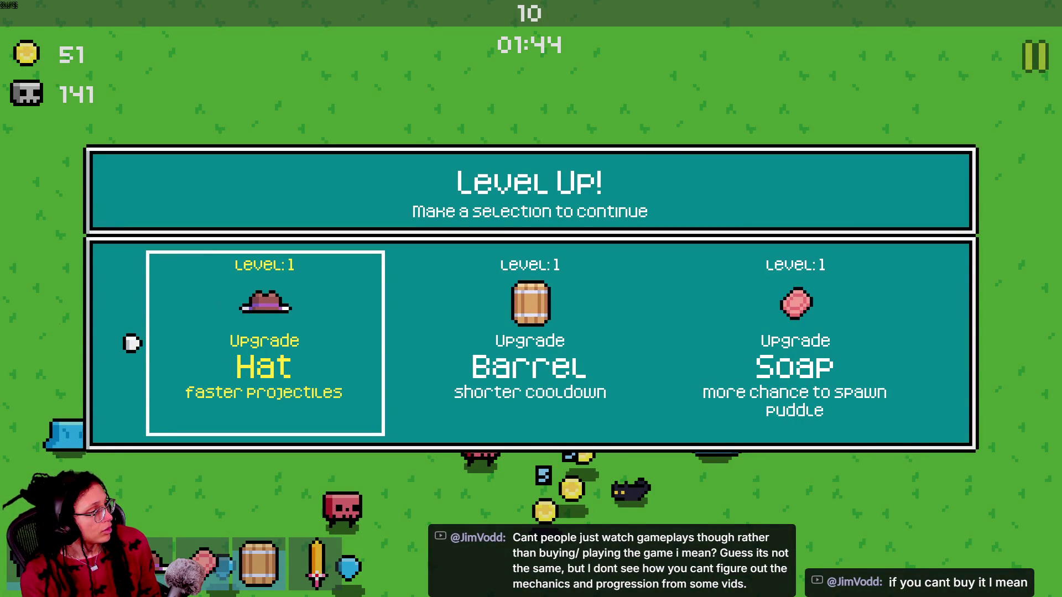
Take the Soap upgrade and play on until Game Over.
key(Right)
key(Right)
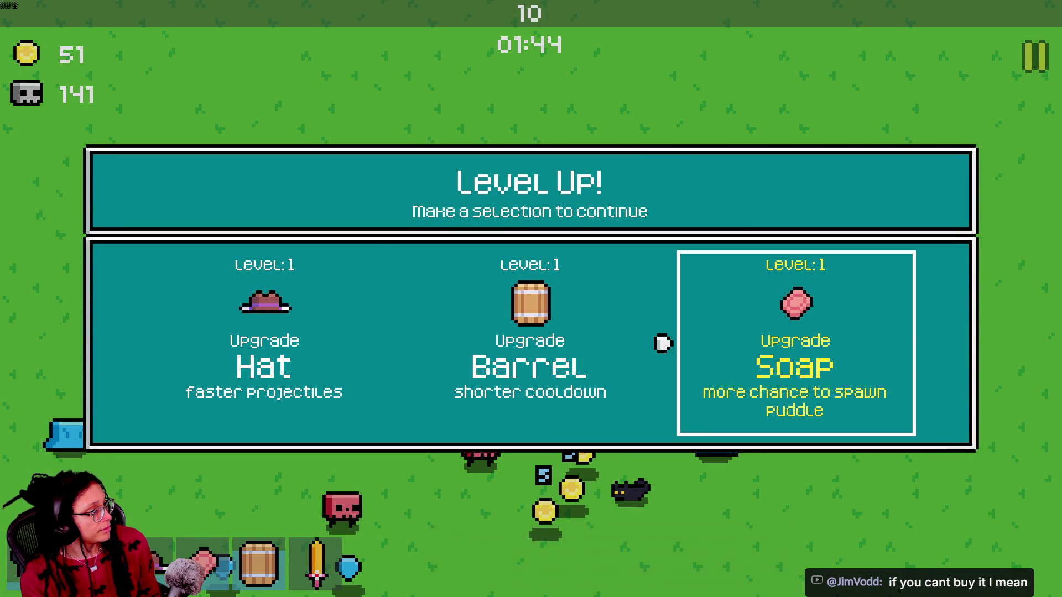
key(Return)
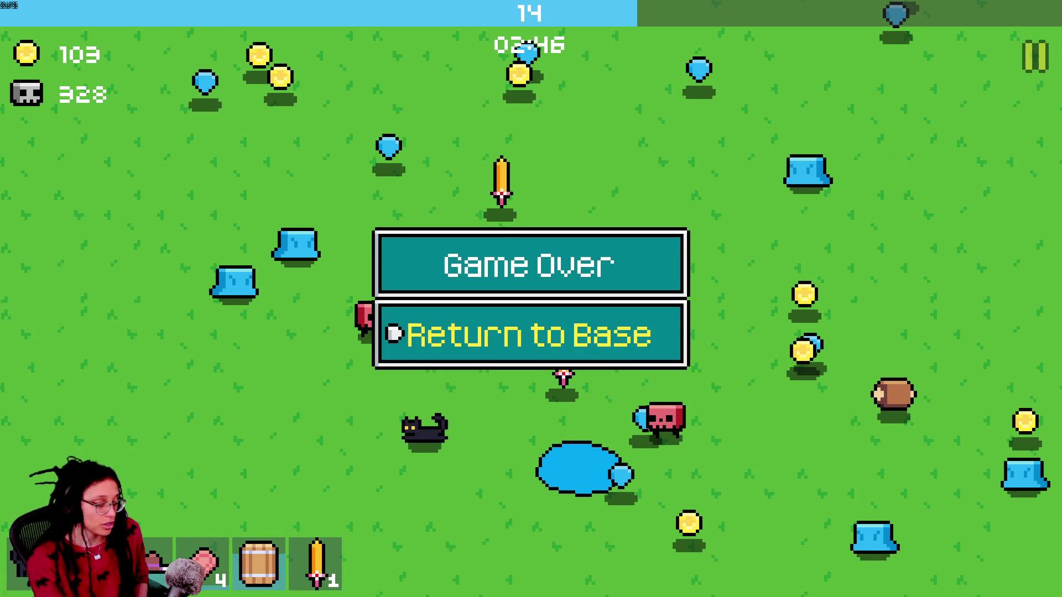
Exit fullscreen, close the Smol Survivors tab, and reopen it from the tab bar menu.
key(Escape)
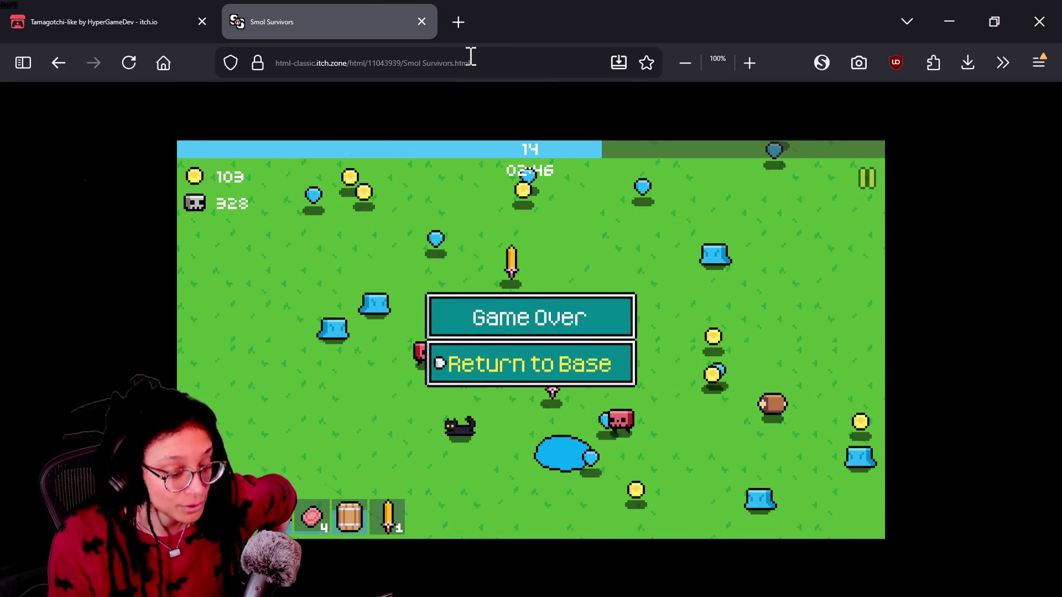
click(543, 320)
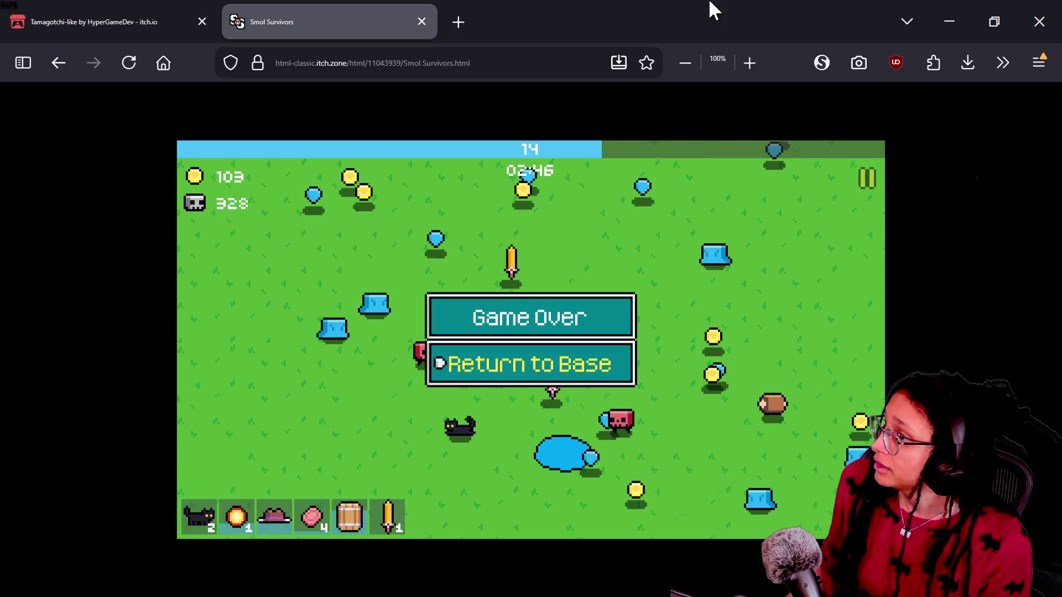
click(419, 22)
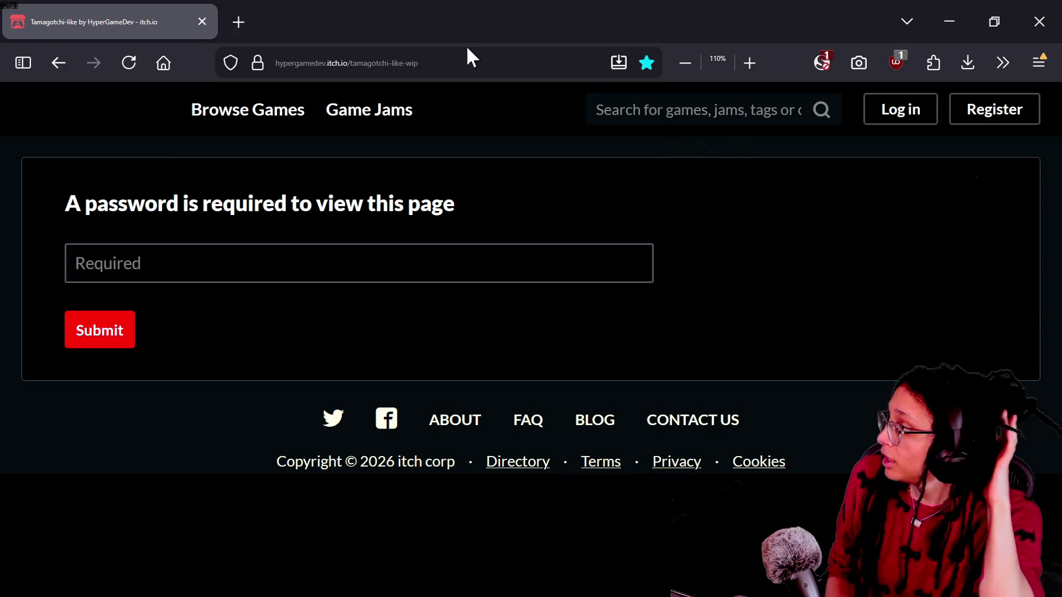
click(466, 49)
right_click(436, 21)
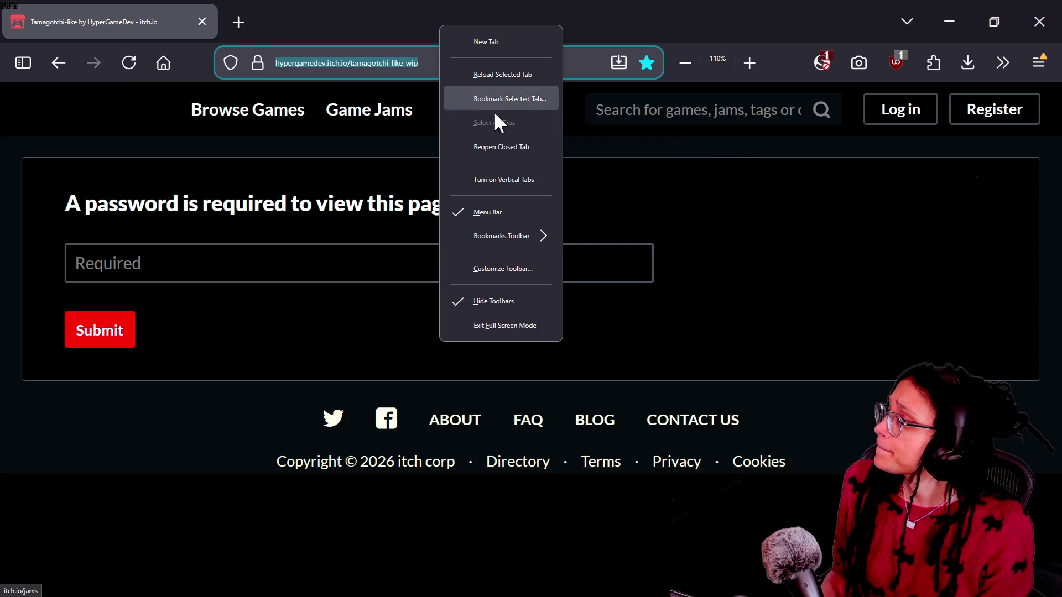
click(505, 146)
click(393, 63)
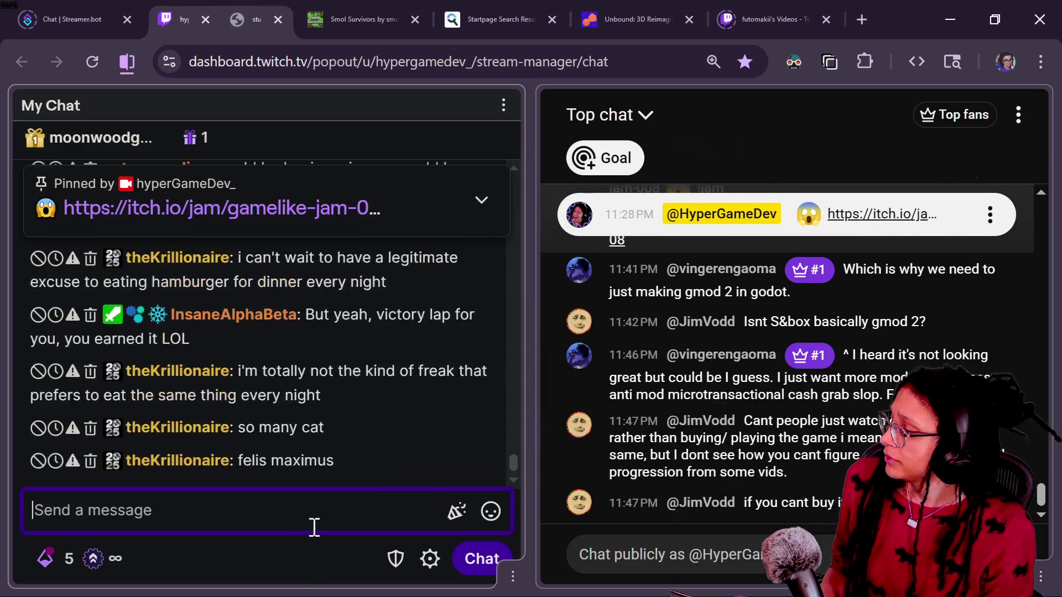
Switch among browser windows and tabs, ending on the Twitch stream manager chat.
click(757, 575)
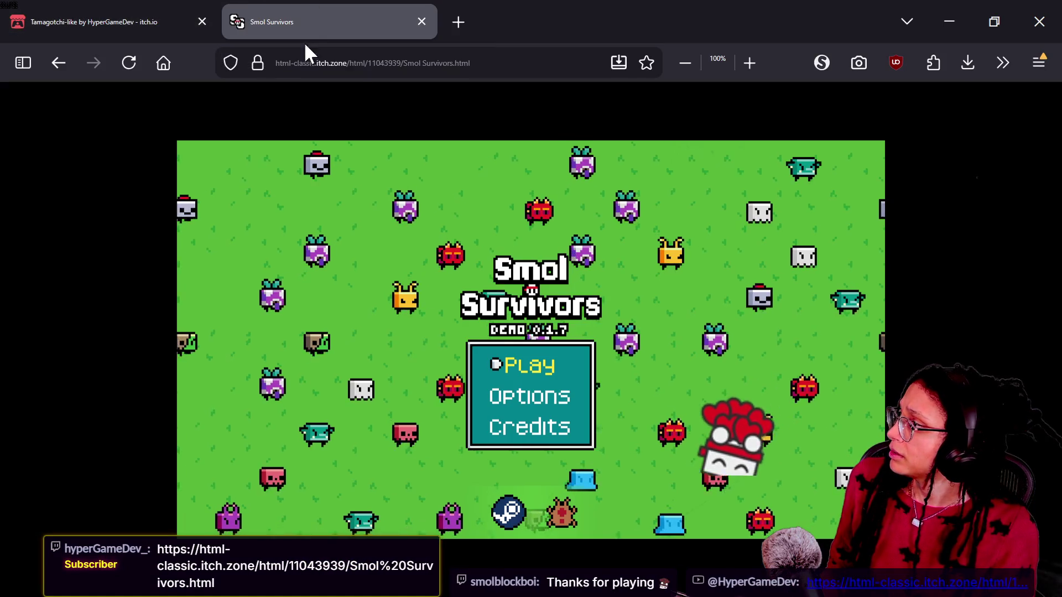
click(53, 66)
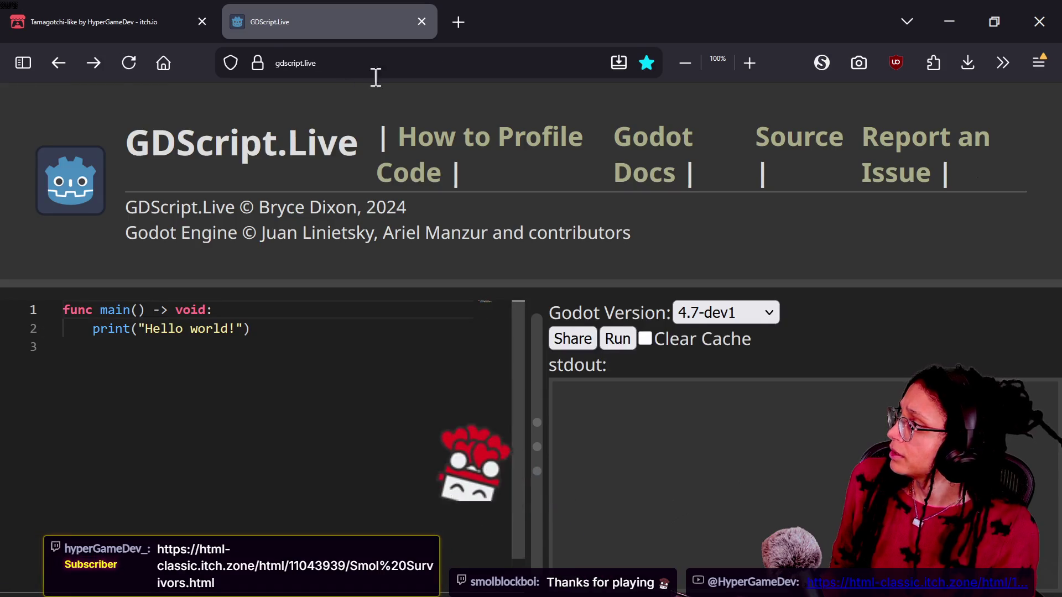
click(139, 28)
click(472, 65)
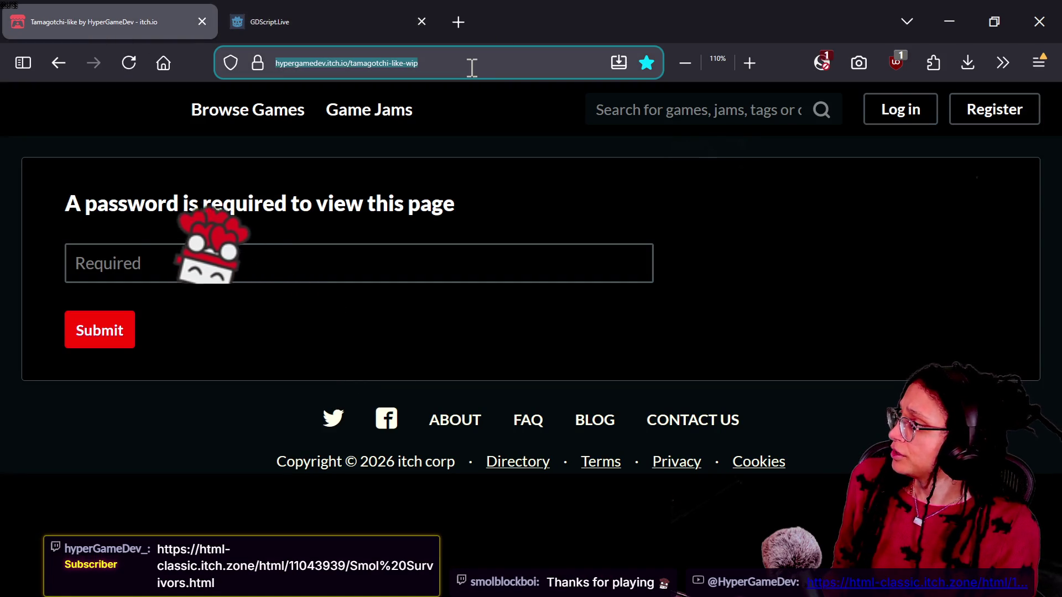
text(s)
key(BackSpace)
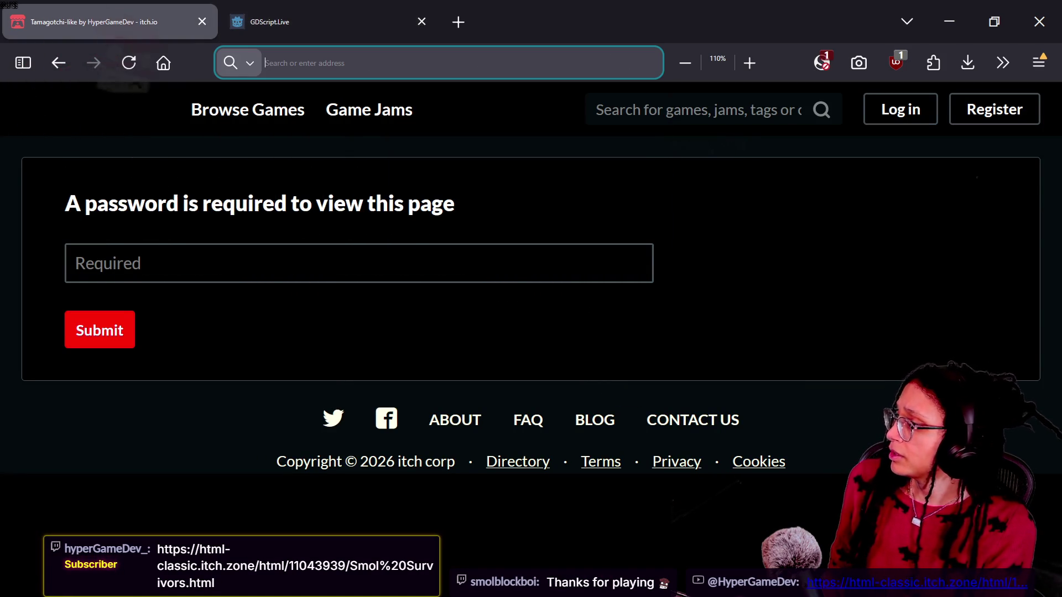
key(alt+Tab)
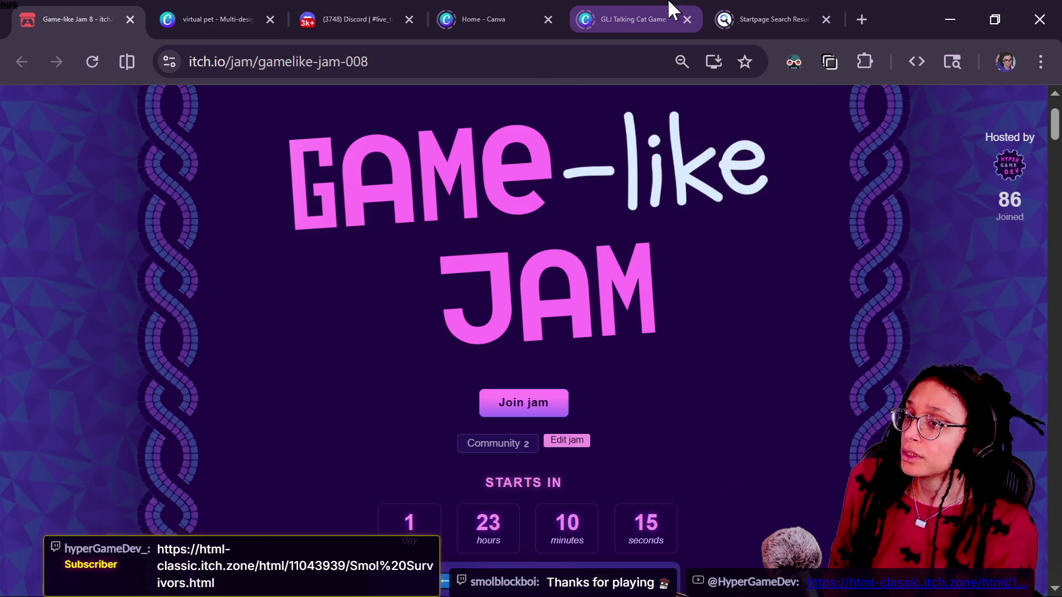
key(alt+Tab)
click(647, 7)
click(464, 7)
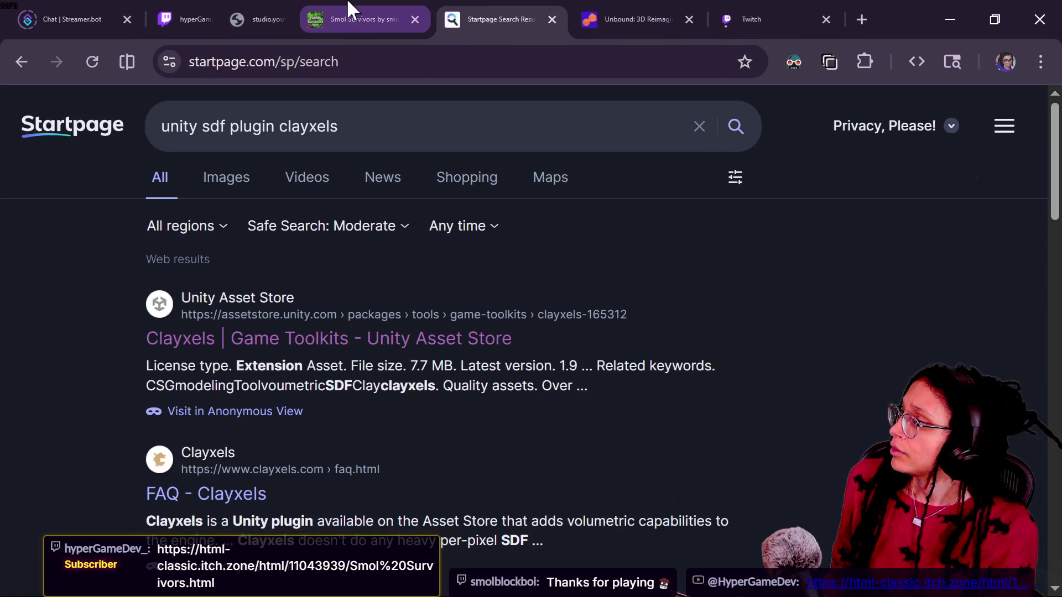
click(252, 19)
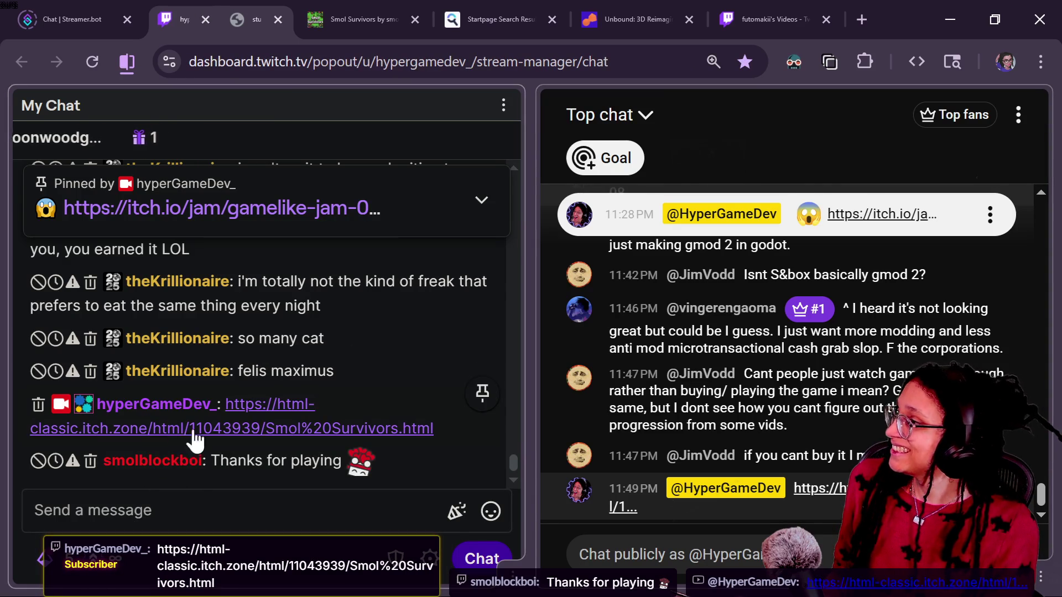
click(766, 19)
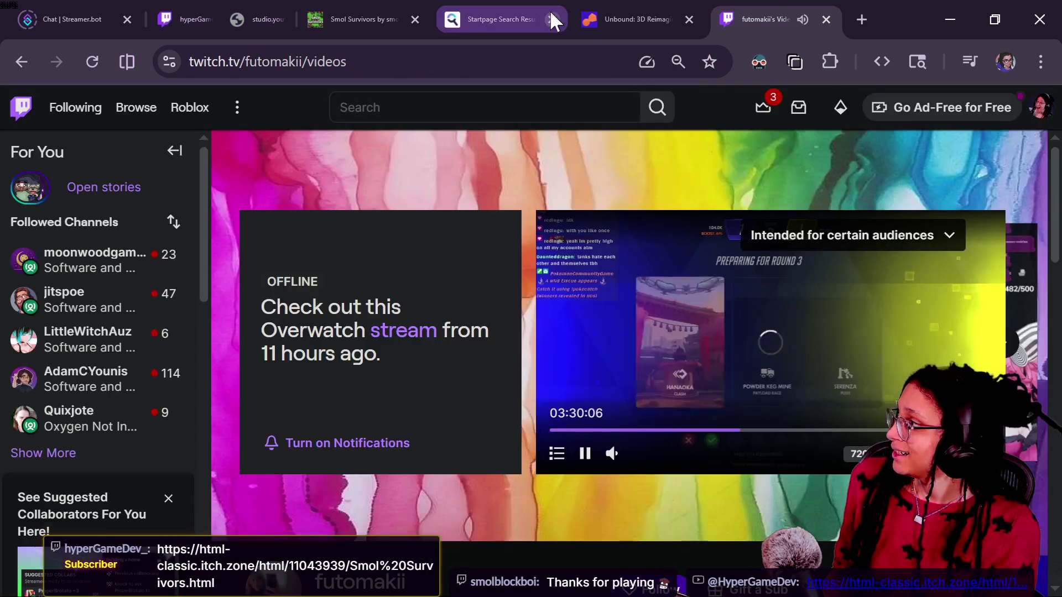
click(215, 19)
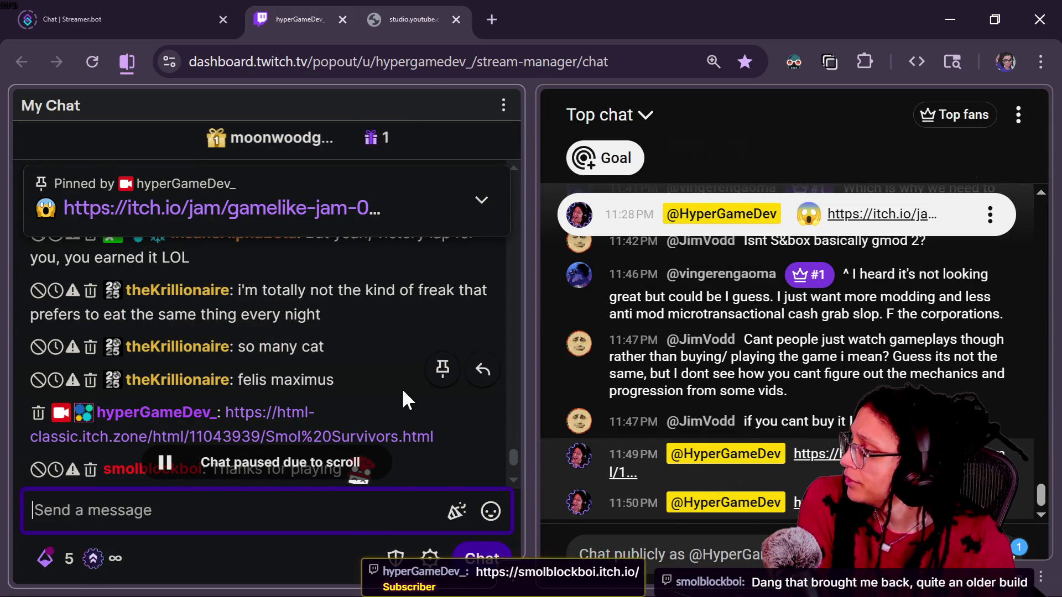
Select the latest Twitch chat message, scroll to the newest messages, then focus the YouTube chat.
scroll(406, 397, up, 3)
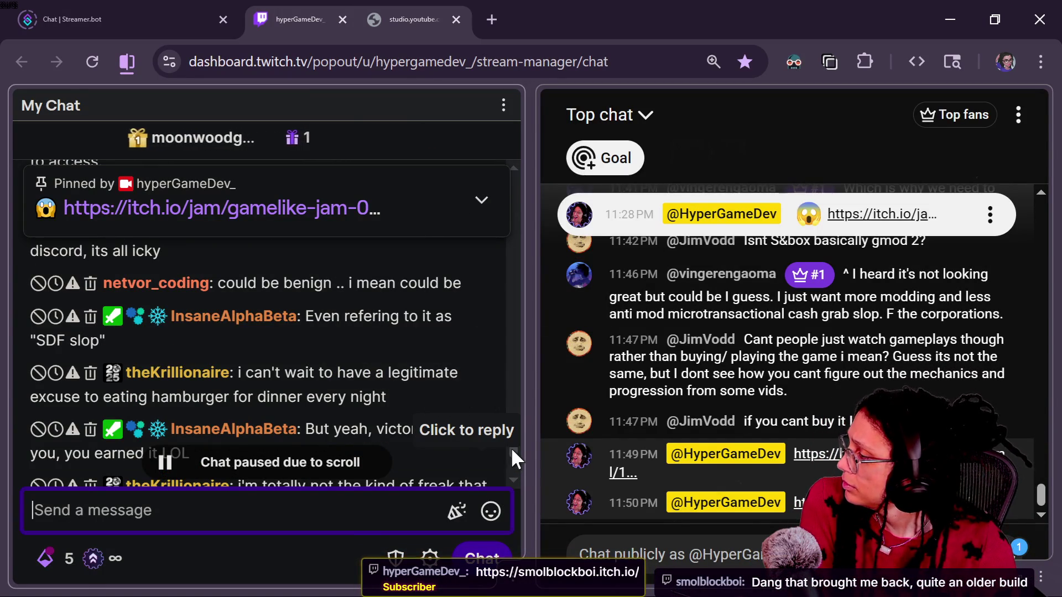
triple_click(481, 483)
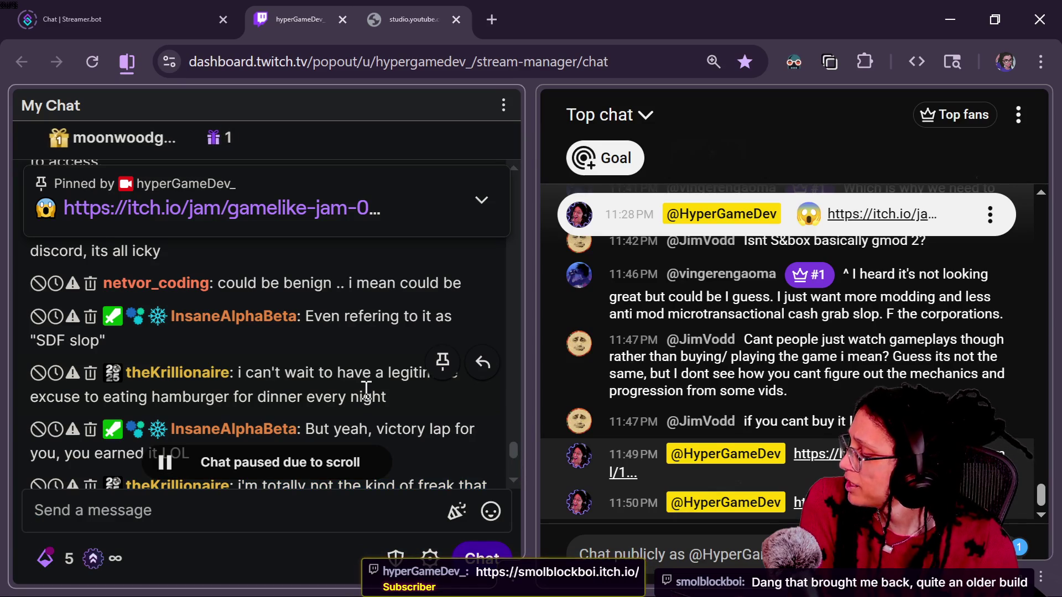
scroll(518, 446, up, 2)
scroll(517, 446, down, 1)
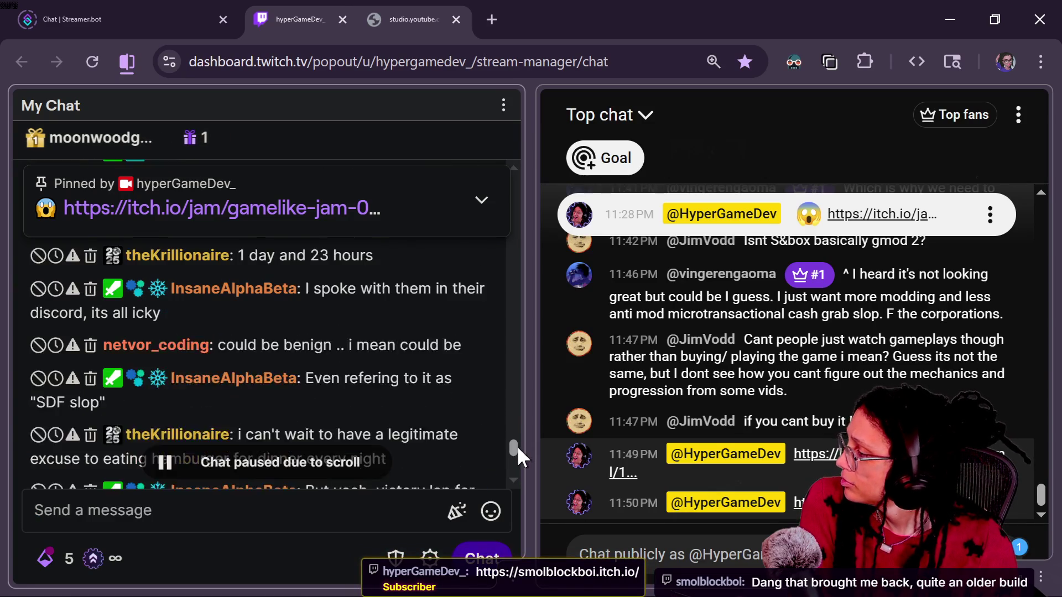
scroll(516, 447, down, 3)
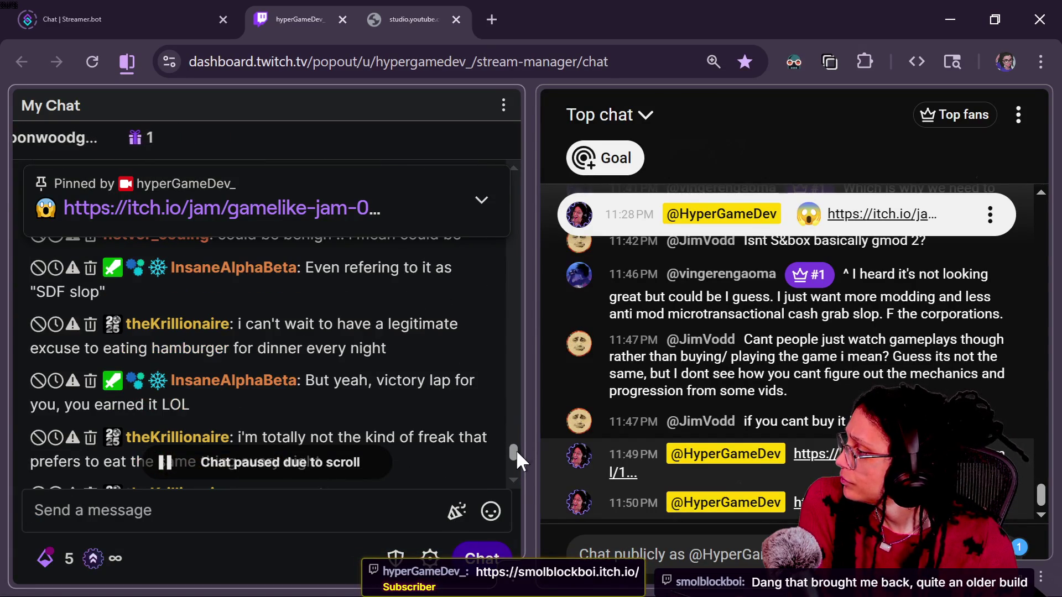
scroll(516, 450, down, 2)
scroll(516, 451, down, 2)
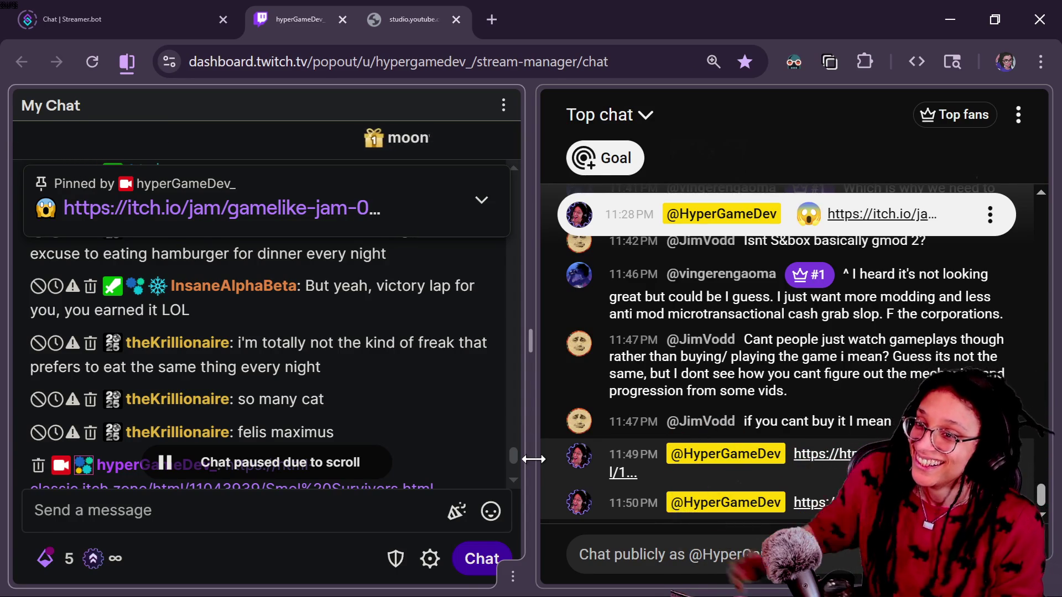
scroll(403, 301, down, 5)
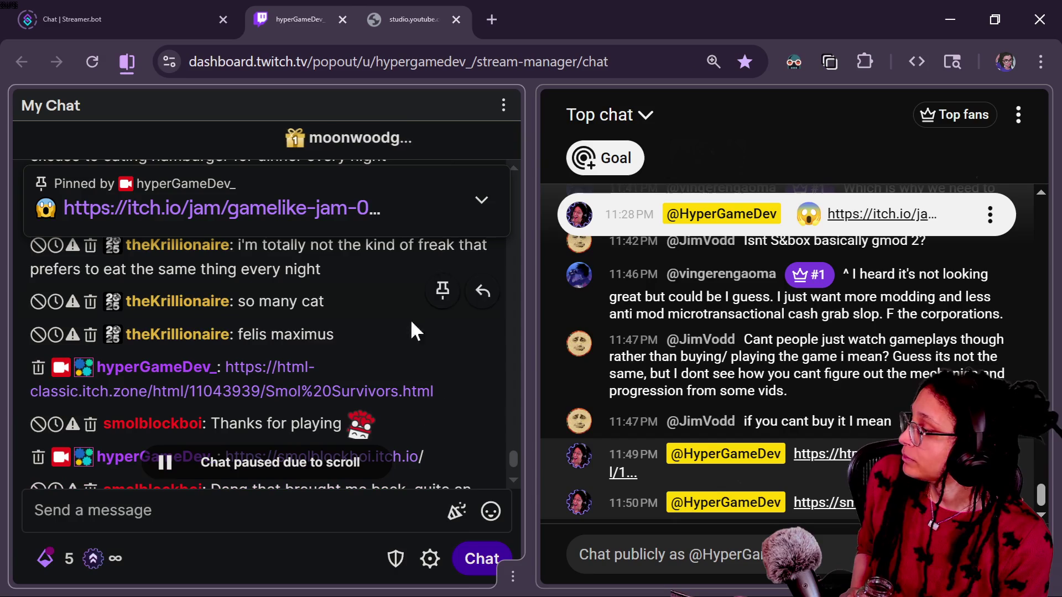
scroll(450, 429, down, 2)
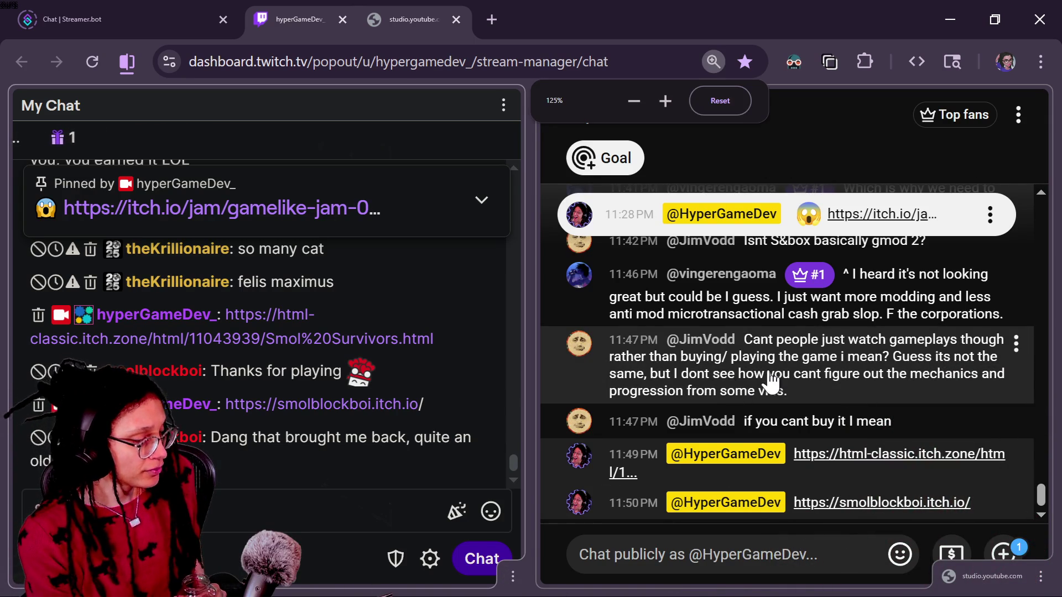
click(644, 579)
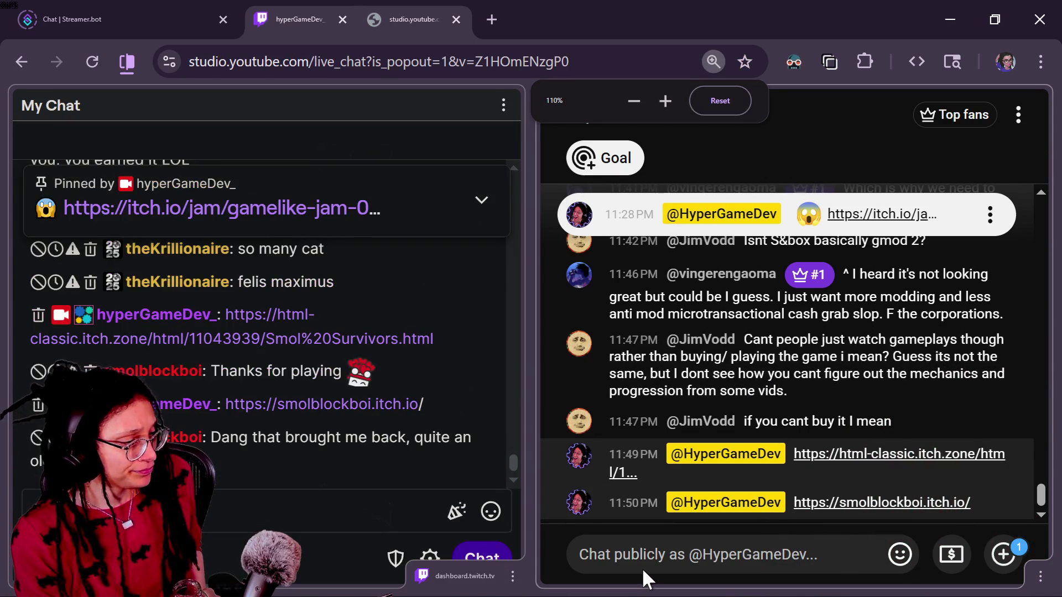
Zoom the YouTube live chat to 150%, then back out, scrolling up through messages.
click(630, 553)
key(ctrl+equal)
key(ctrl+equal)
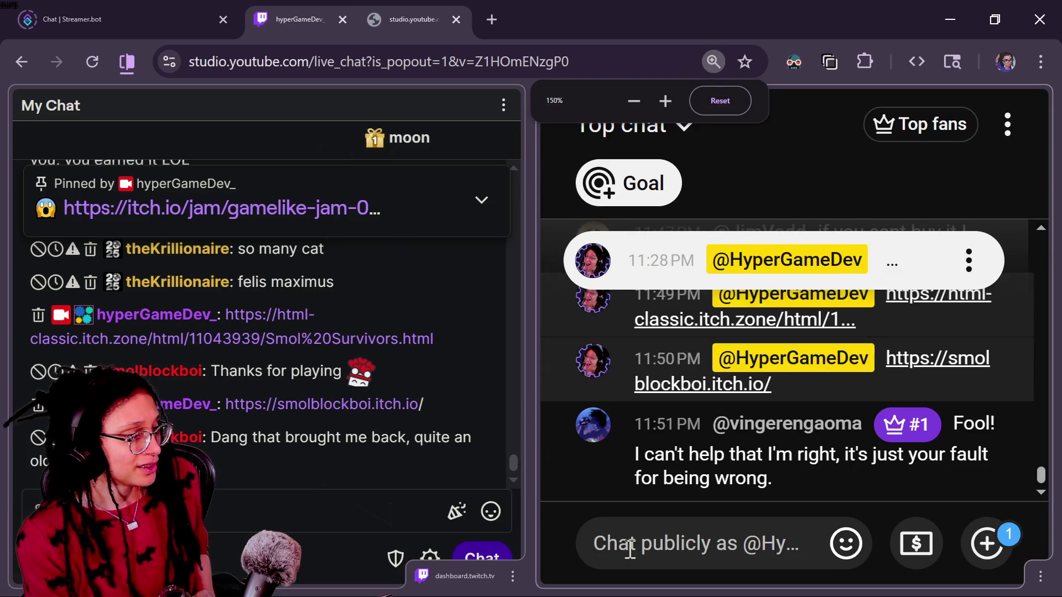
scroll(760, 438, up, 2)
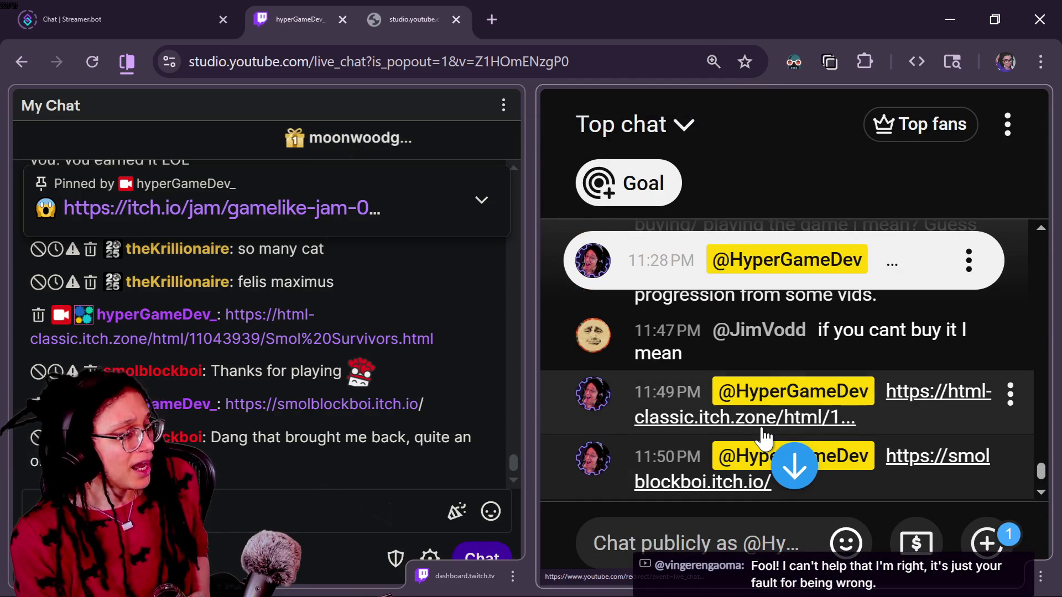
key(ctrl+minus)
scroll(615, 425, up, 2)
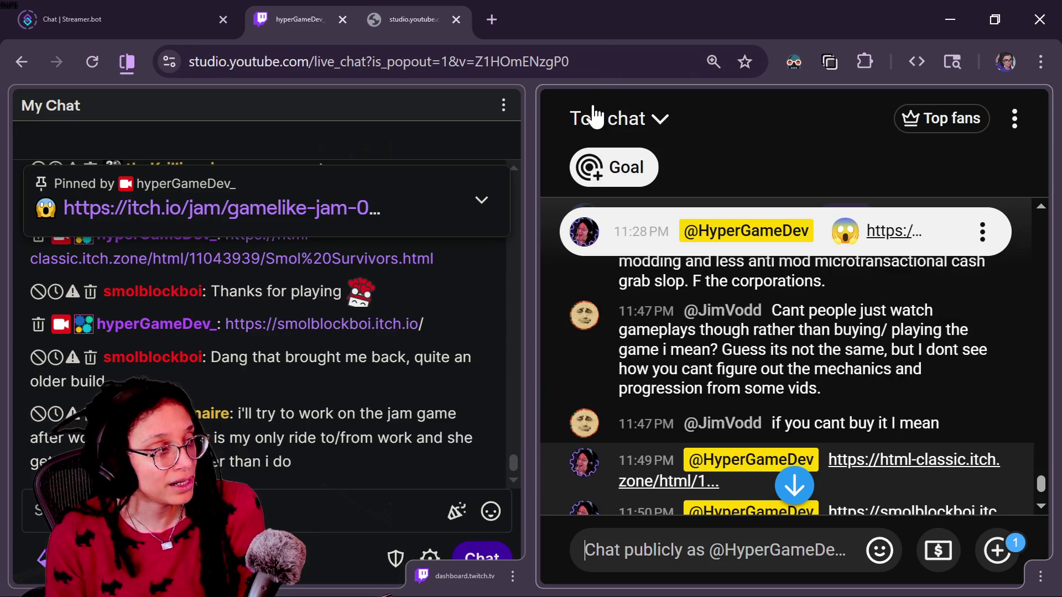
Switch the YouTube chat view from Top chat to Live chat and scroll through the messages.
click(595, 114)
click(725, 237)
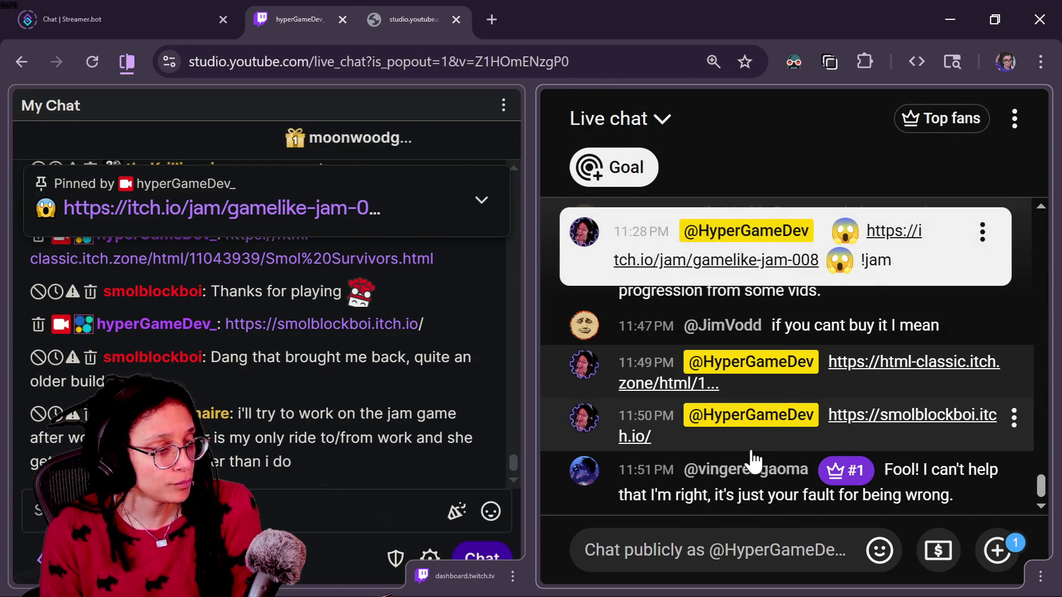
scroll(754, 458, up, 5)
drag(1036, 455, 1037, 466)
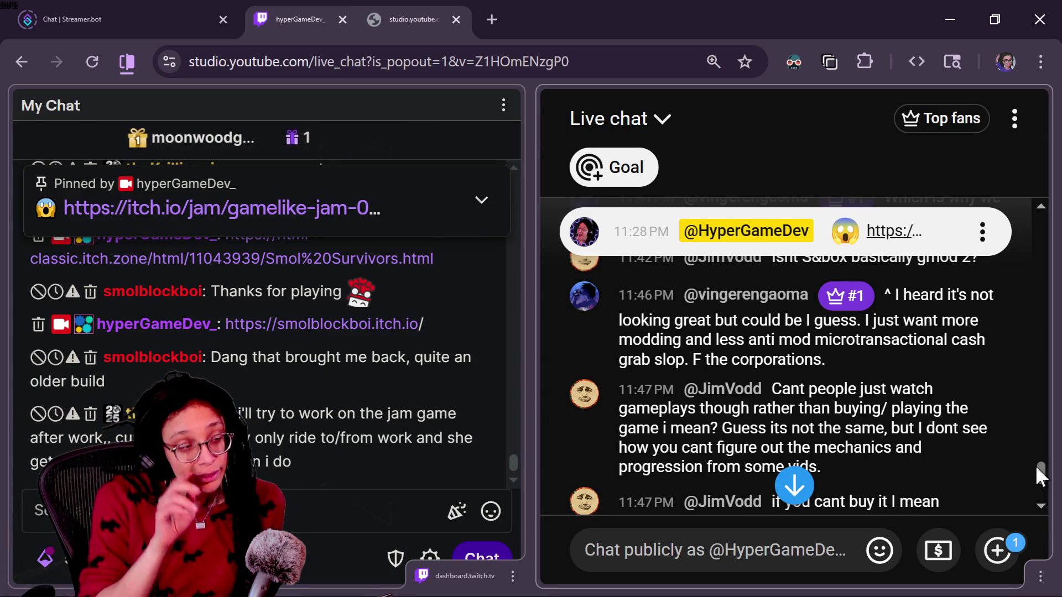
scroll(943, 489, up, 4)
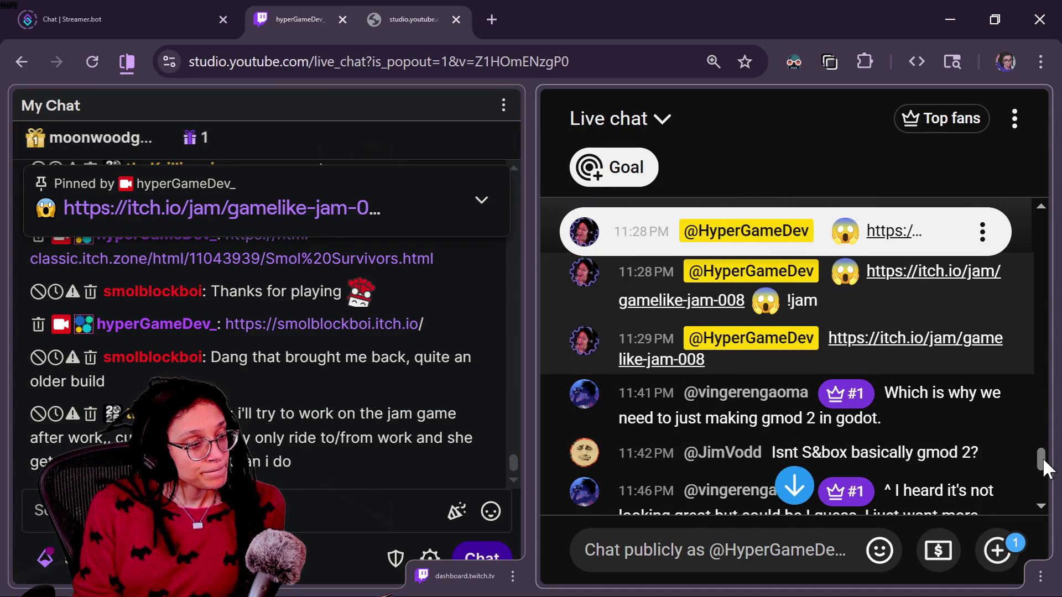
mouse_move(1045, 464)
mouse_down()
mouse_move(1045, 450)
mouse_move(1046, 473)
mouse_up()
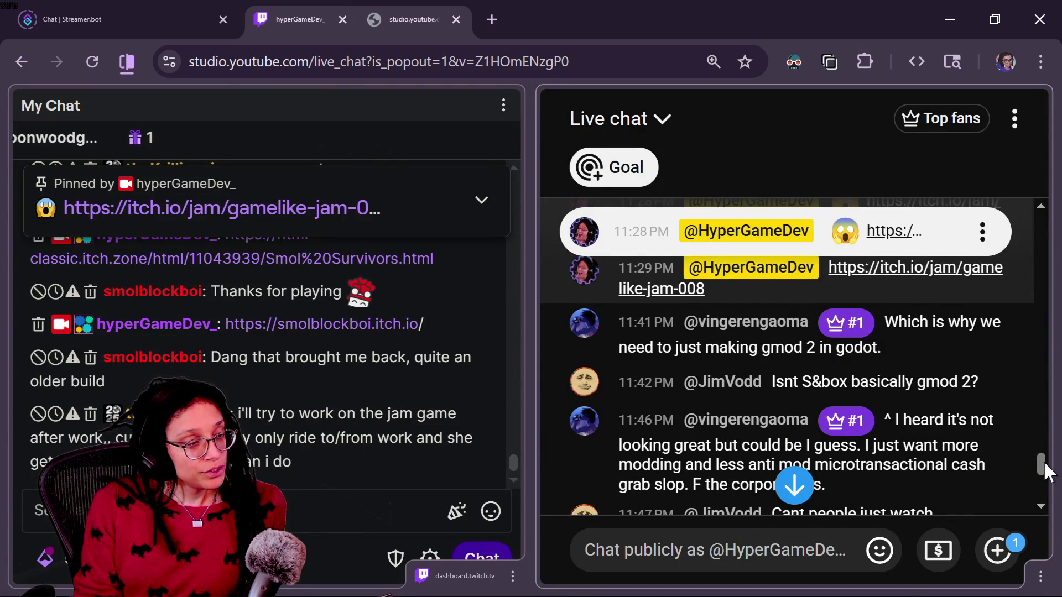
scroll(1046, 473, down, 1)
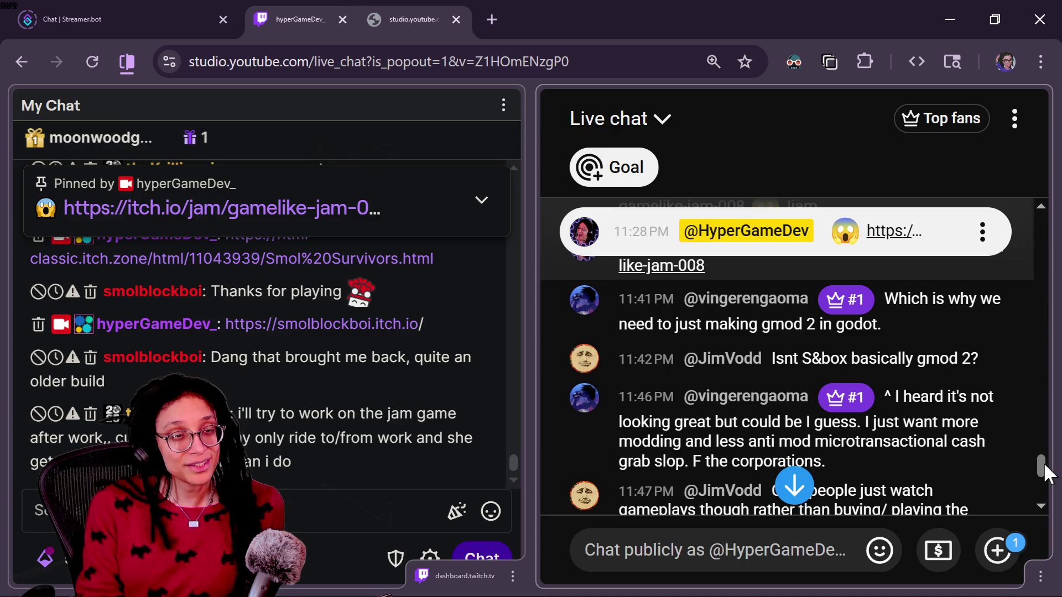
scroll(1047, 473, down, 3)
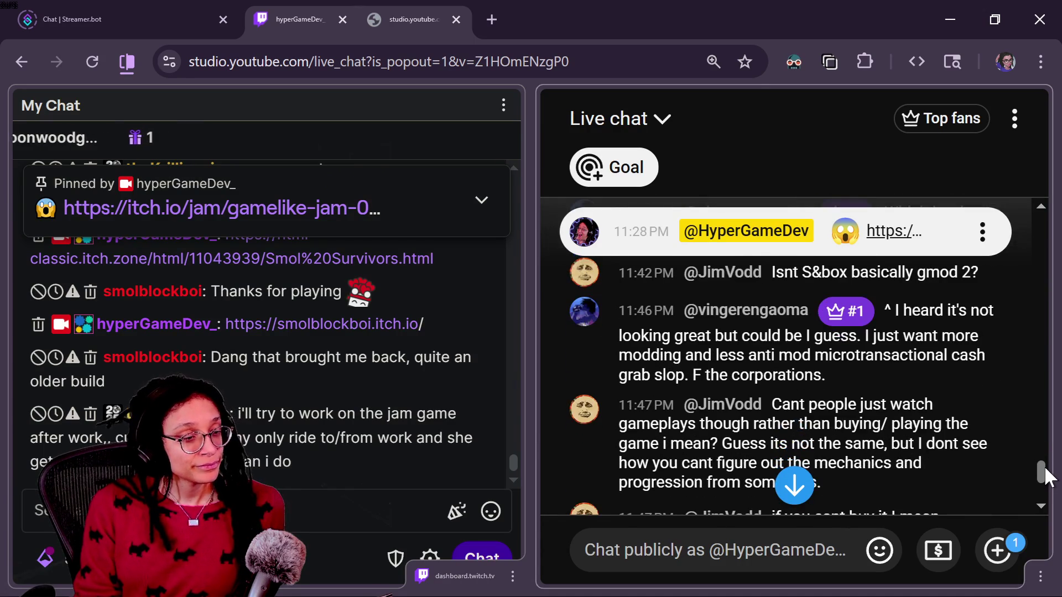
scroll(1047, 480, down, 2)
scroll(1047, 481, down, 1)
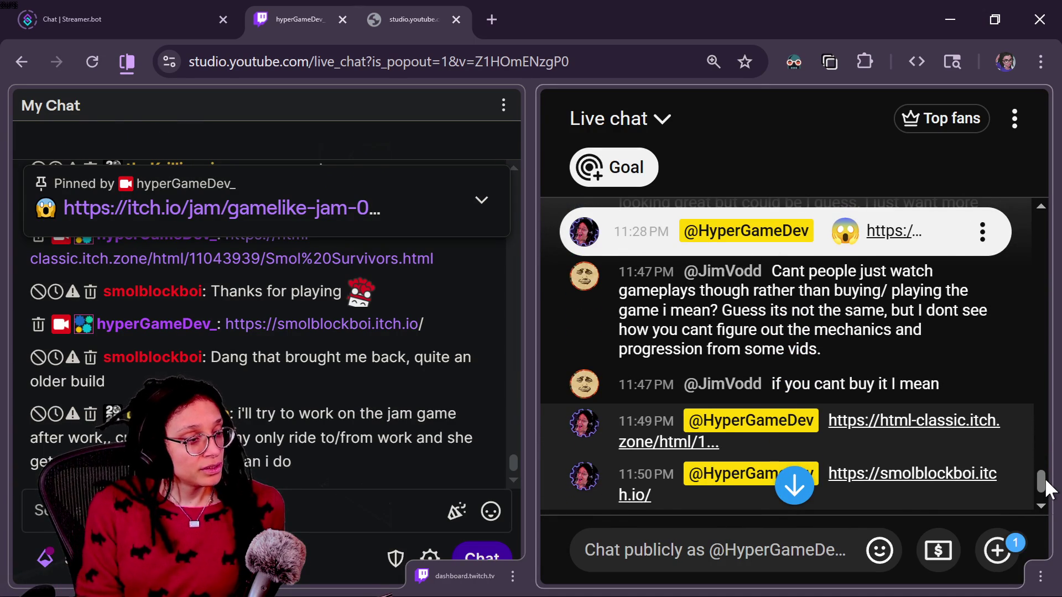
scroll(1047, 490, down, 2)
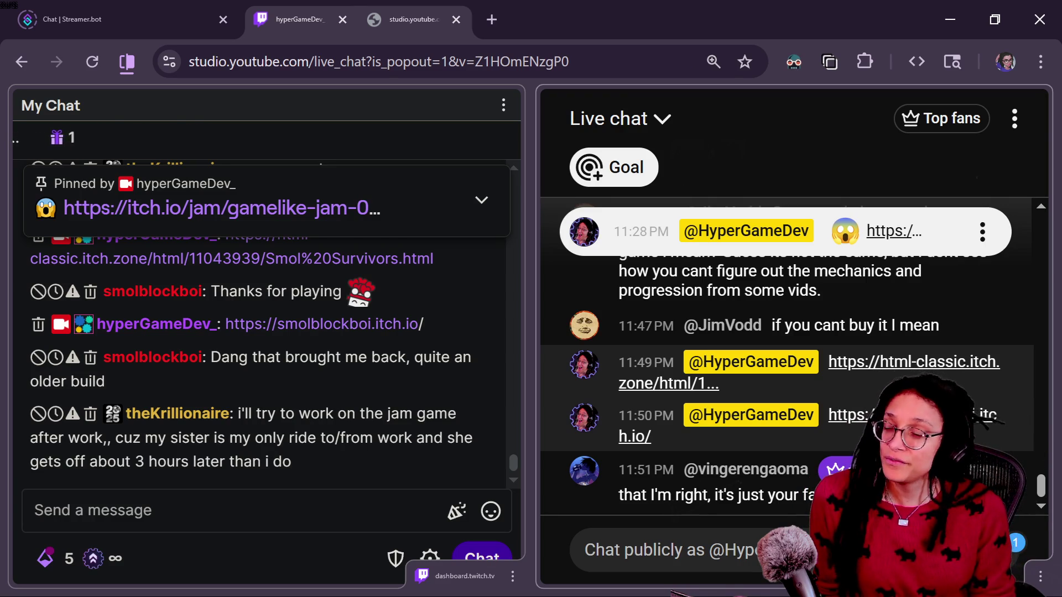
Focus the Twitch chat, then return to the Godot script editor at line 7.
click(173, 437)
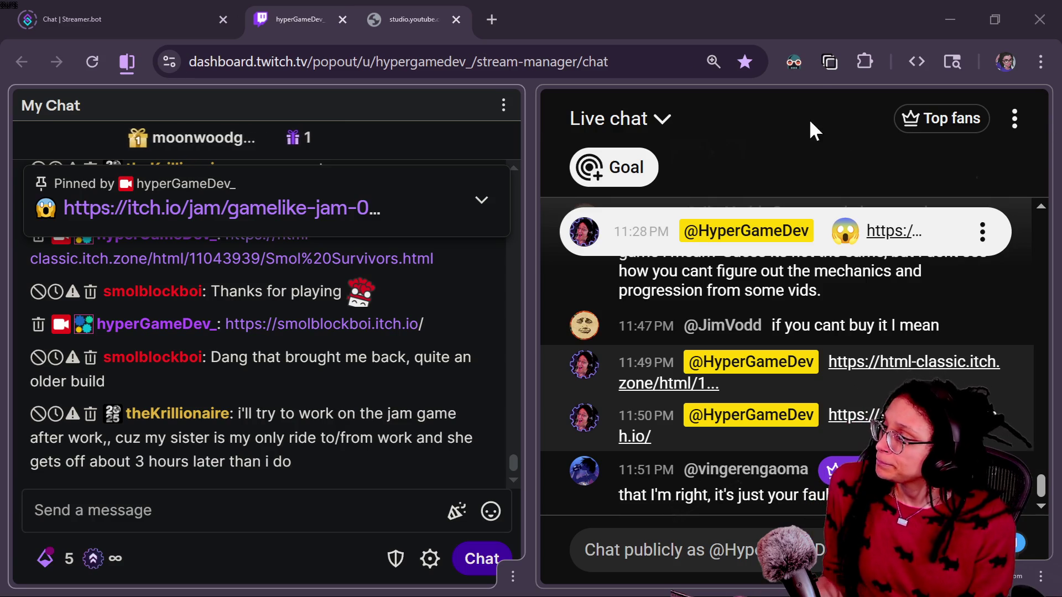
click(811, 65)
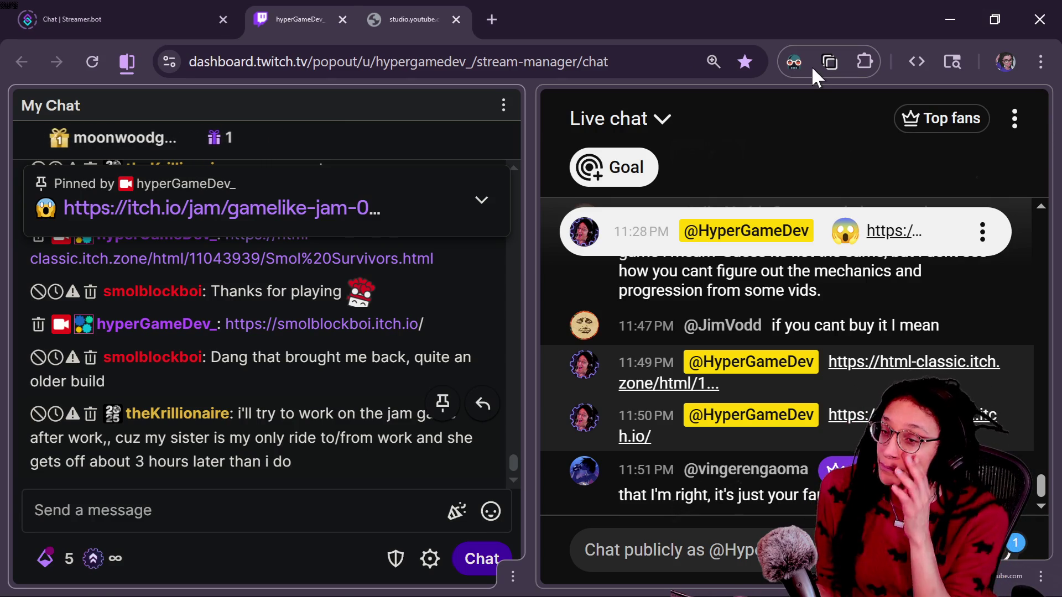
key(alt+Tab)
click(651, 229)
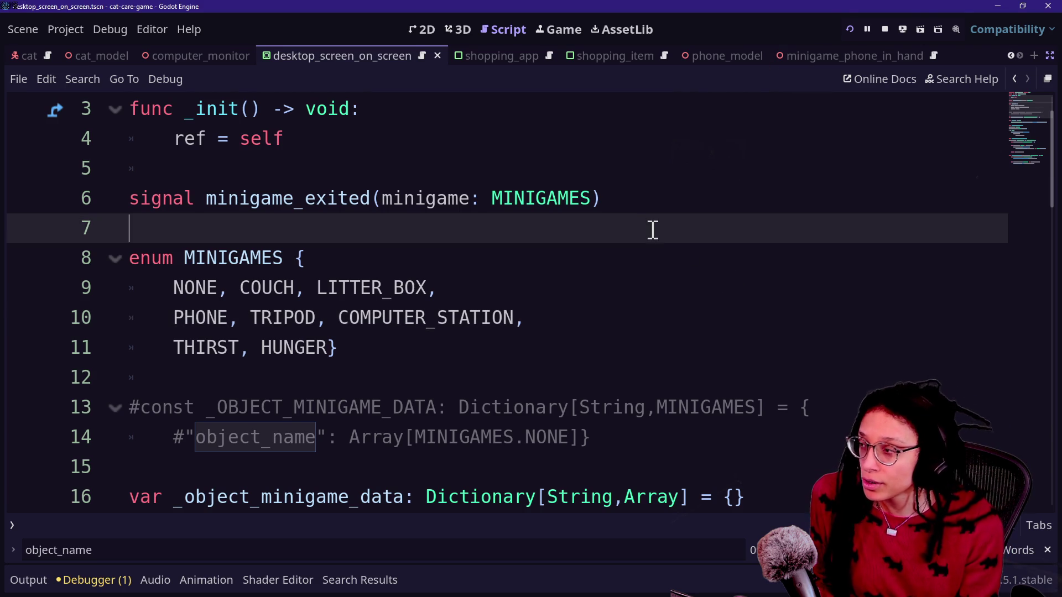
Move down through the minigame manager script and delete the blank line after the var declaration.
key(Down)
key(Down)
key(Down)
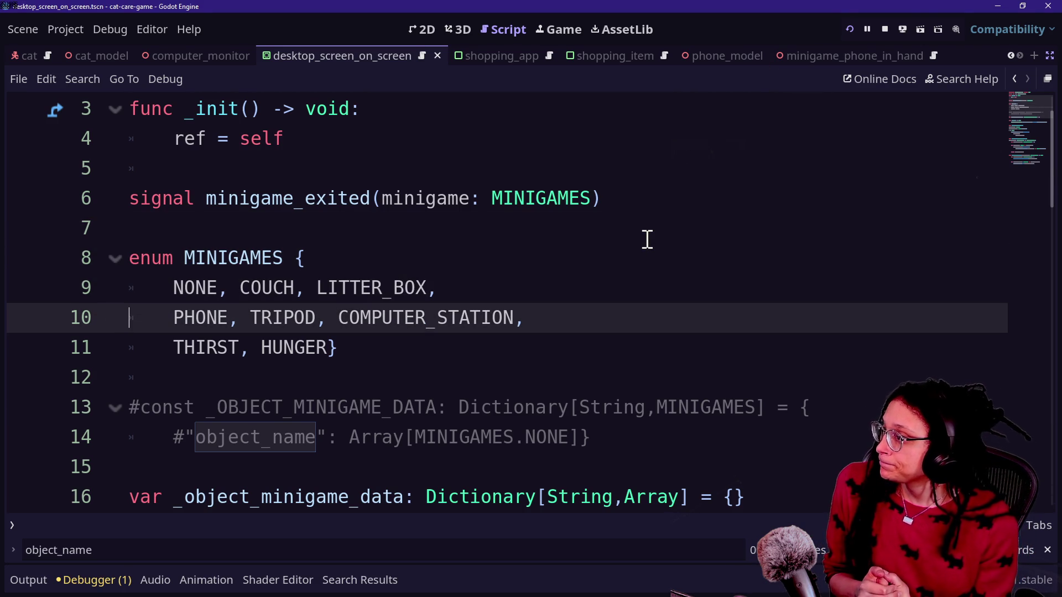
click(613, 389)
click(595, 350)
key(Down)
key(Down)
key(Down)
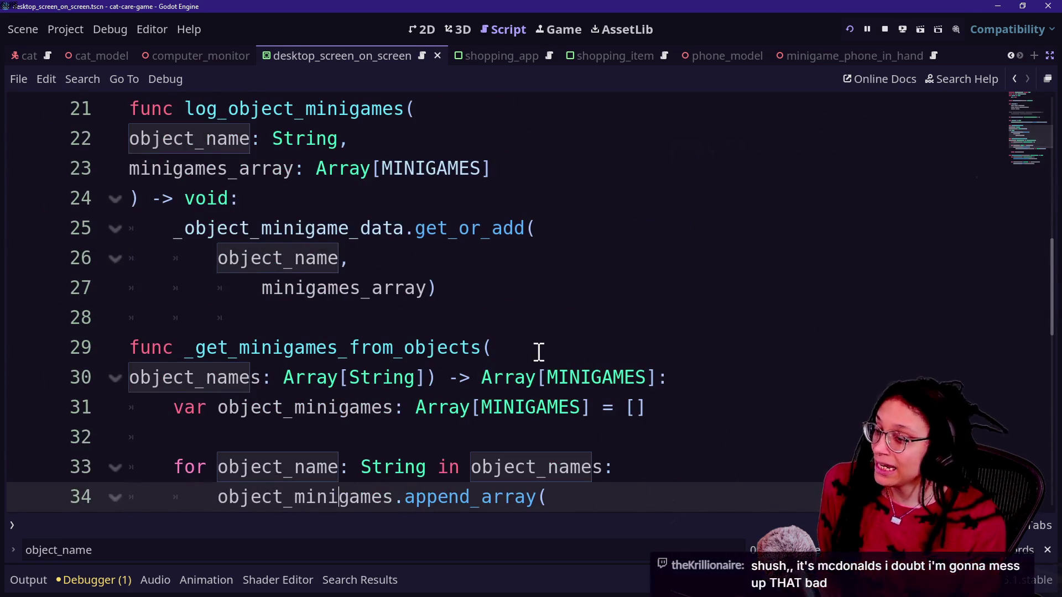
click(538, 353)
ctrl+scroll(538, 352, down, 3)
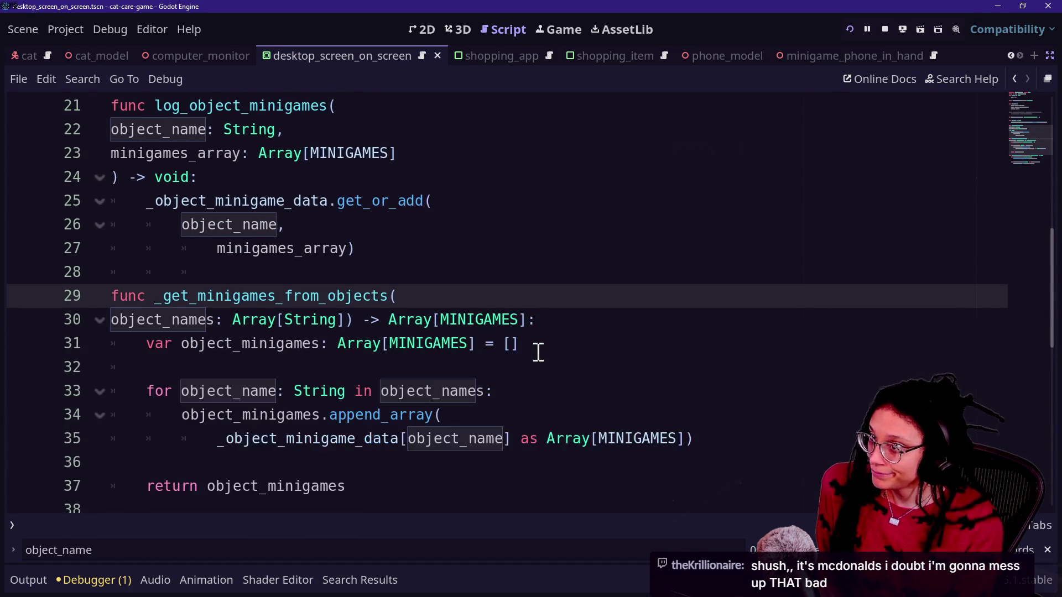
click(462, 362)
key(ctrl+shift+k)
scroll(463, 362, down, 2)
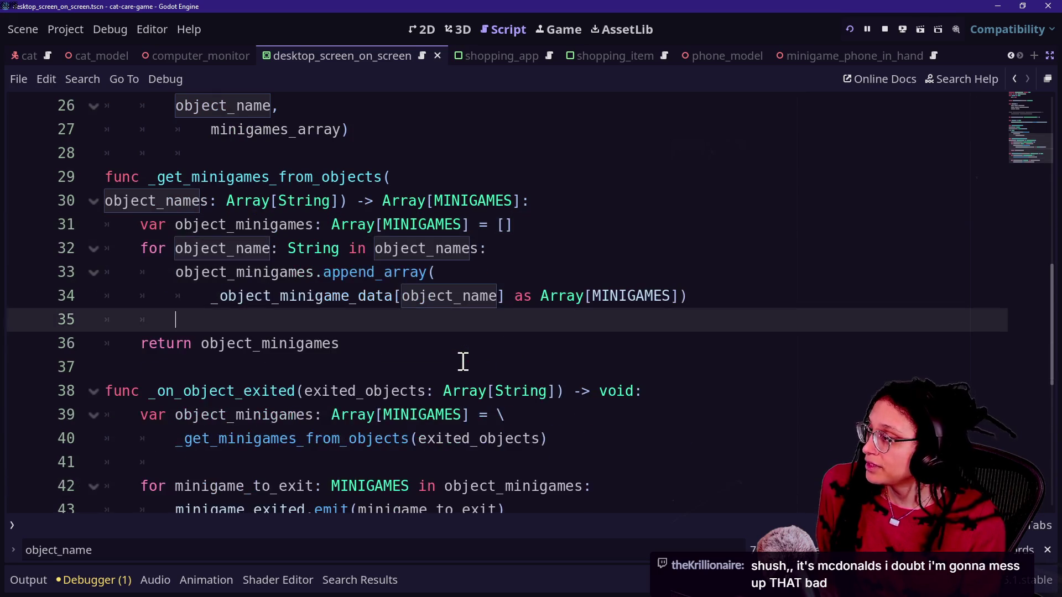
Undo edits back to the working append_array loop so the error clears.
key(ctrl+z)
key(ctrl+z)
key(ctrl+z)
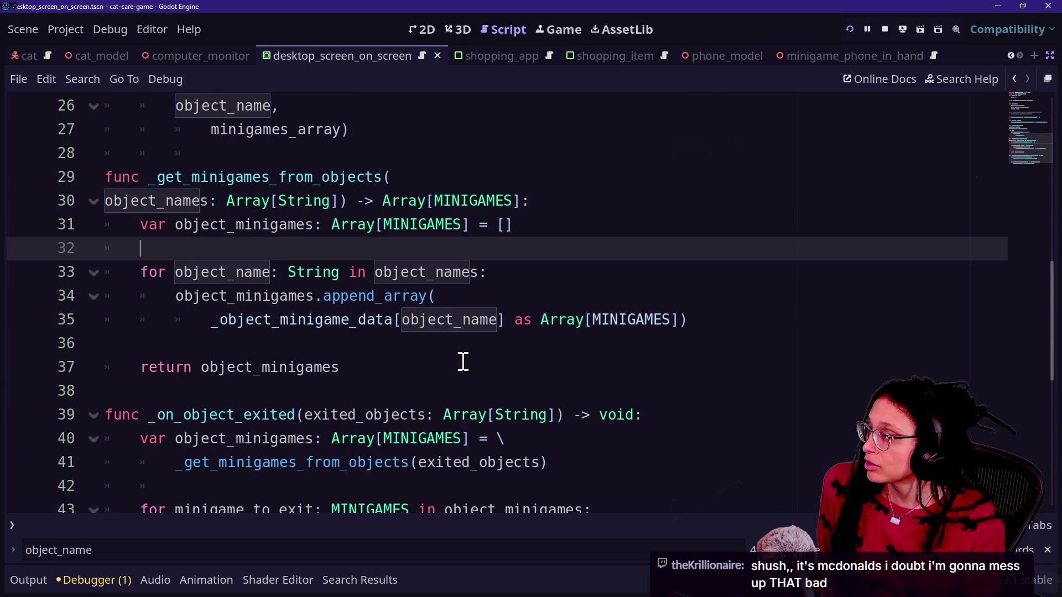
key(ctrl+z)
key(ctrl+z)
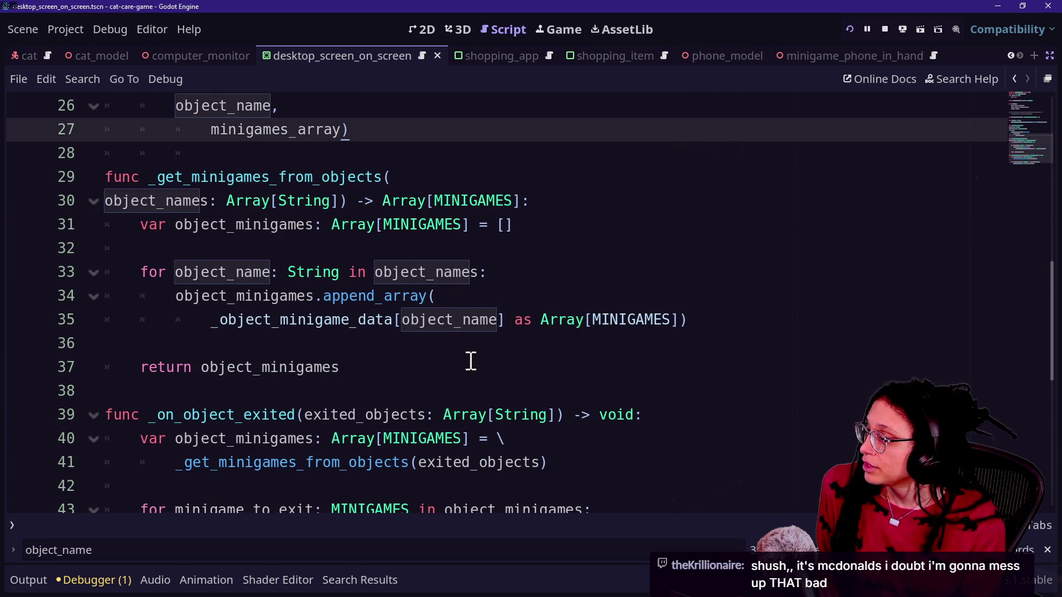
key(ctrl+z)
key(ctrl+z)
key(ctrl+z)
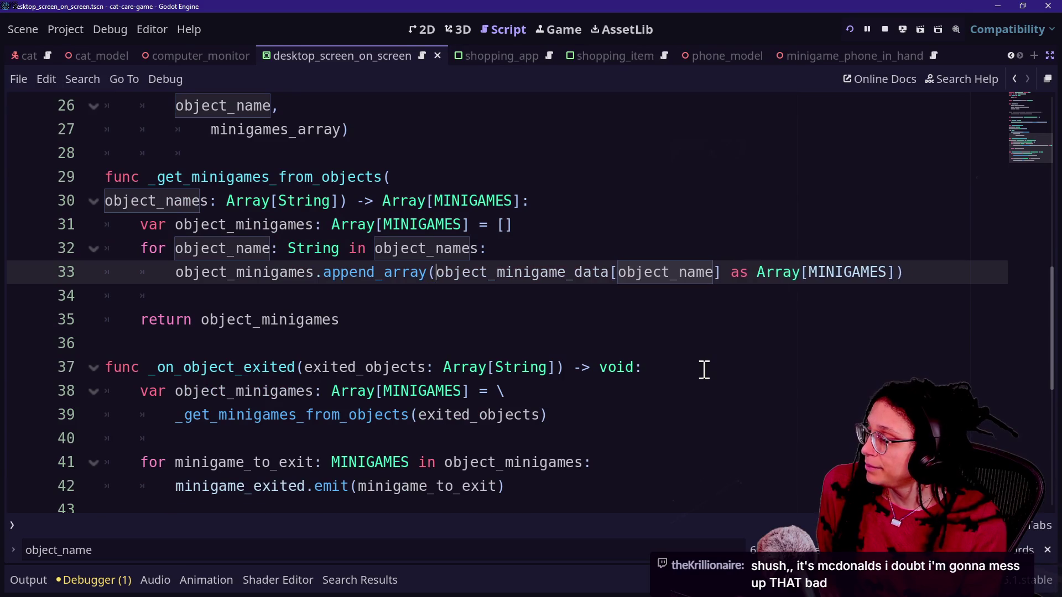
key(ctrl+z)
key(ctrl+z)
key(ctrl+z)
key(ctrl+z)
text(ini_)
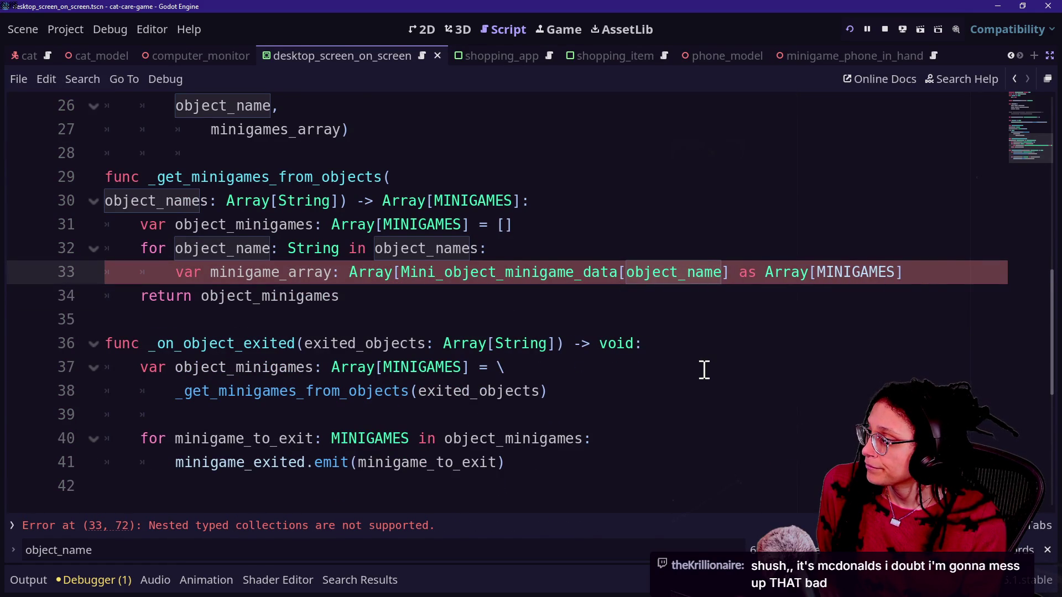
key(ctrl+BackSpace)
key(ctrl+BackSpace)
key(ctrl+BackSpace)
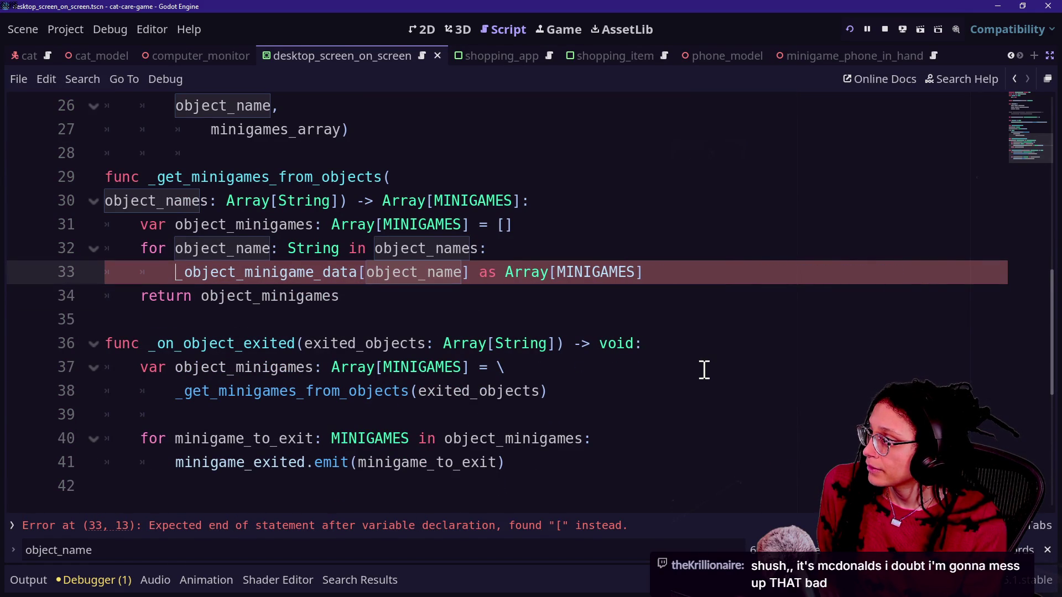
key(ctrl+z)
key(ctrl+z)
key(ctrl+z)
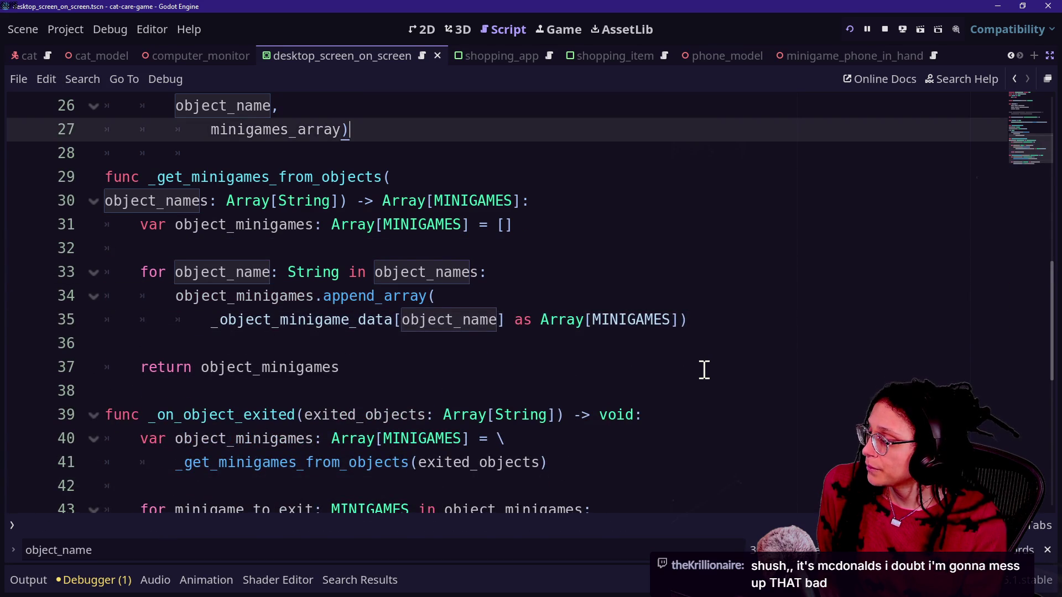
Scroll to the top of the script and open the quick-open file search.
scroll(704, 370, up, 4)
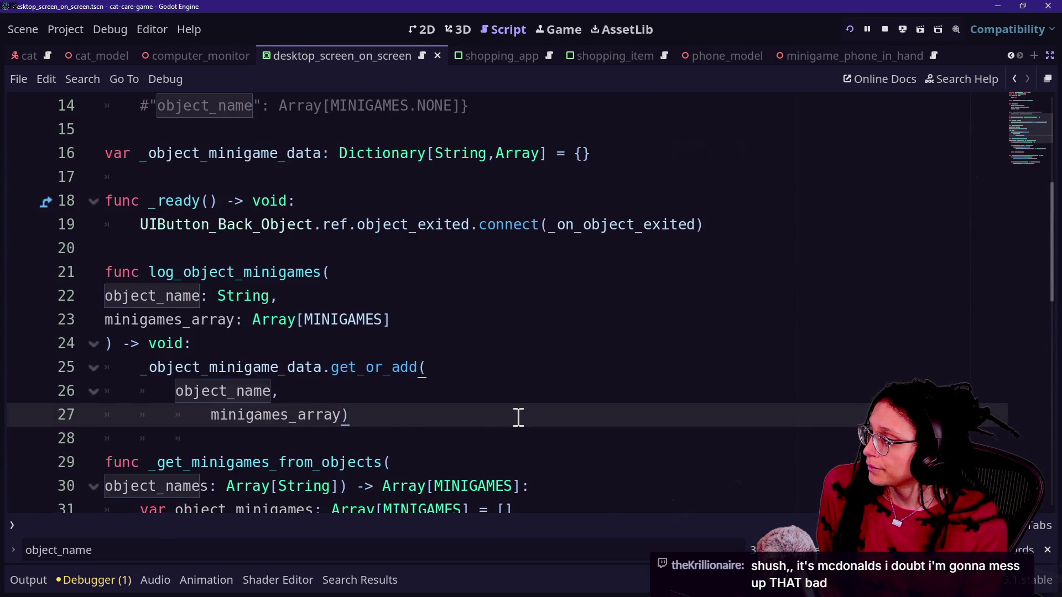
scroll(518, 417, up, 2)
scroll(518, 417, down, 6)
scroll(519, 418, down, 2)
scroll(518, 418, up, 10)
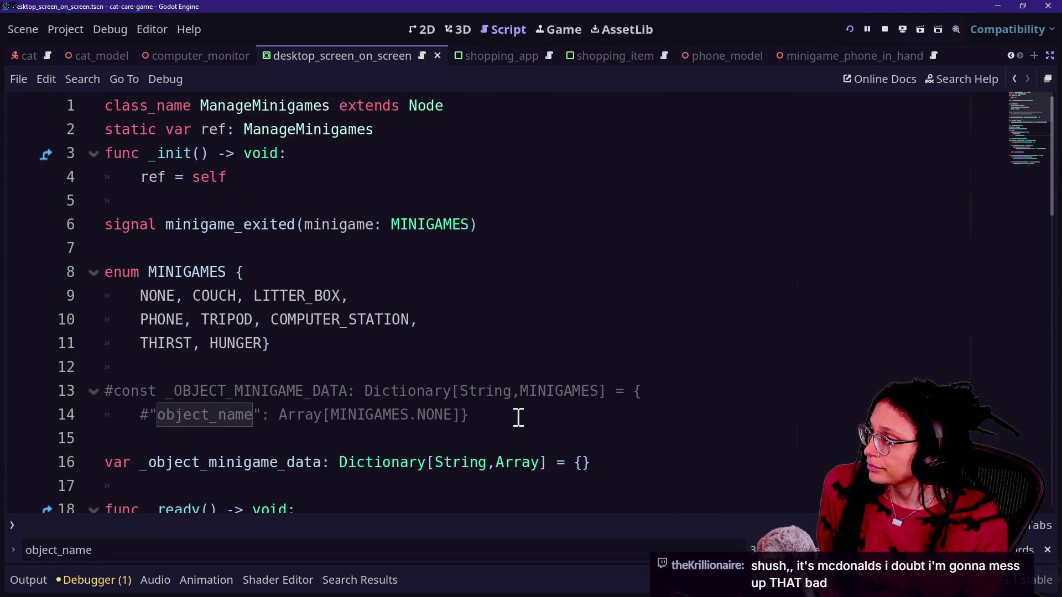
key(alt+shift+o)
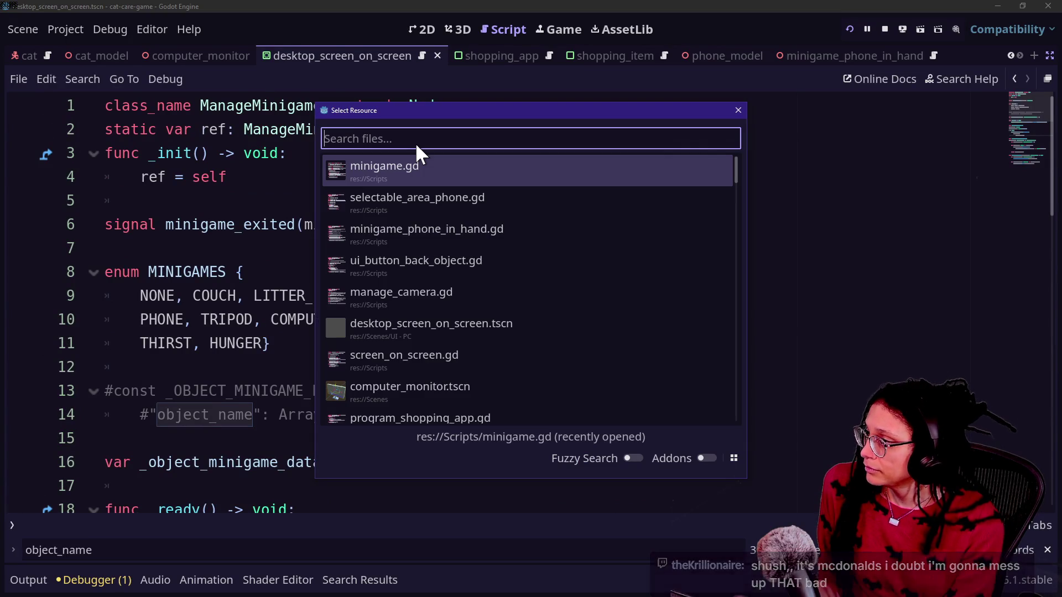
Quick-open minigame.gd and review its variable declarations and start_minigame function.
text(minig)
key(Return)
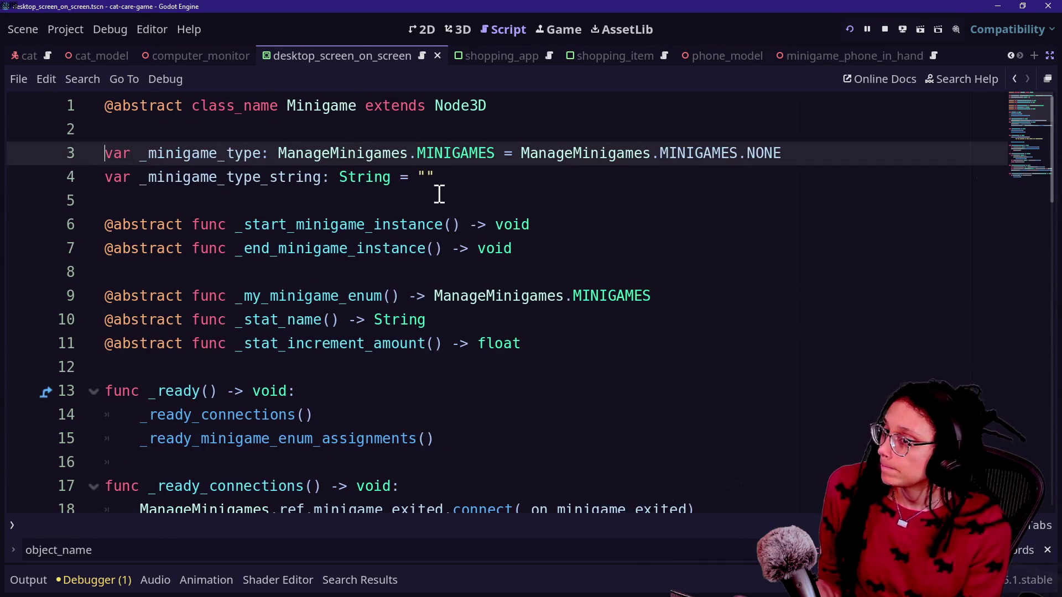
key(Down)
key(Down)
key(Down)
key(Down)
key(Down)
key(Down)
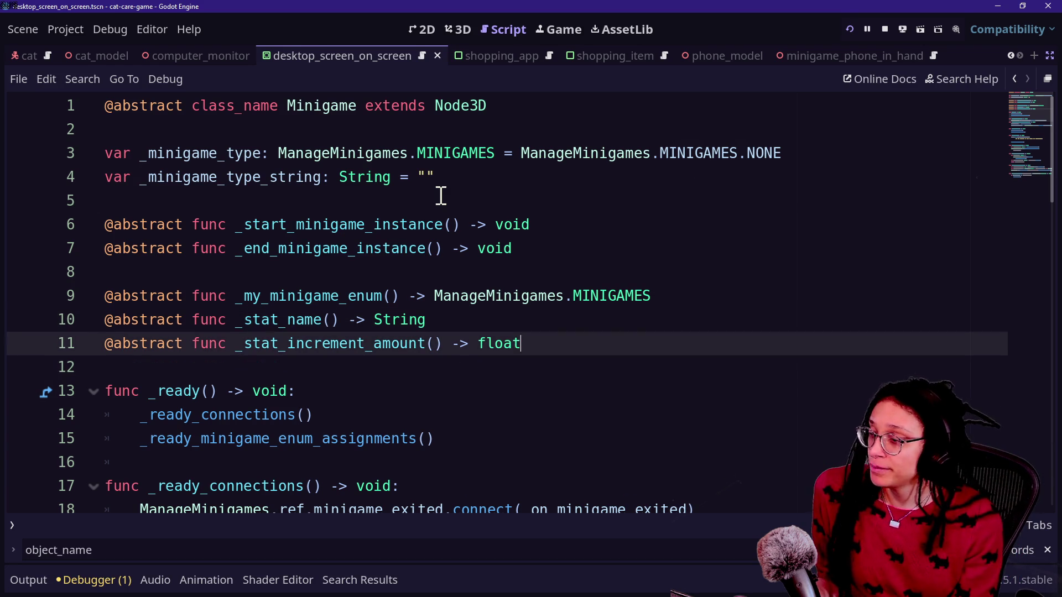
key(Down)
scroll(440, 196, up, 3)
click(441, 195)
key(Up)
key(Down)
key(Down)
key(Down)
key(Up)
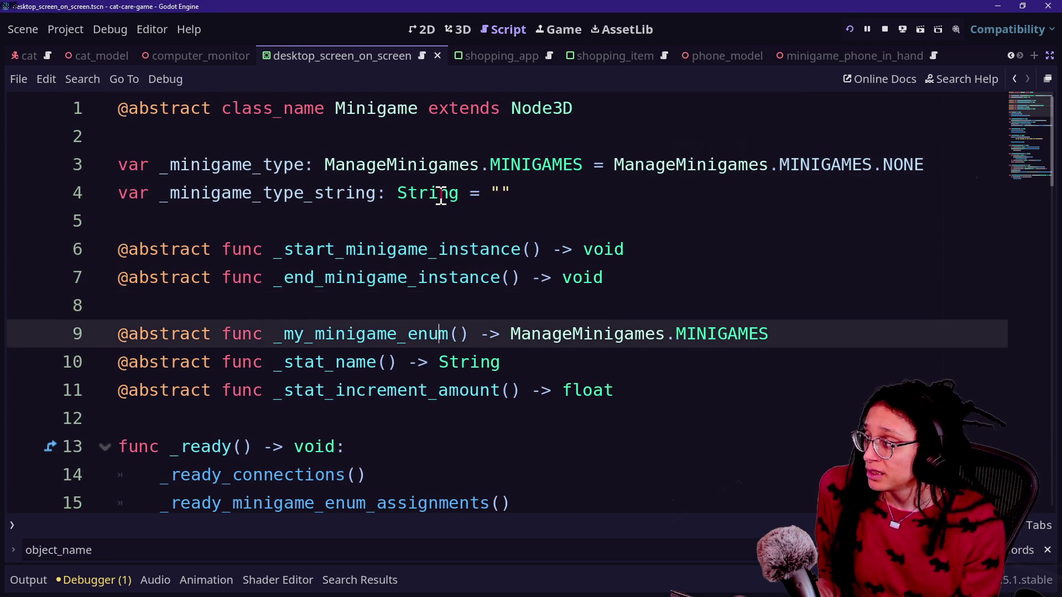
key(Down)
key(Down)
key(Down)
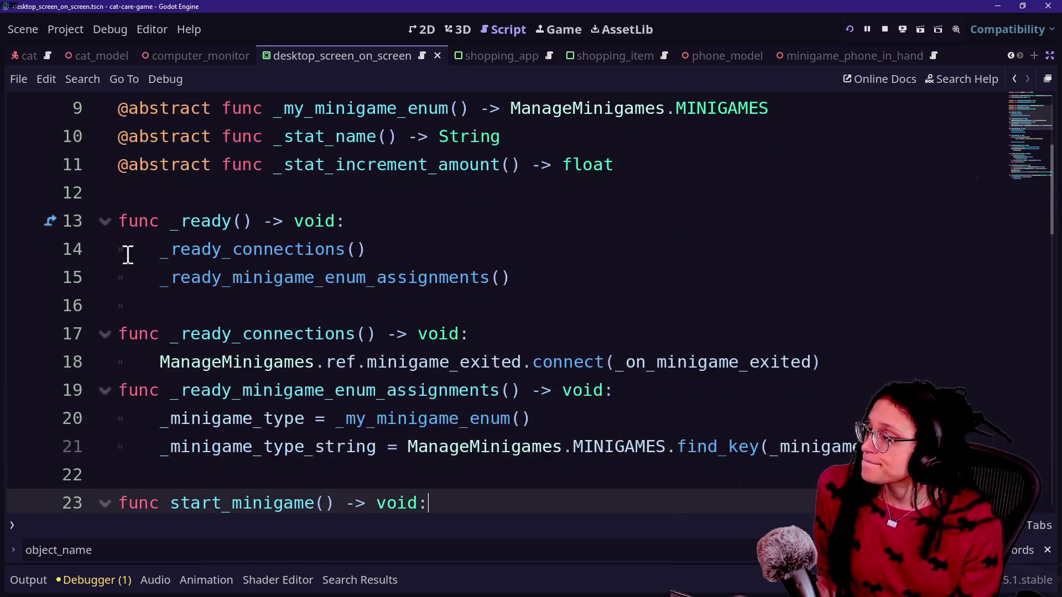
Remove the extra indent before the ending message string on line 29 in end_minigame.
key(Up)
key(Up)
key(Up)
key(shift+Down)
key(shift+Down)
key(shift+Down)
key(Down)
key(Up)
key(Up)
key(Up)
key(Down)
key(Down)
key(Down)
key(Down)
key(Up)
key(Up)
key(Down)
key(Down)
key(Down)
click(246, 448)
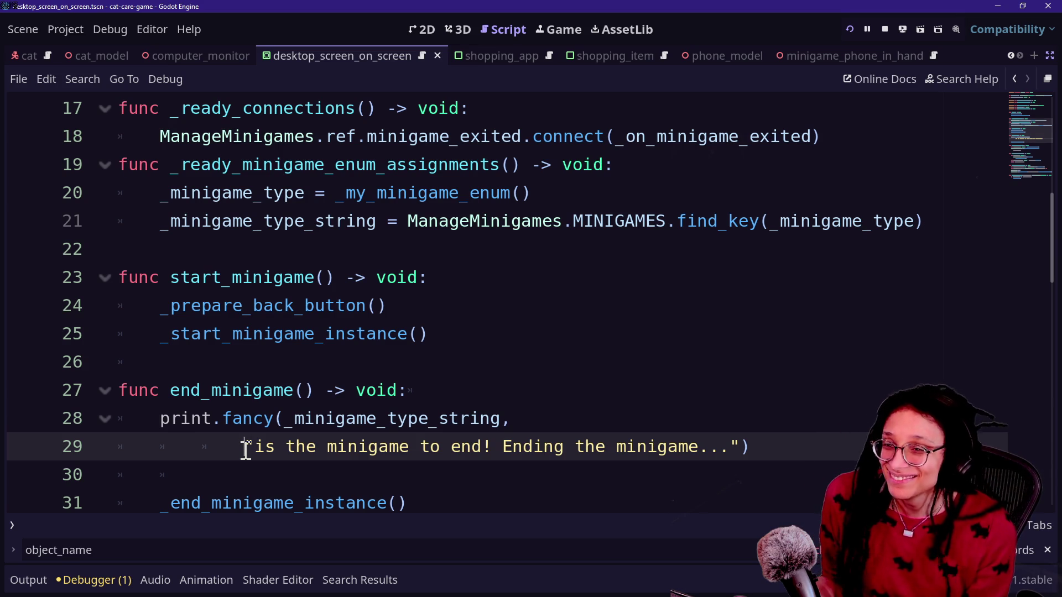
key(Down)
key(Up)
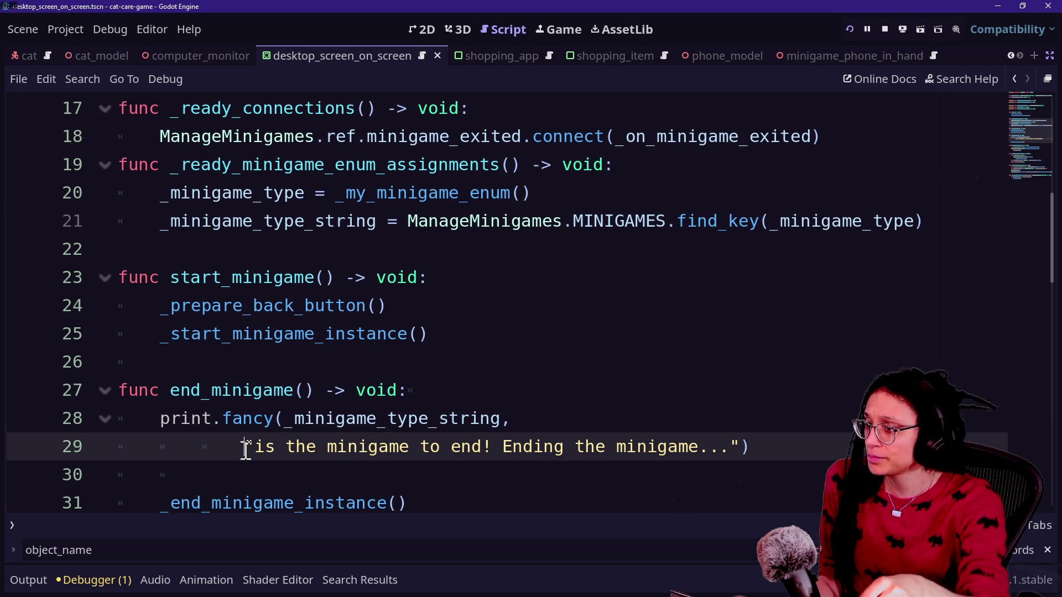
click(313, 390)
key(Down)
key(Down)
key(Down)
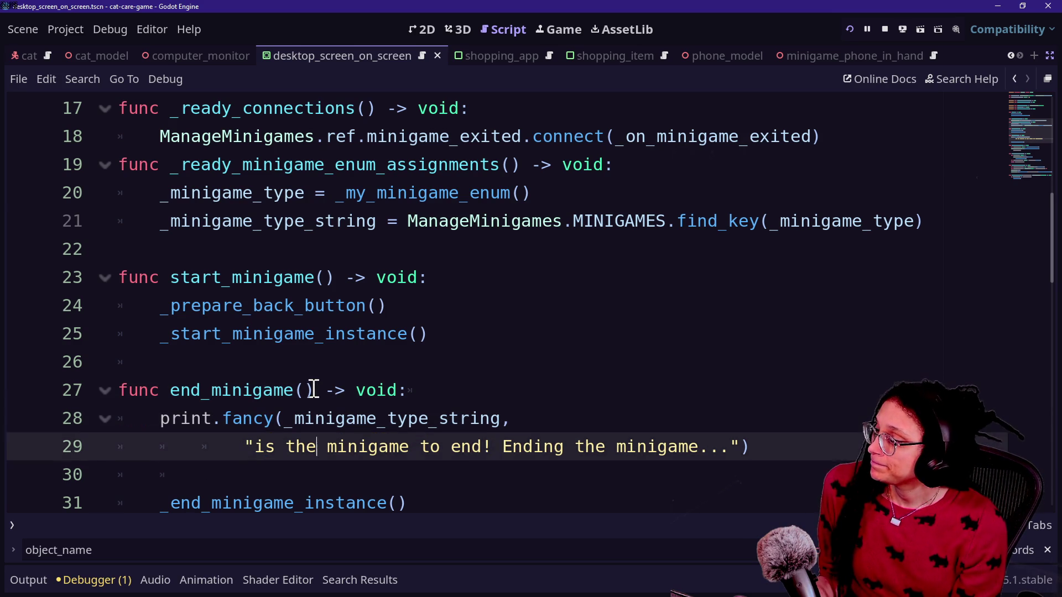
click(248, 446)
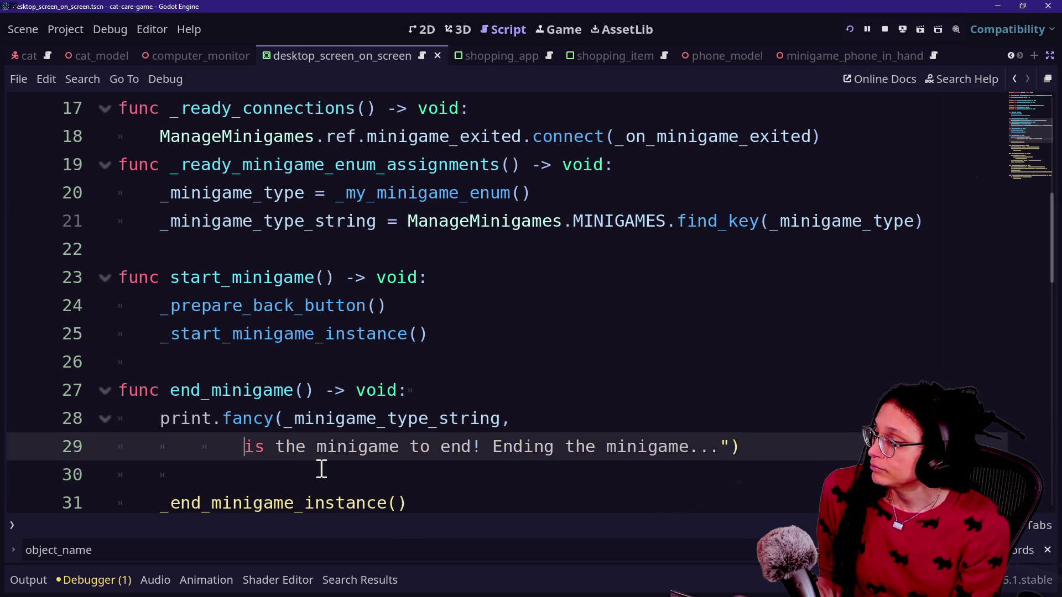
key(BackSpace)
Jump to the _prepare_back_button definition and select its back-button call.
scroll(97, 420, up, 2)
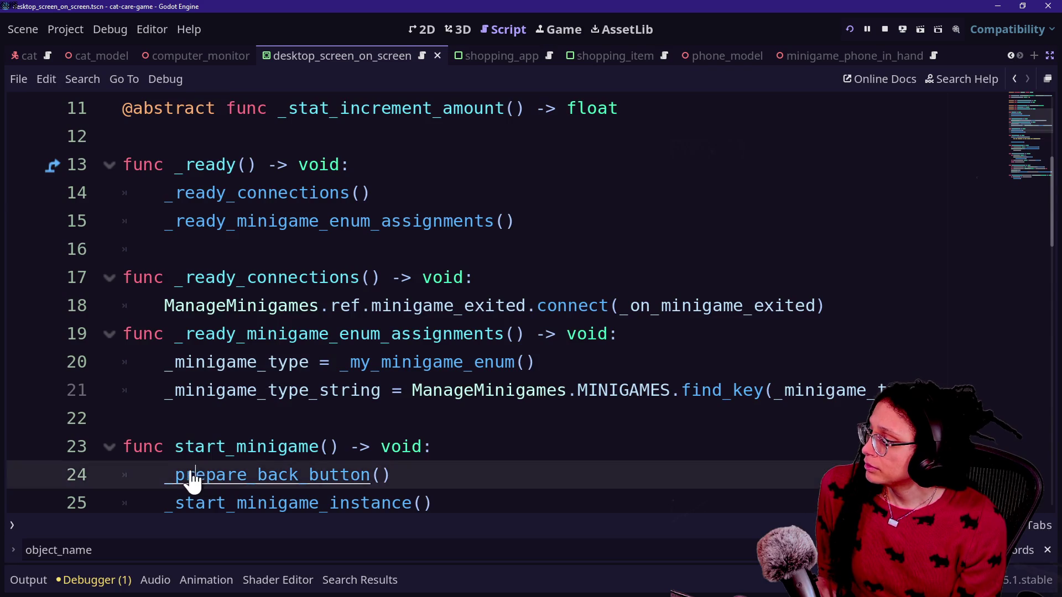
ctrl+click(190, 474)
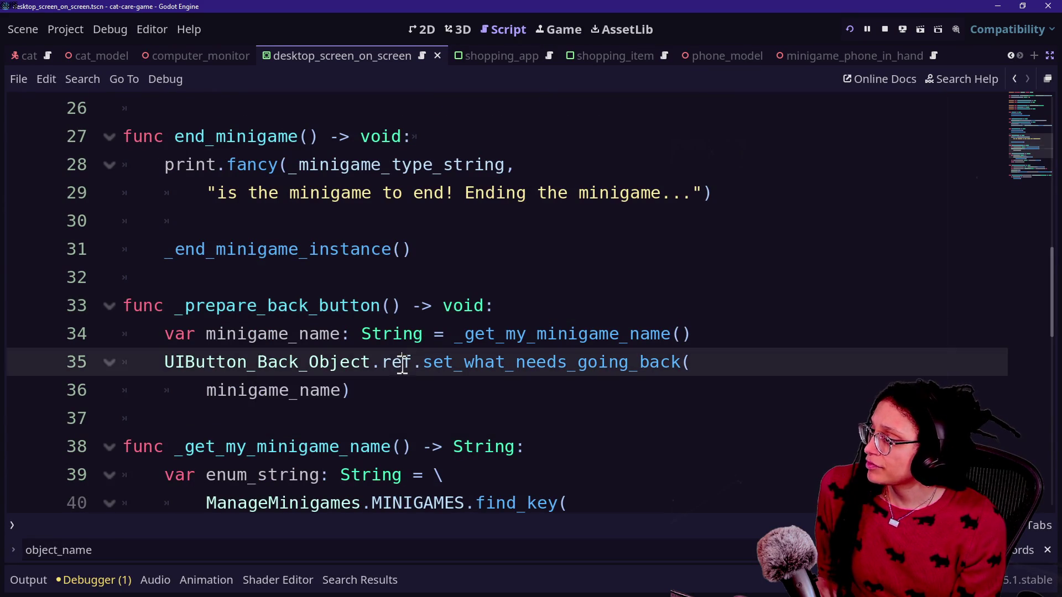
mouse_move(443, 386)
mouse_down()
mouse_move(354, 368)
mouse_move(160, 370)
mouse_up()
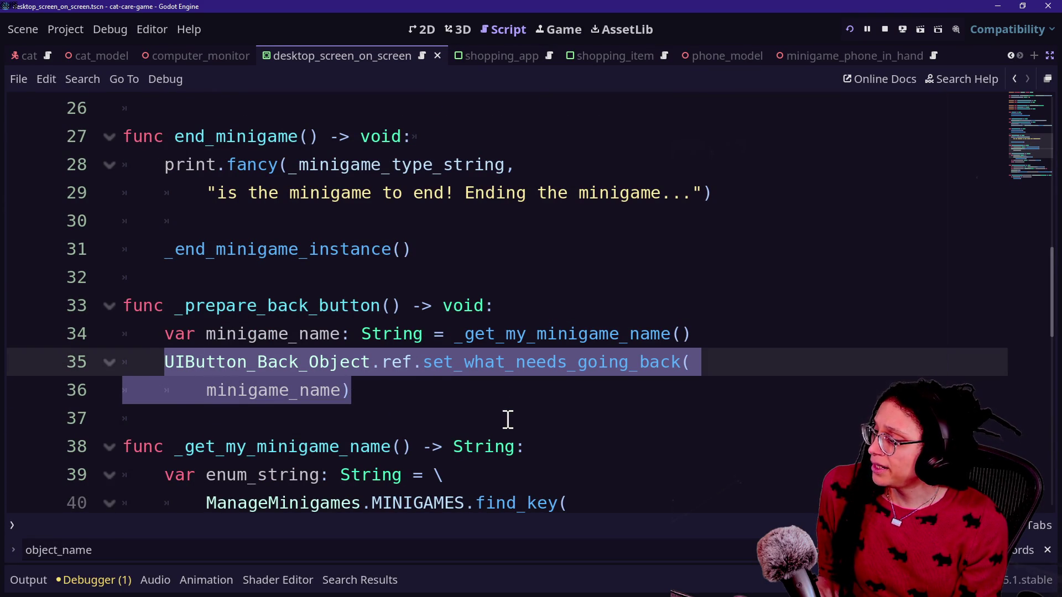
Delete the _get_my_minigame_name function from the Minigame script.
scroll(447, 454, down, 1)
scroll(540, 449, down, 1)
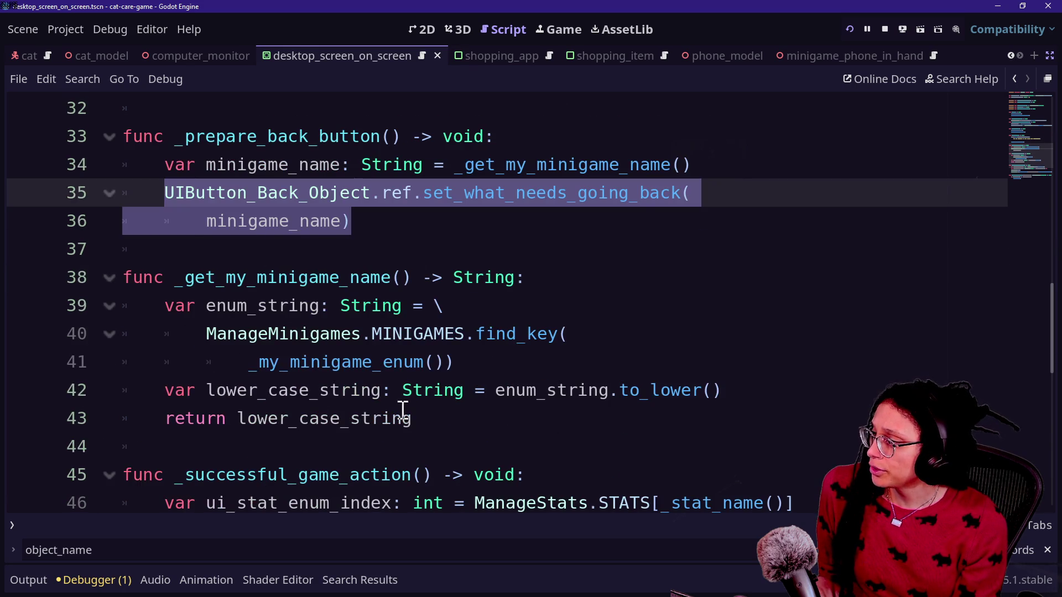
drag(402, 412, 178, 252)
key(BackSpace)
key(BackSpace)
key(BackSpace)
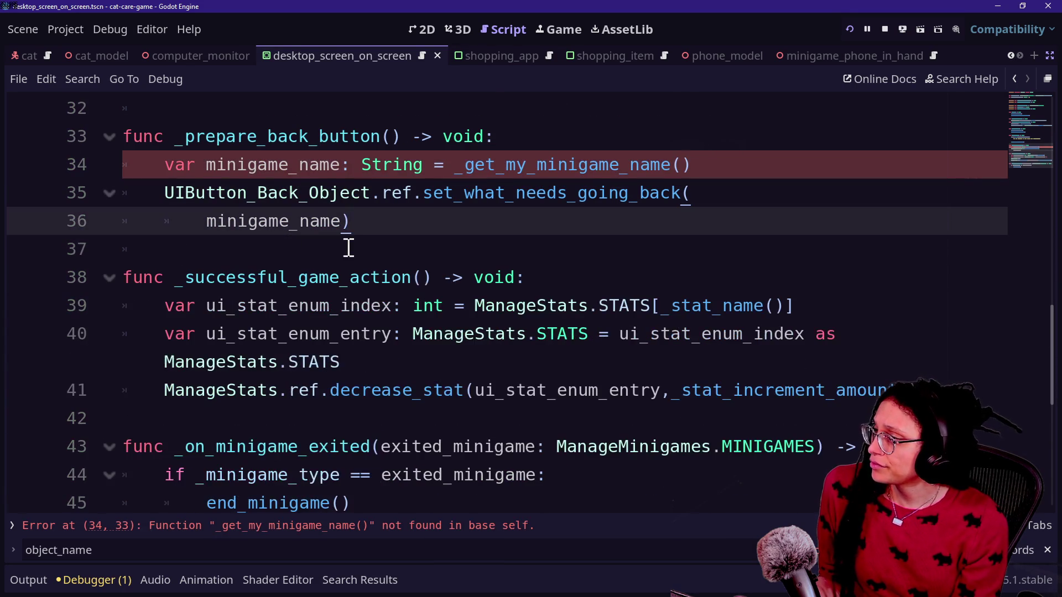
Delete the _prepare_back_button function and its call in start_minigame.
scroll(349, 247, up, 1)
drag(373, 305, 354, 224)
click(354, 224)
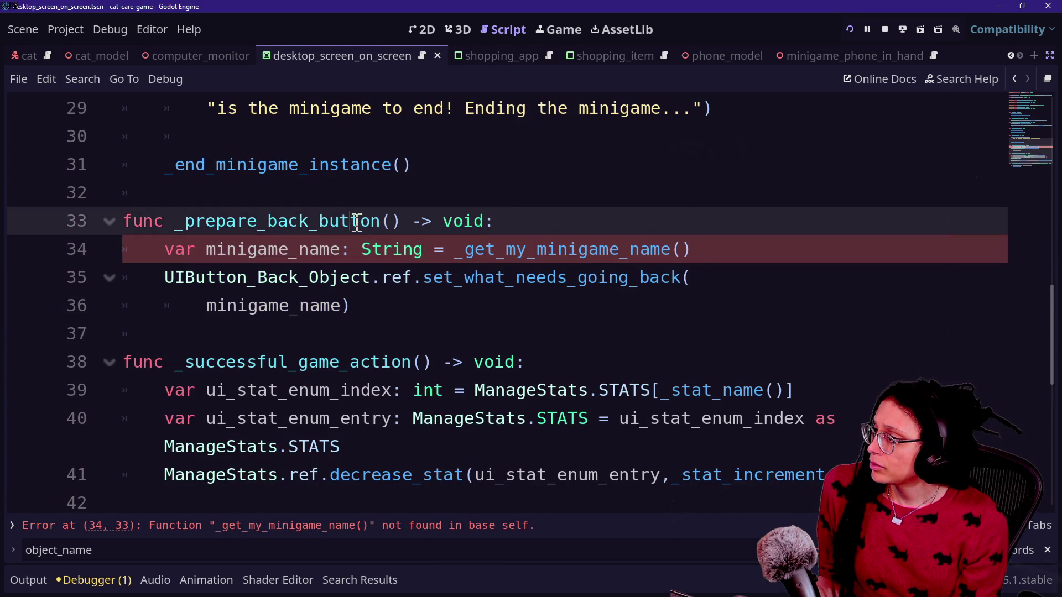
mouse_move(164, 277)
mouse_down()
mouse_move(377, 309)
mouse_move(373, 192)
mouse_up()
key(BackSpace)
key(BackSpace)
scroll(376, 191, up, 4)
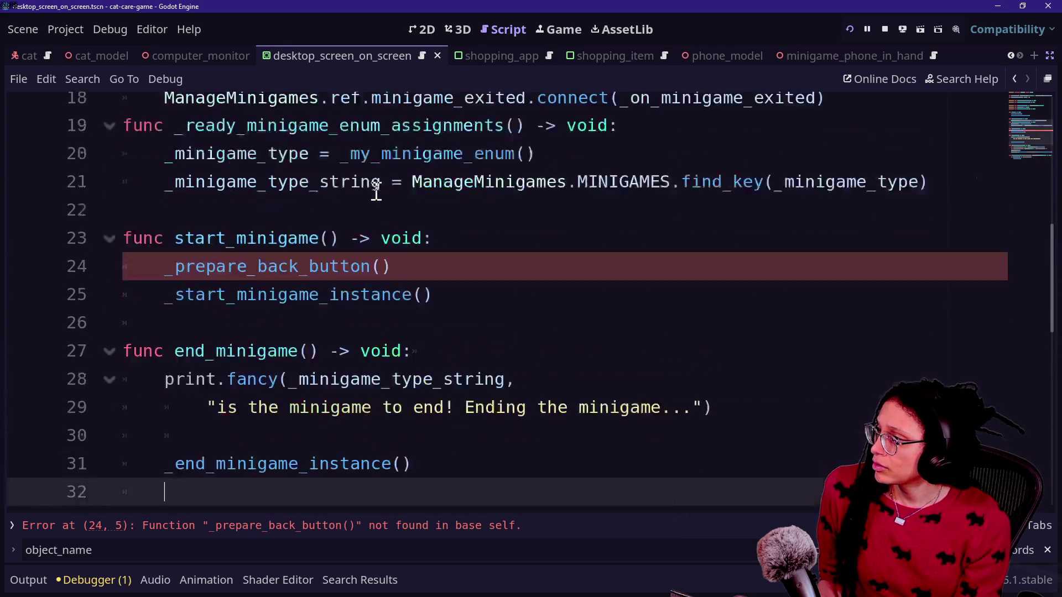
drag(459, 305, 470, 289)
key(BackSpace)
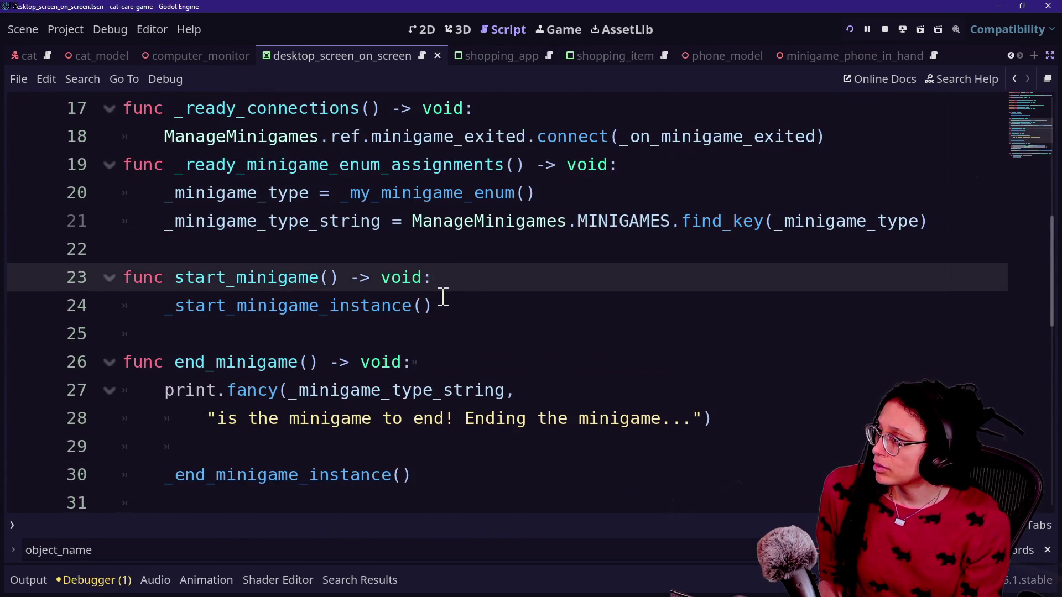
Save the script and search files down to selectable_area_phone.gd.
scroll(441, 296, up, 5)
scroll(442, 296, down, 6)
scroll(443, 297, down, 2)
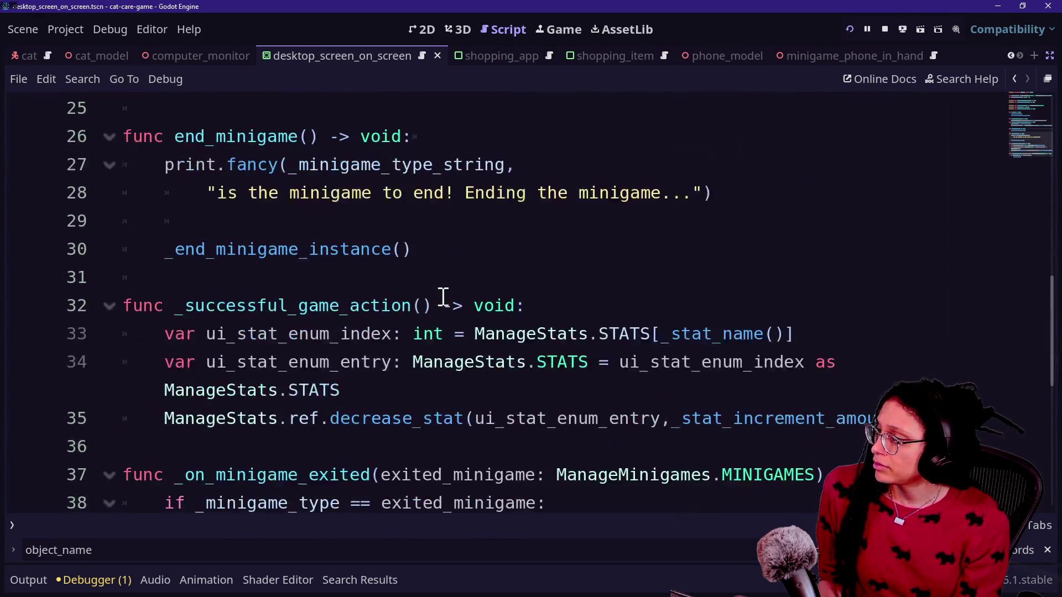
scroll(443, 296, down, 3)
scroll(443, 297, up, 3)
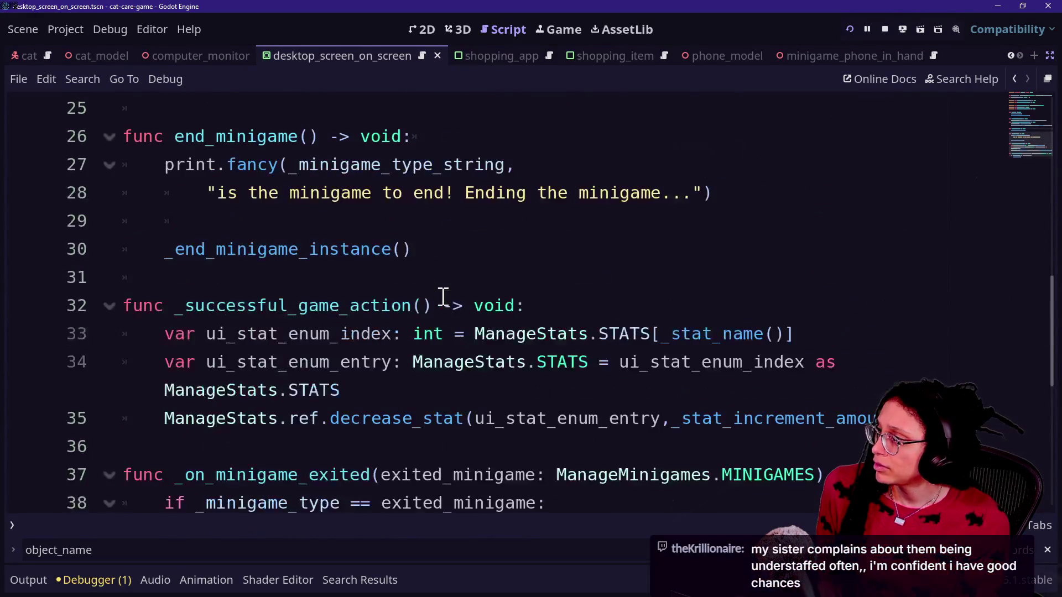
scroll(443, 296, up, 1)
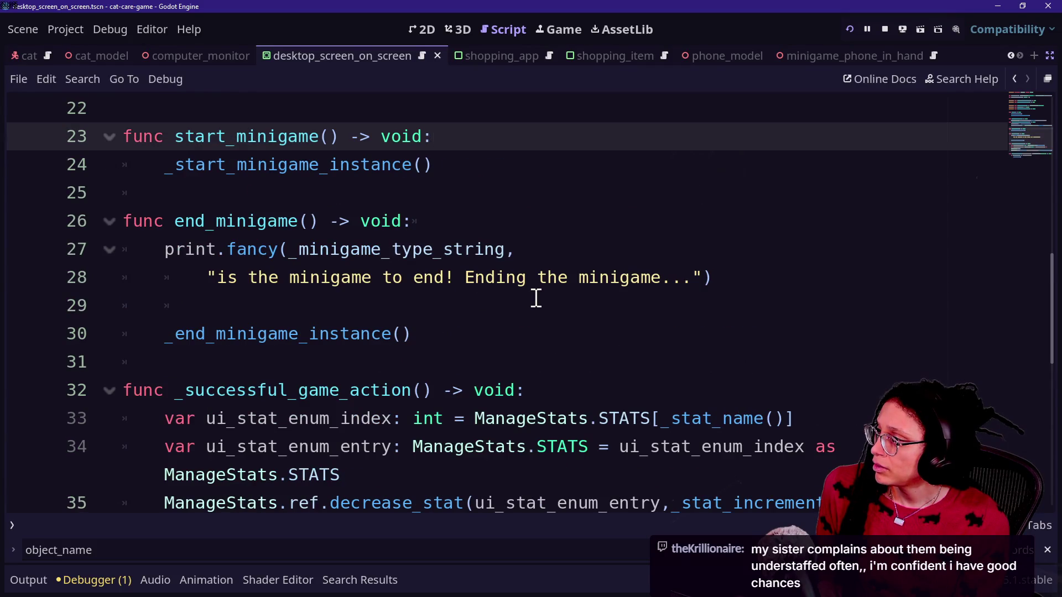
scroll(536, 298, up, 5)
key(ctrl+s)
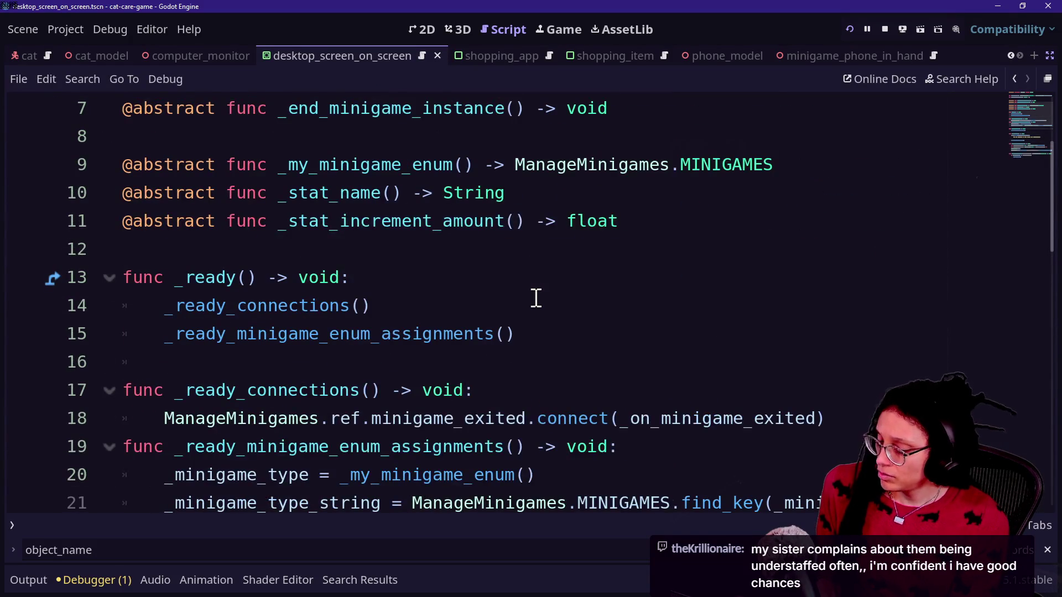
key(shift+alt+o)
key(Down)
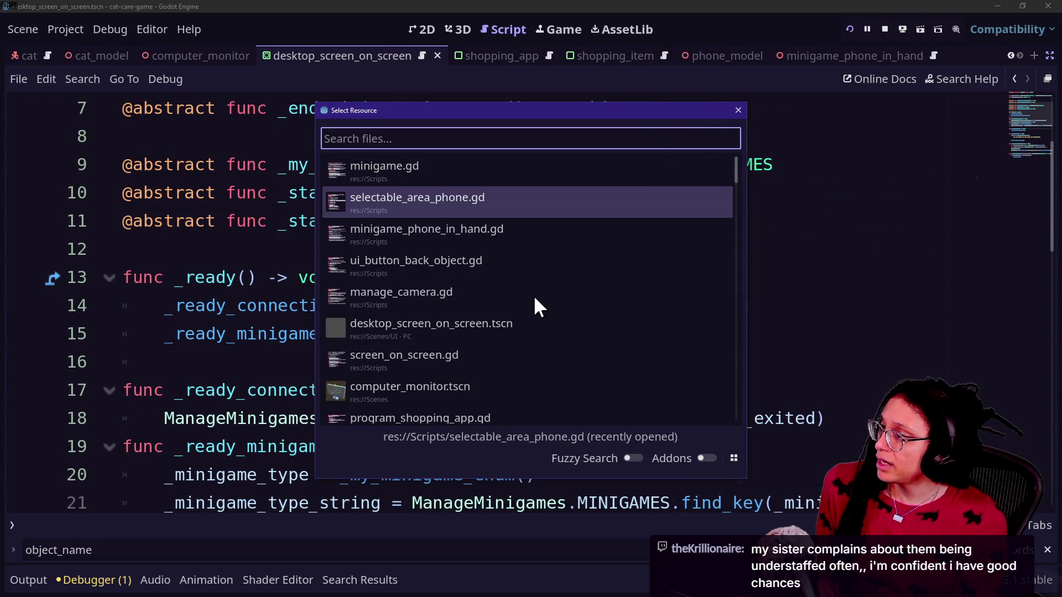
Open selectable_area_phone.gd, jump to SelectableObject, and undo to restore the back-button setup line.
key(Return)
ctrl+click(532, 110)
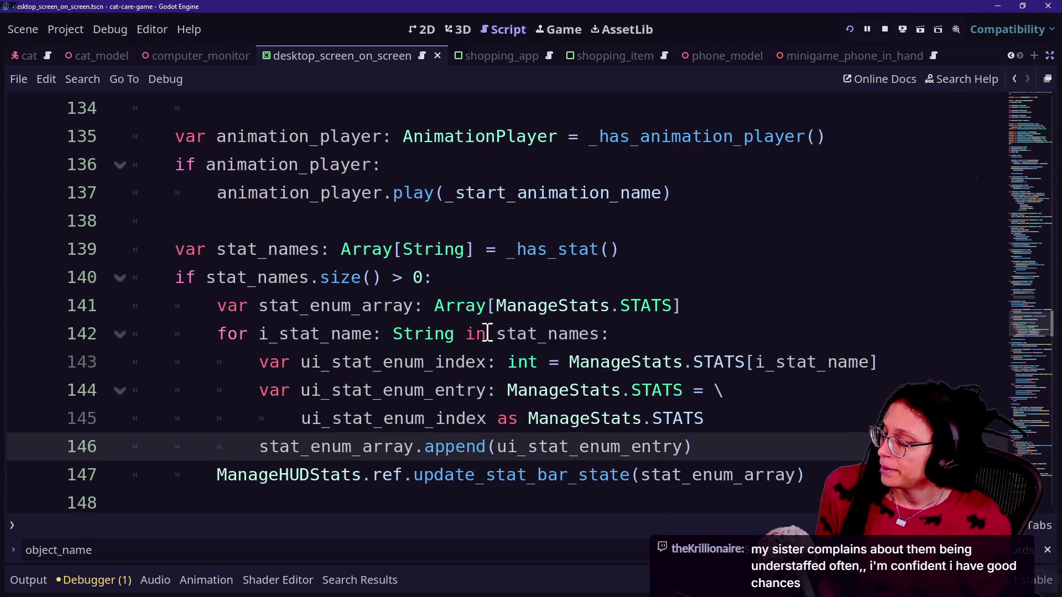
scroll(487, 333, up, 3)
scroll(488, 333, down, 5)
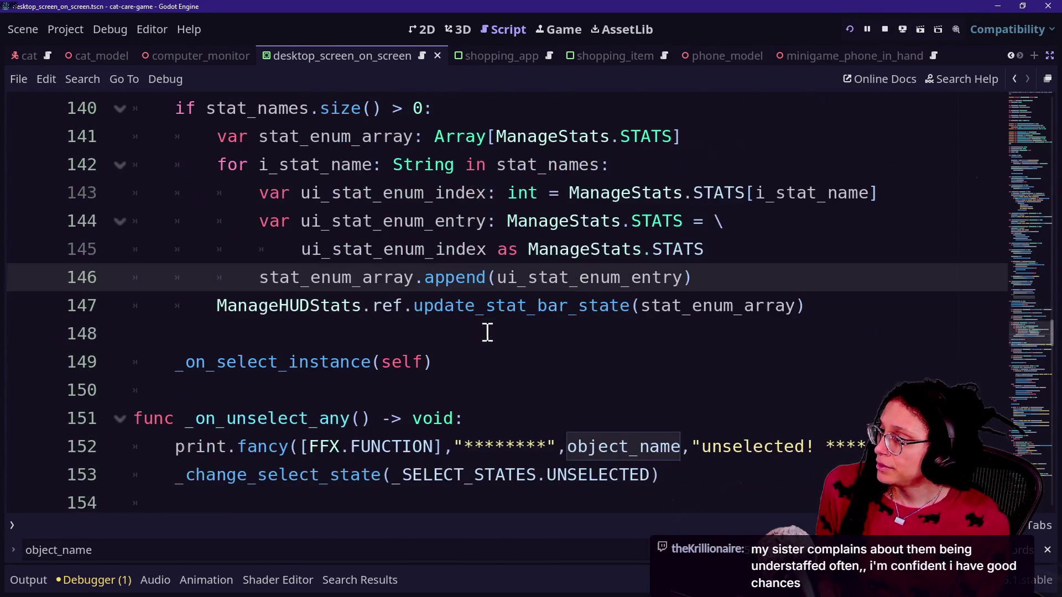
click(514, 351)
key(ctrl+z)
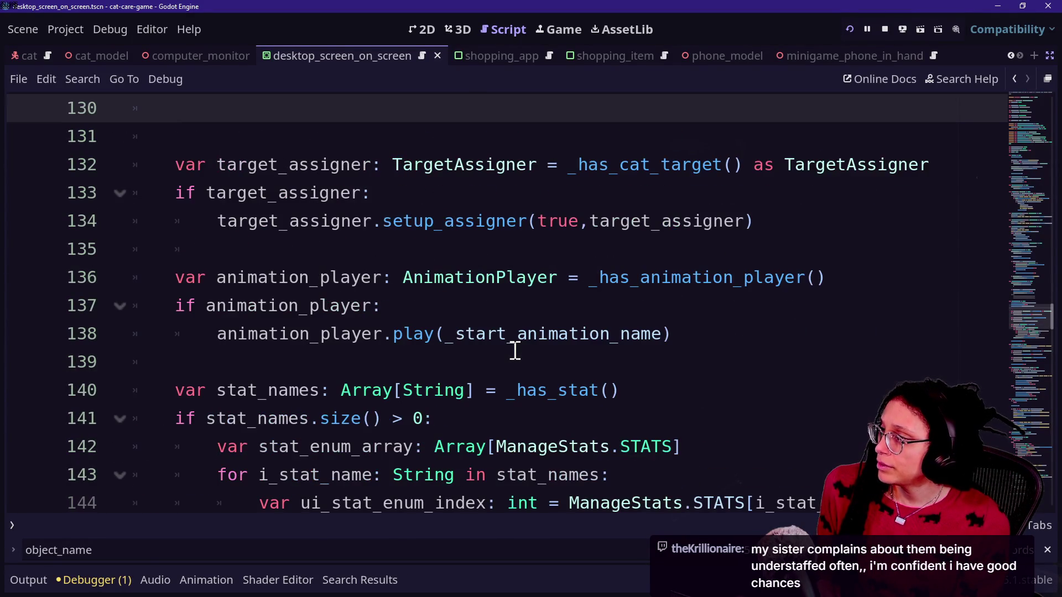
key(ctrl+z)
Review the set_what_needs_going_back(object_name) call in _on_select_any and save the scene.
scroll(515, 350, up, 2)
click(241, 321)
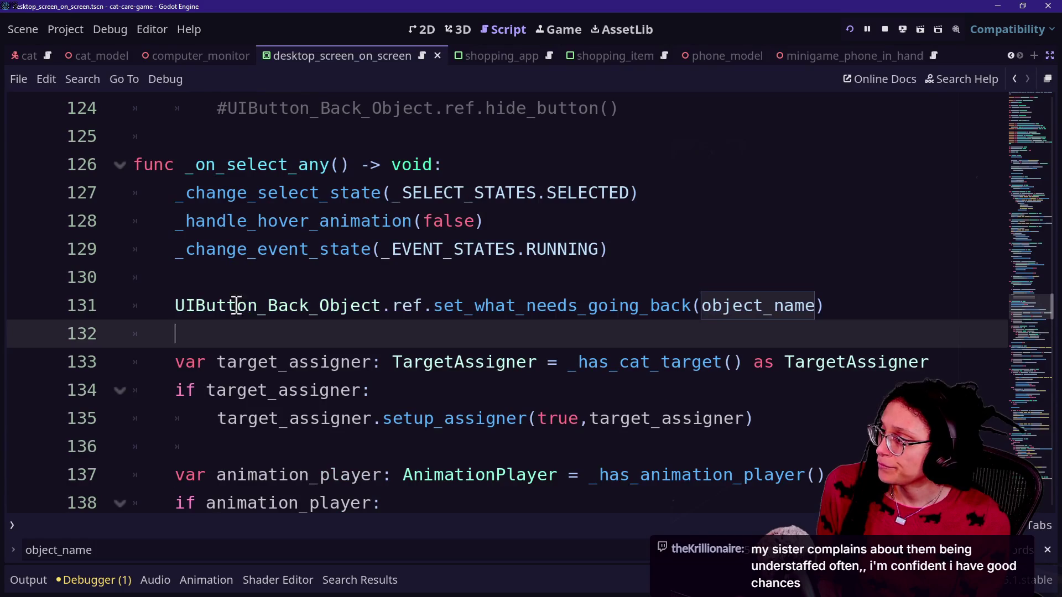
drag(754, 305, 175, 305)
click(753, 305)
drag(382, 305, 770, 329)
click(543, 333)
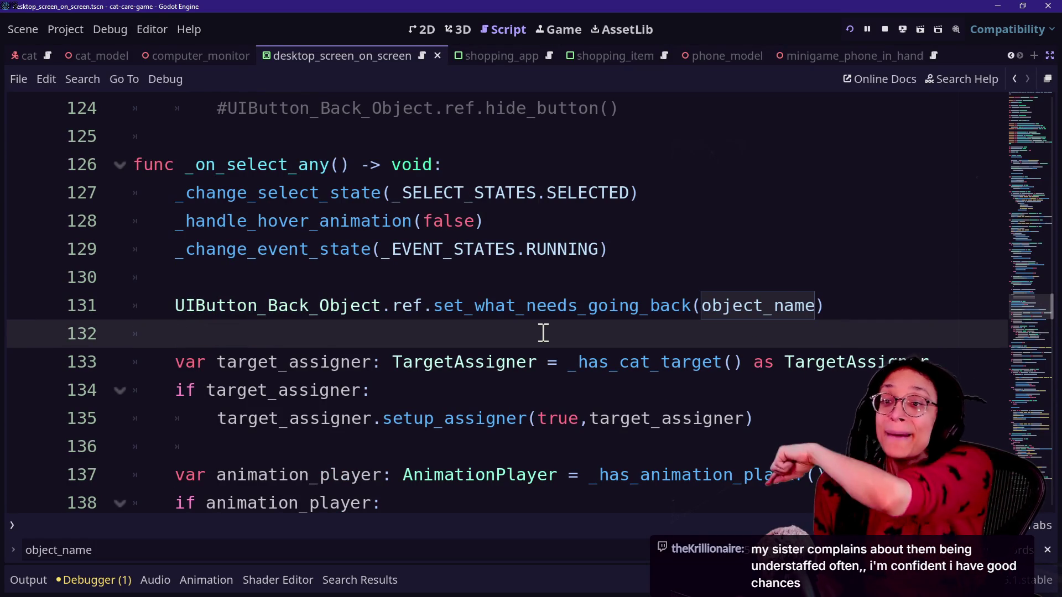
drag(351, 305, 699, 327)
click(841, 343)
click(462, 285)
key(ctrl+s)
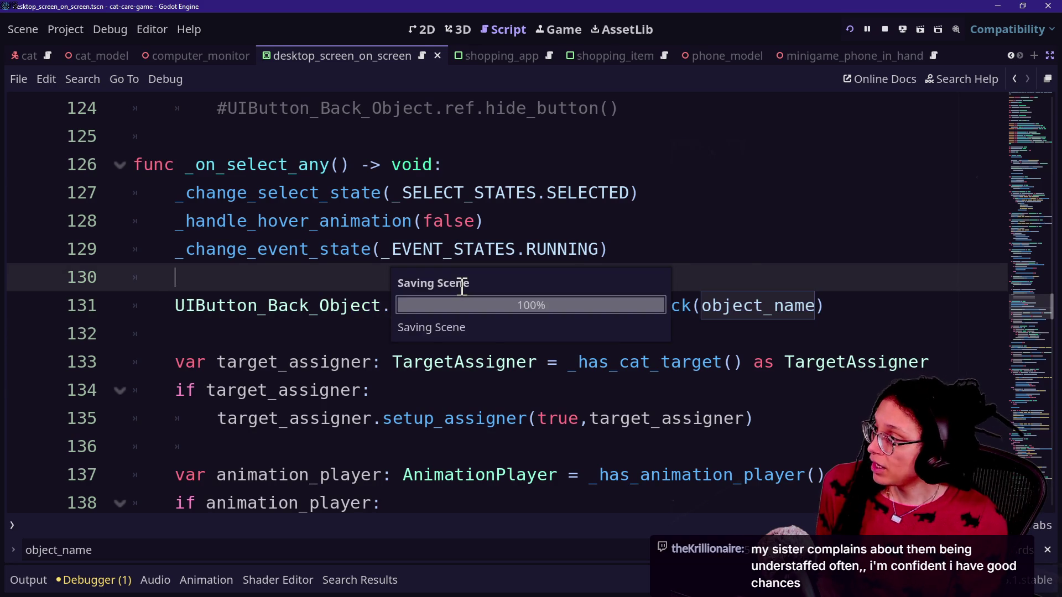
Quick-open the program_shopping_app.gd script.
key(shift+alt+o)
text(shoppi)
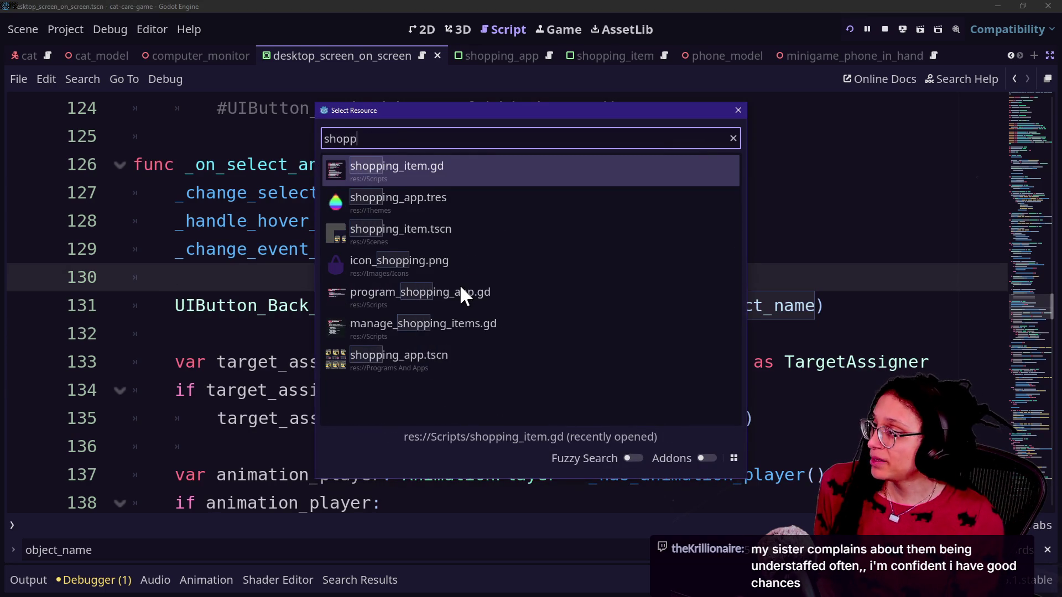
key(Down)
key(Return)
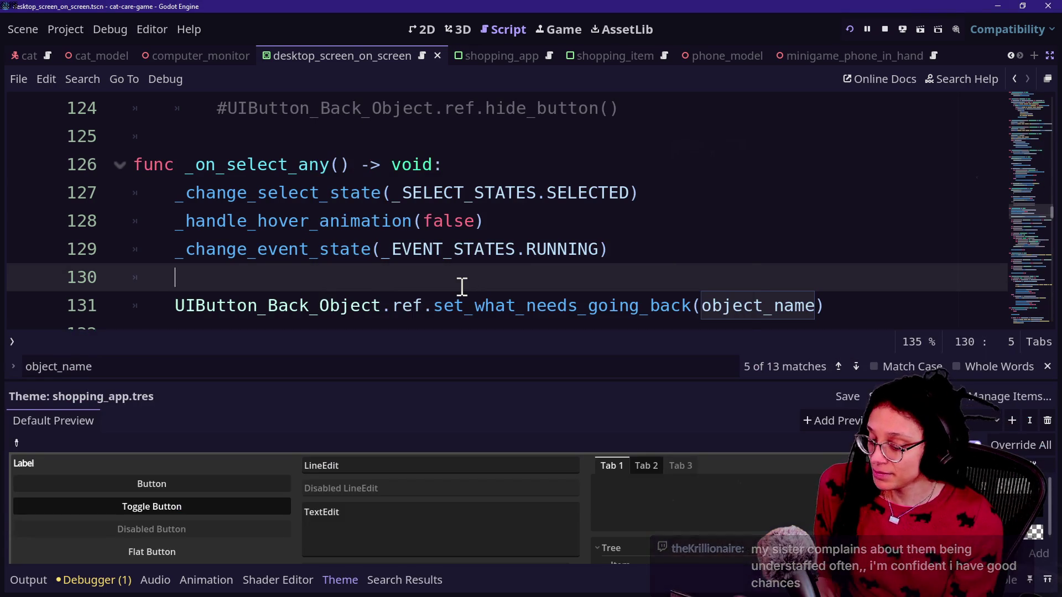
key(shift+alt+o)
text(shopping)
key(Down)
key(Down)
key(Down)
key(Up)
key(Up)
key(Up)
key(Down)
key(Down)
key(Down)
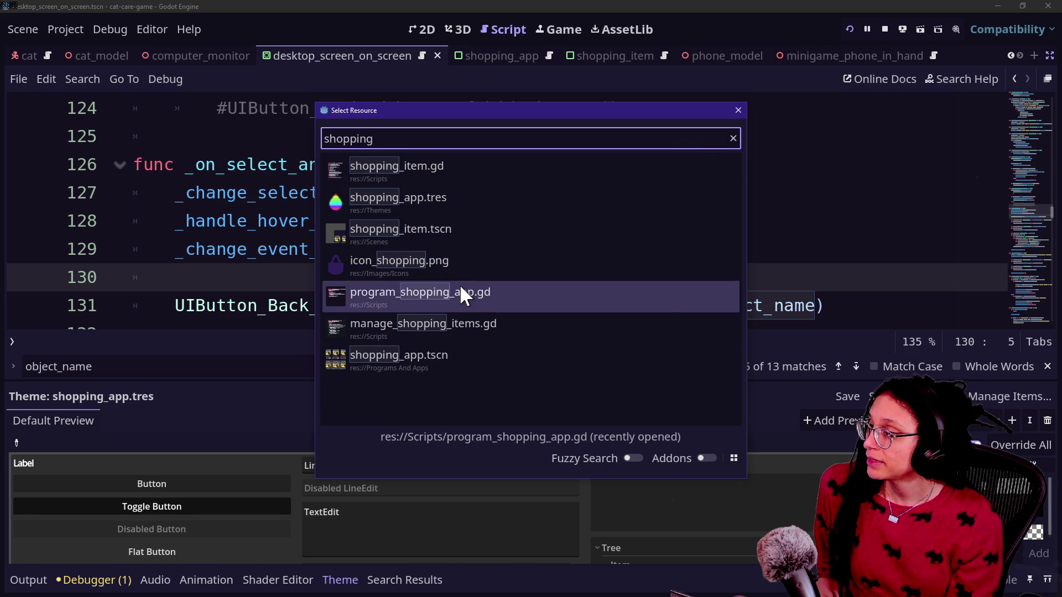
key(Down)
key(Down)
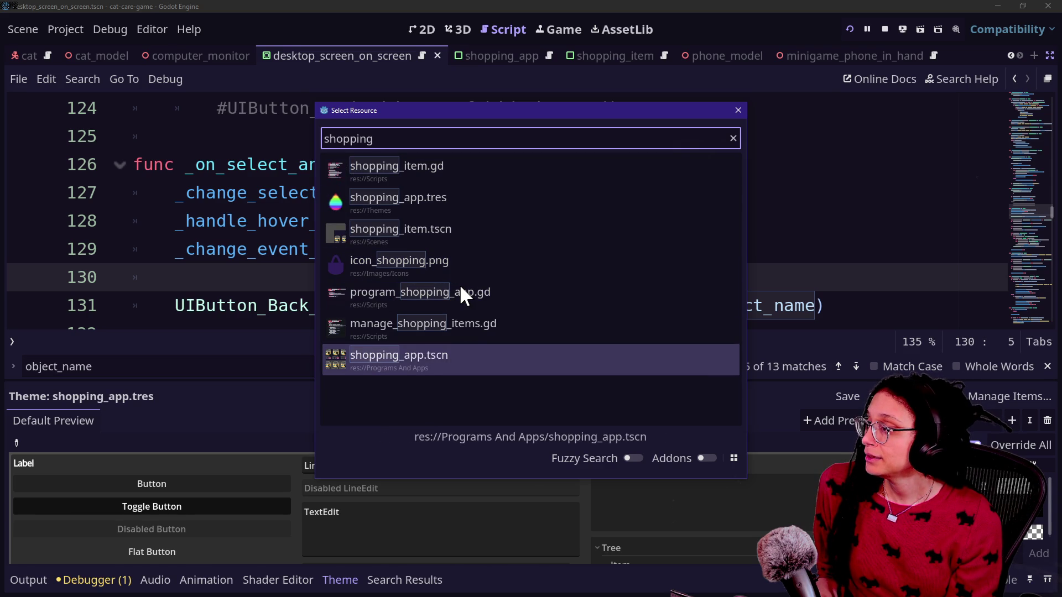
key(Up)
key(Up)
key(Return)
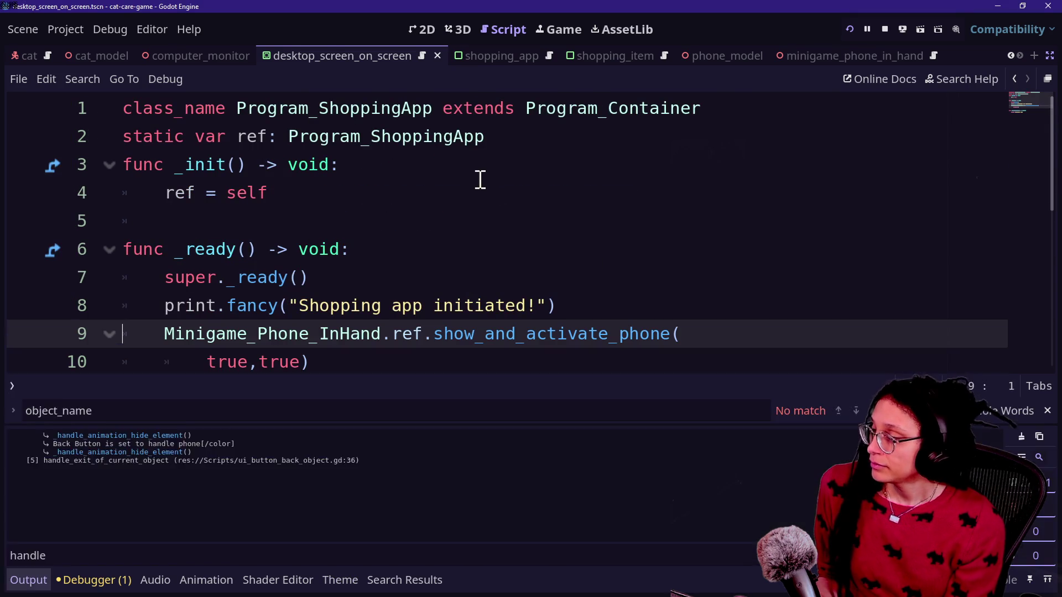
Add a _ready_companion_phone() call after the print line in _ready.
click(295, 369)
scroll(420, 343, down, 1)
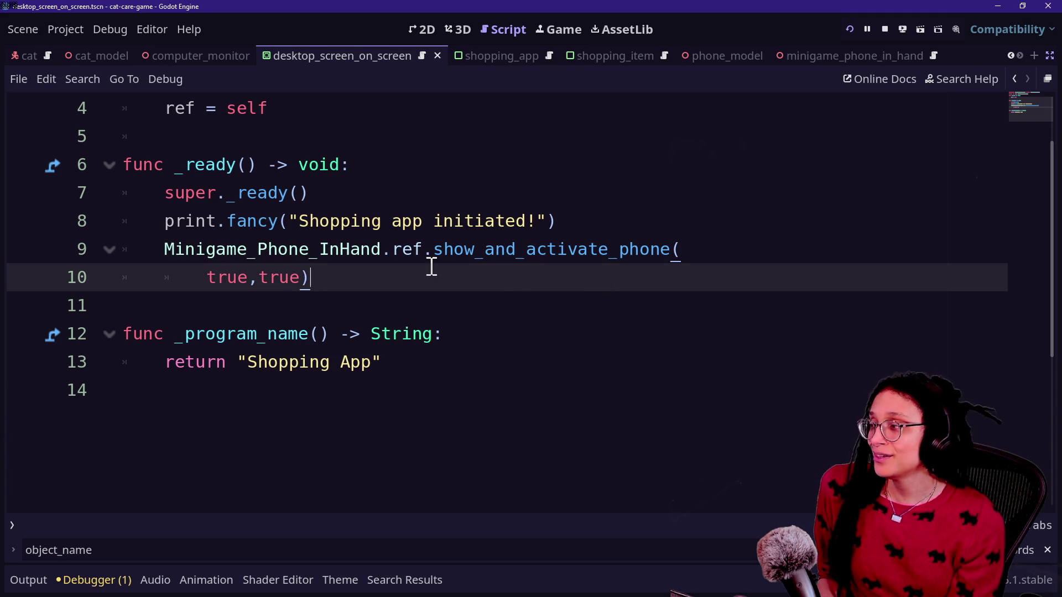
key(Return)
key(Up)
key(Up)
key(Down)
key(Down)
click(464, 207)
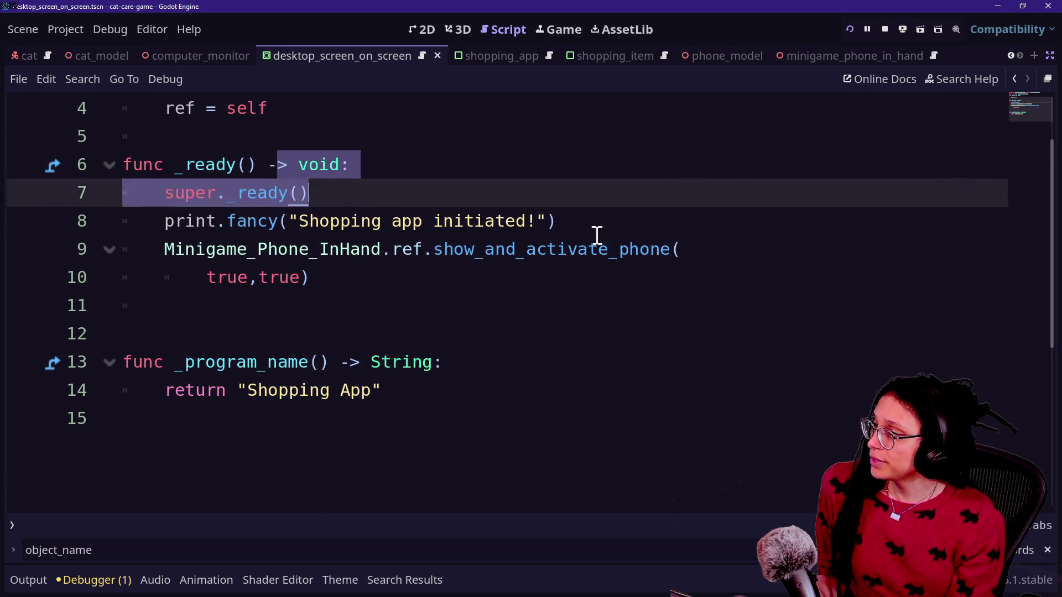
click(602, 221)
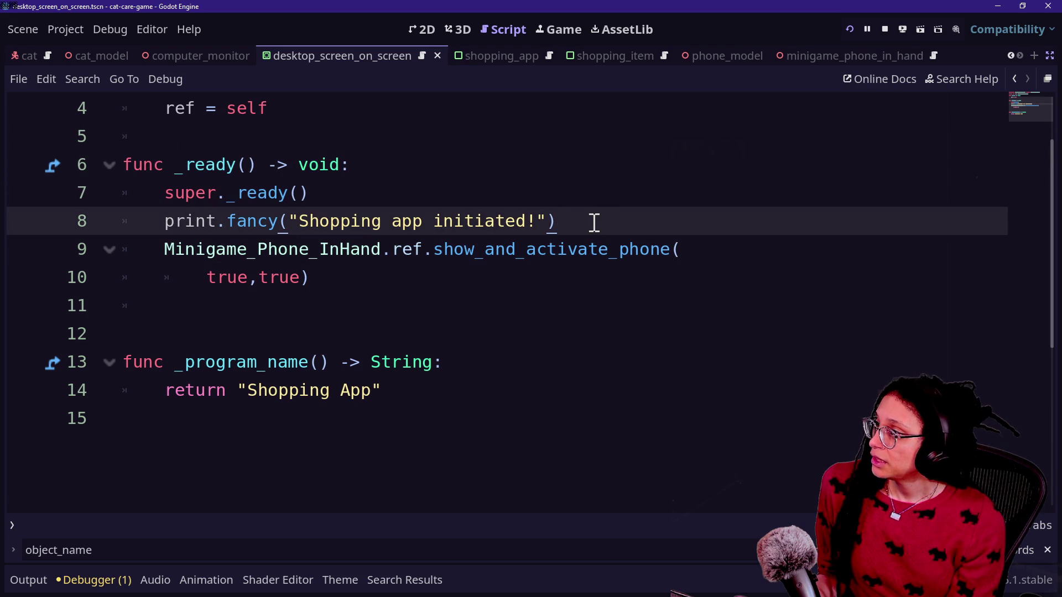
key(Return)
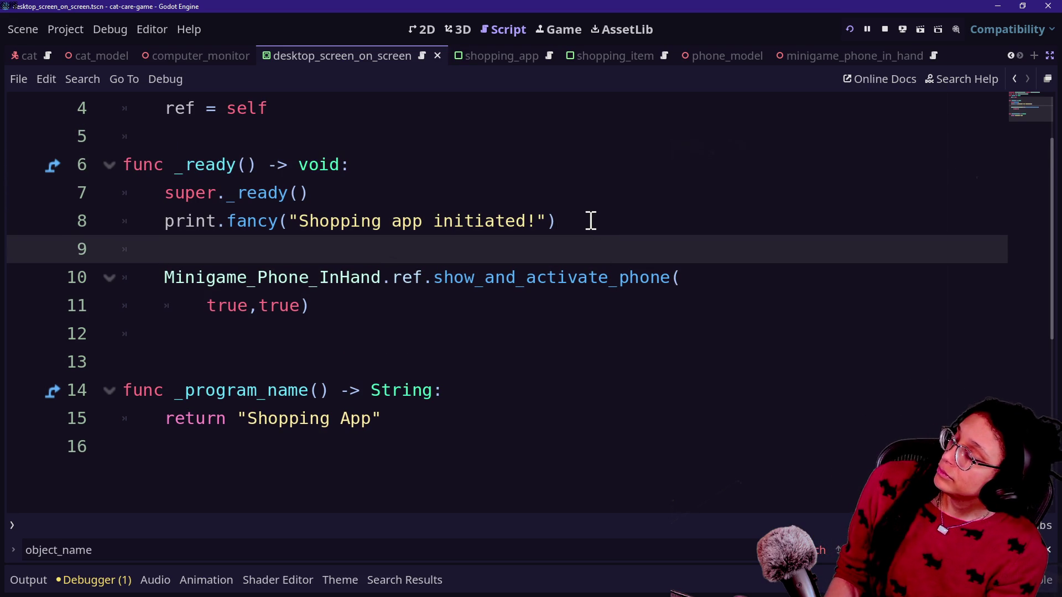
scroll(590, 221, up, 1)
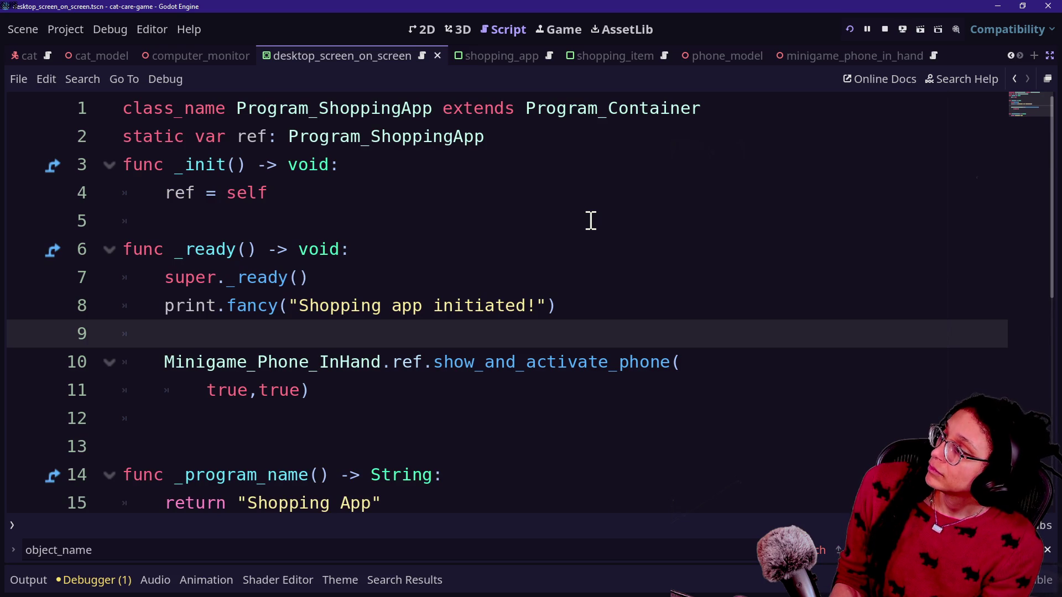
text(_ready_)
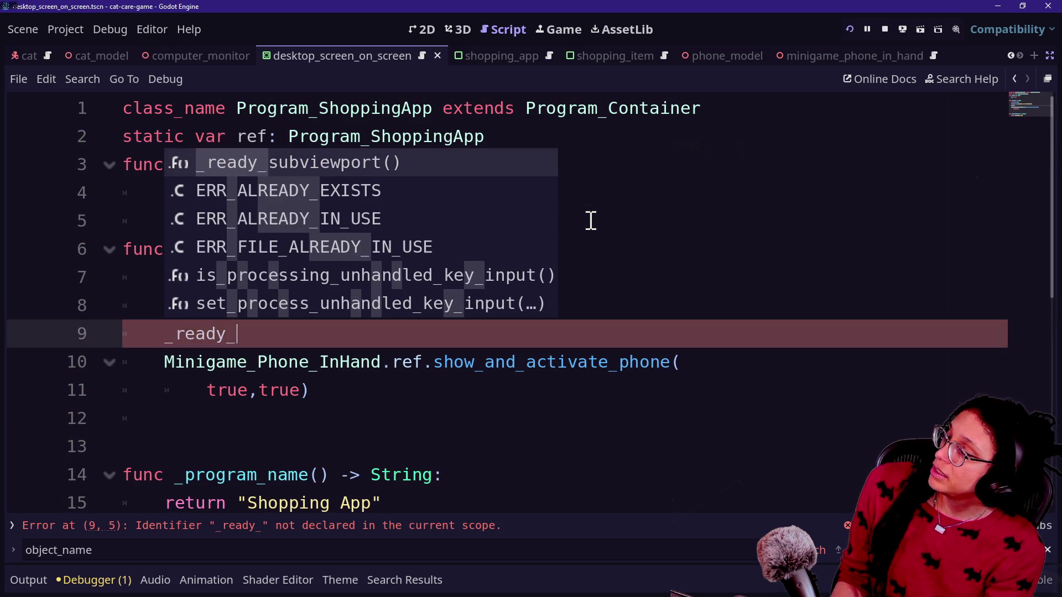
text(phone_compani)
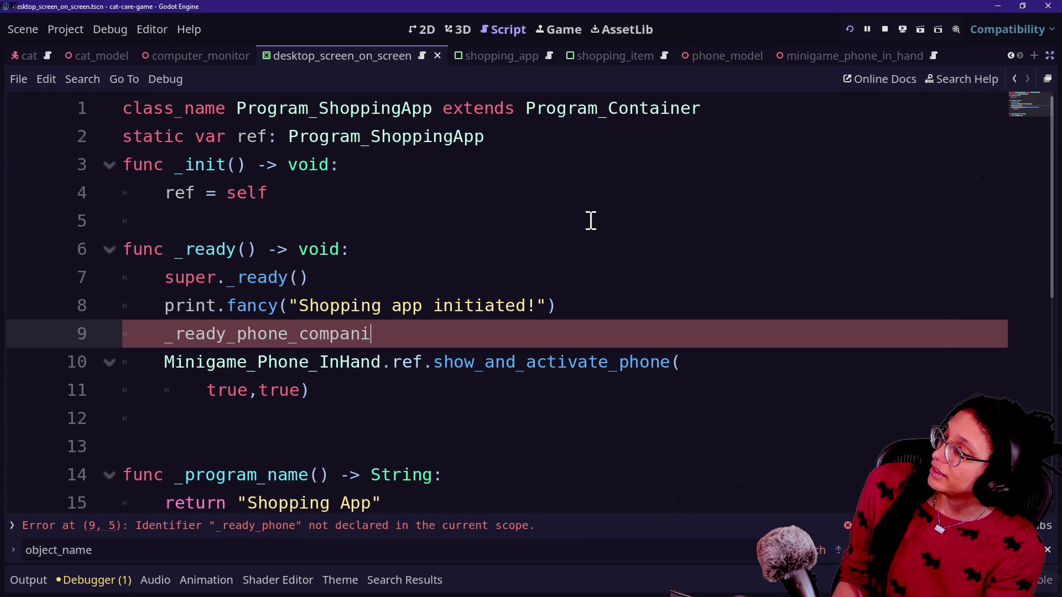
key(BackSpace)
text(companion_p)
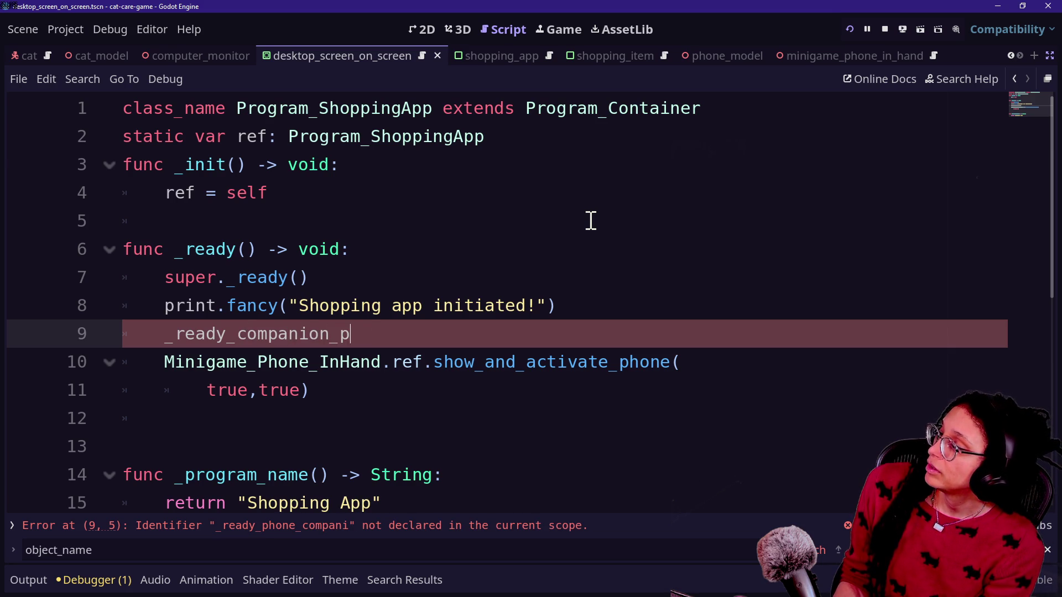
text(hone()
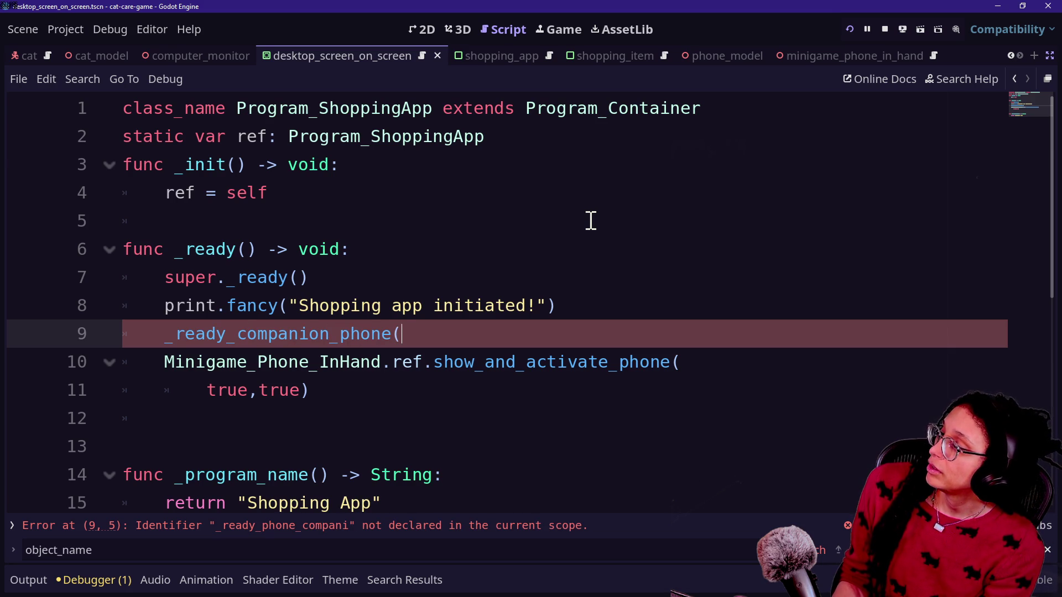
key(Return)
Define func _ready_companion_phone and paste the back-button call into it.
key(BackSpace)
key(Return)
text(fuc)
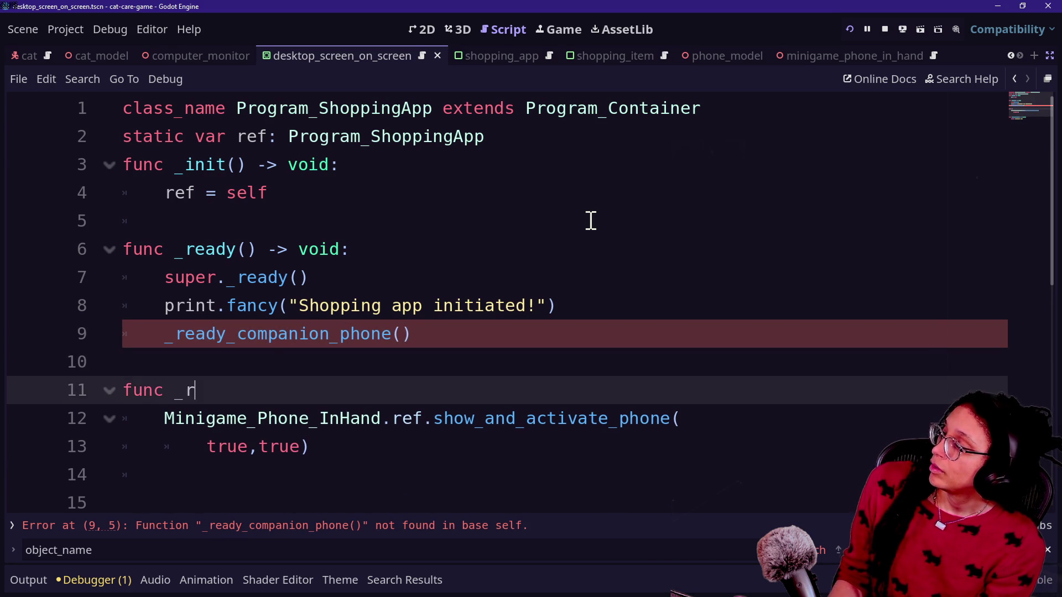
key(BackSpace)
text(dy_companion_phone() -> void:)
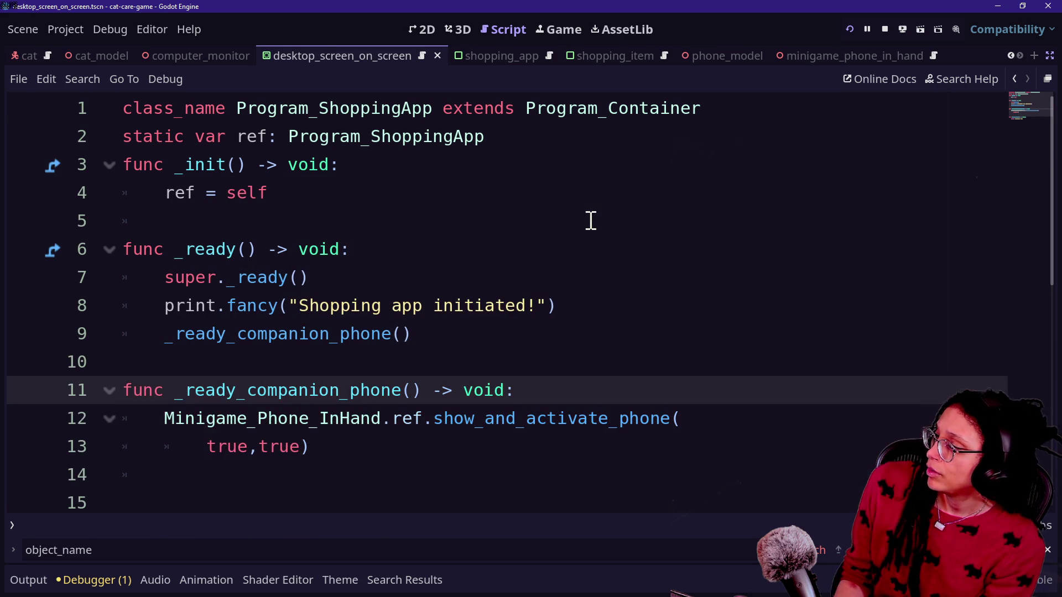
click(377, 439)
click(545, 403)
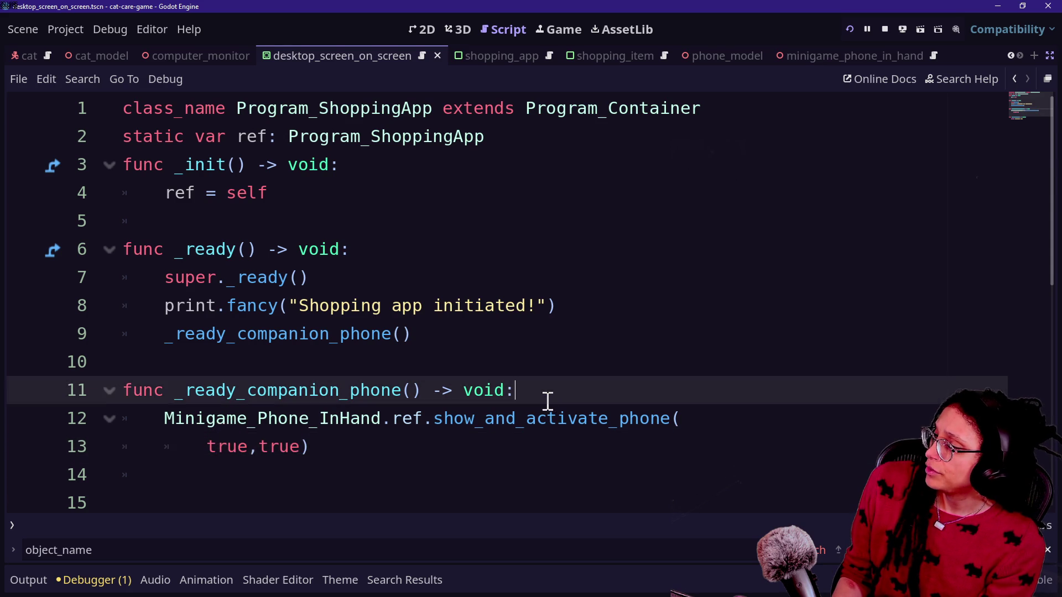
key(Return)
text(UIButton_Back_Object.ref.set_what_needs_going_back(object_name))
click(547, 401)
key(Delete)
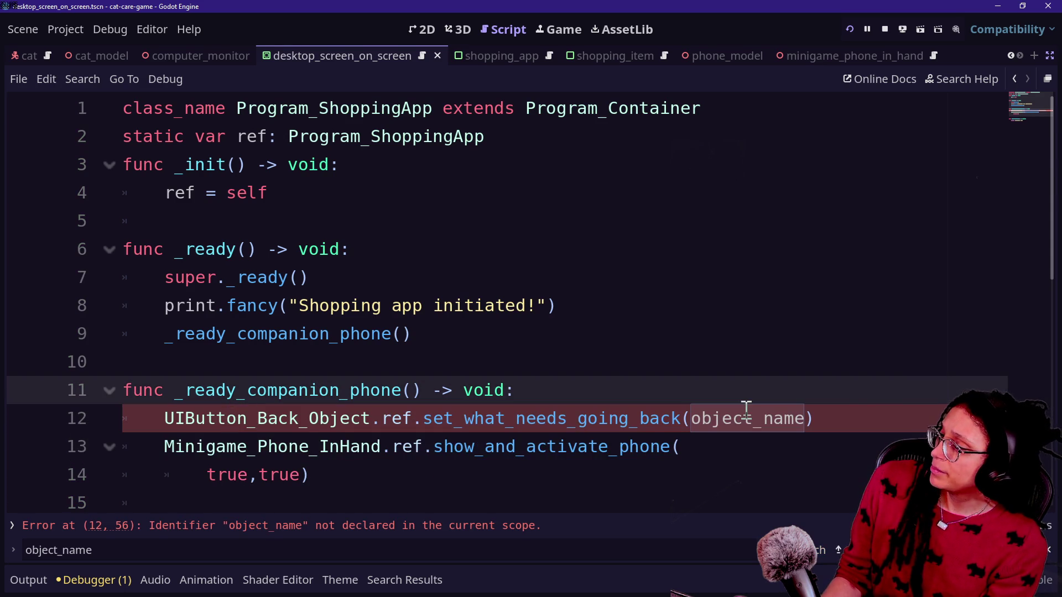
Replace the object_name argument with "phone" and save the script.
drag(691, 418, 807, 419)
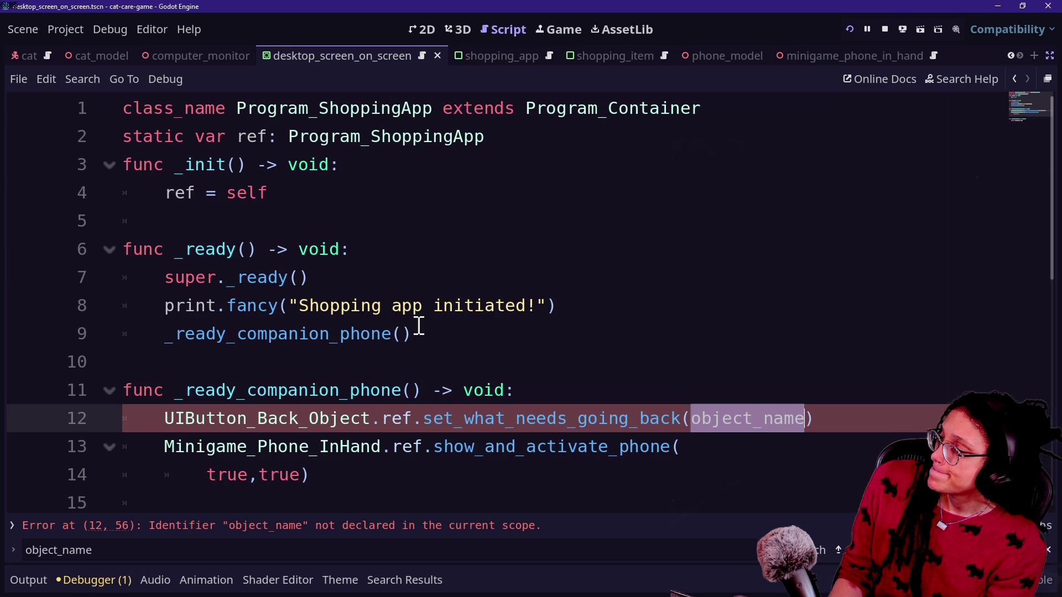
key(BackSpace)
text("ph)
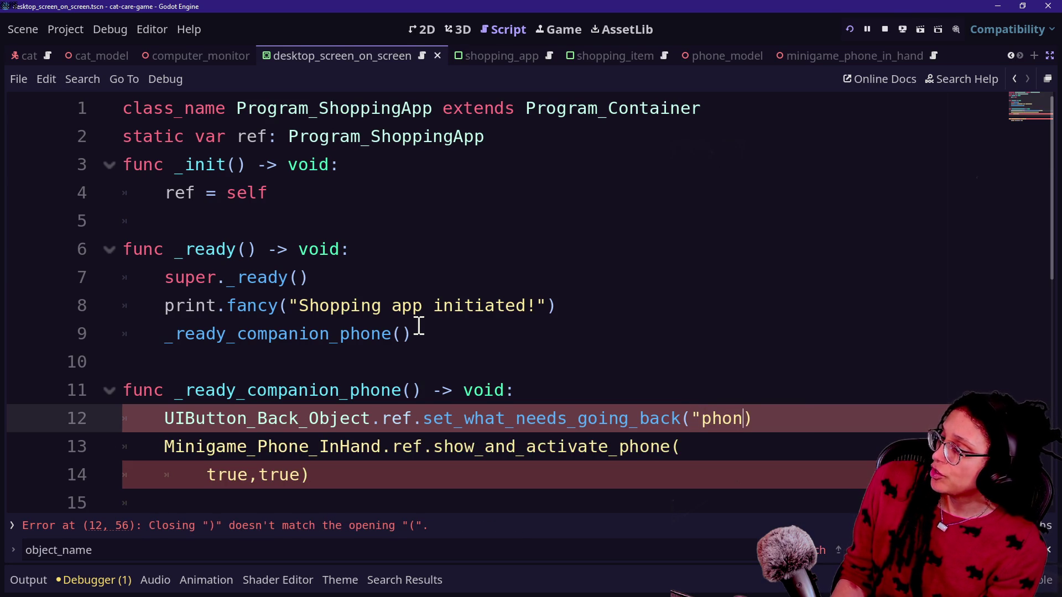
text(we")
key(ctrl+s)
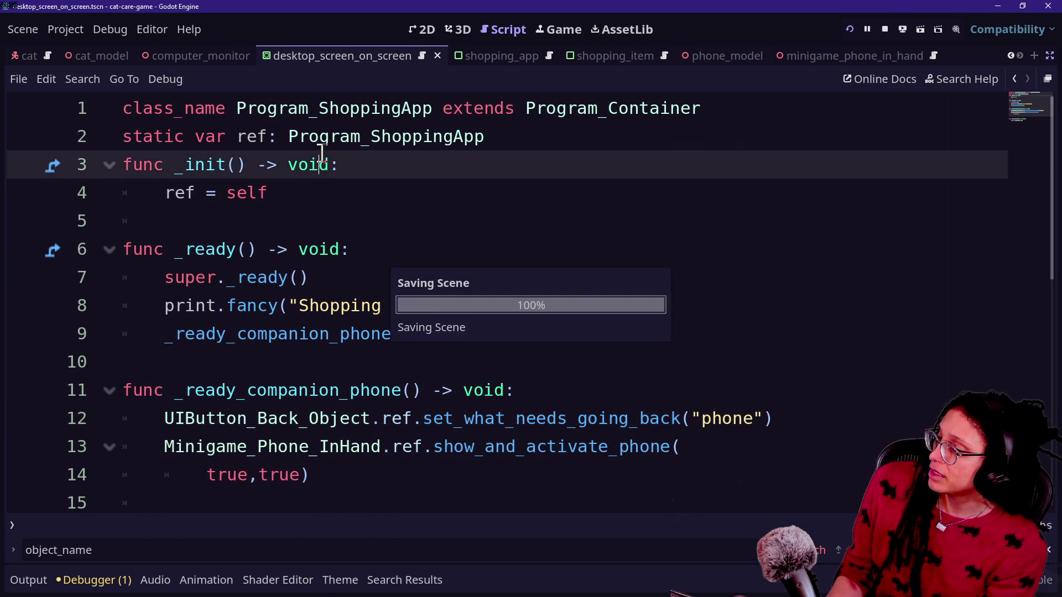
key(shift+alt+o)
click(223, 186)
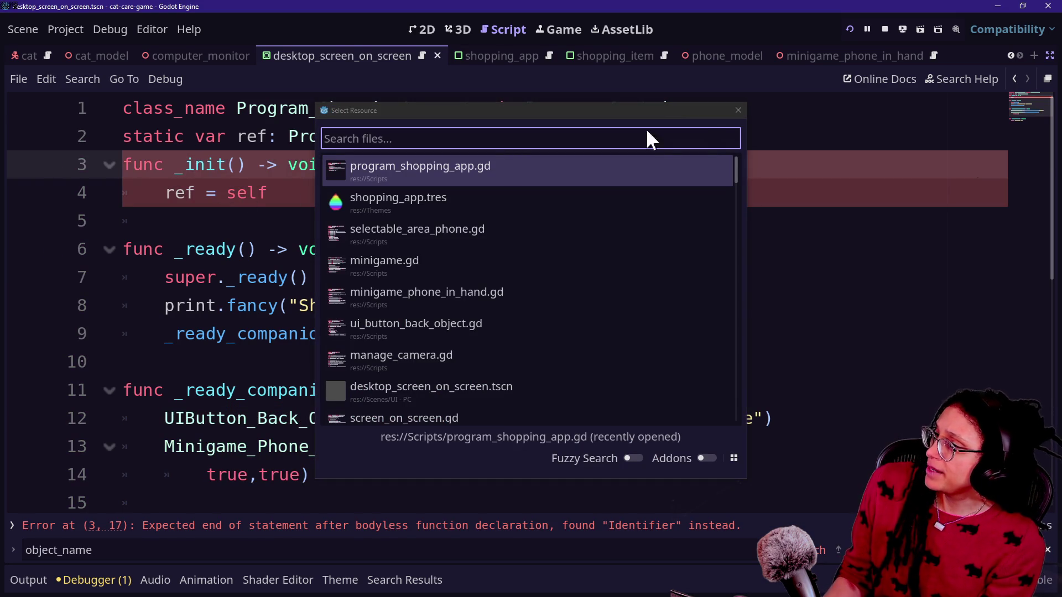
click(736, 111)
Search files for manage and camera, then save and relaunch the game.
key(shift+alt+o)
text(manage)
key(Down)
key(Down)
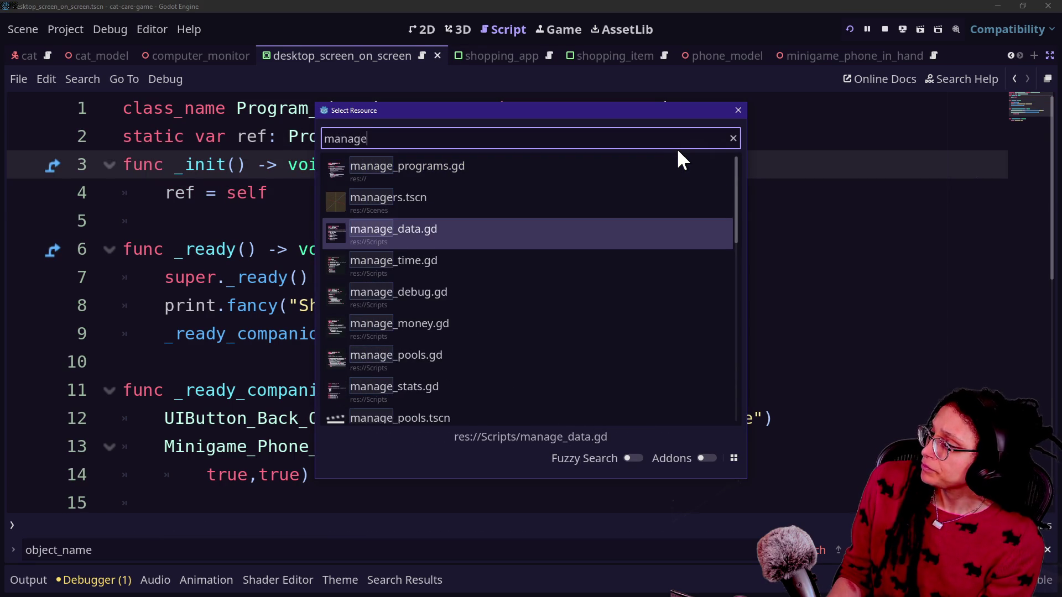
text(s)
key(BackSpace)
key(ctrl+a)
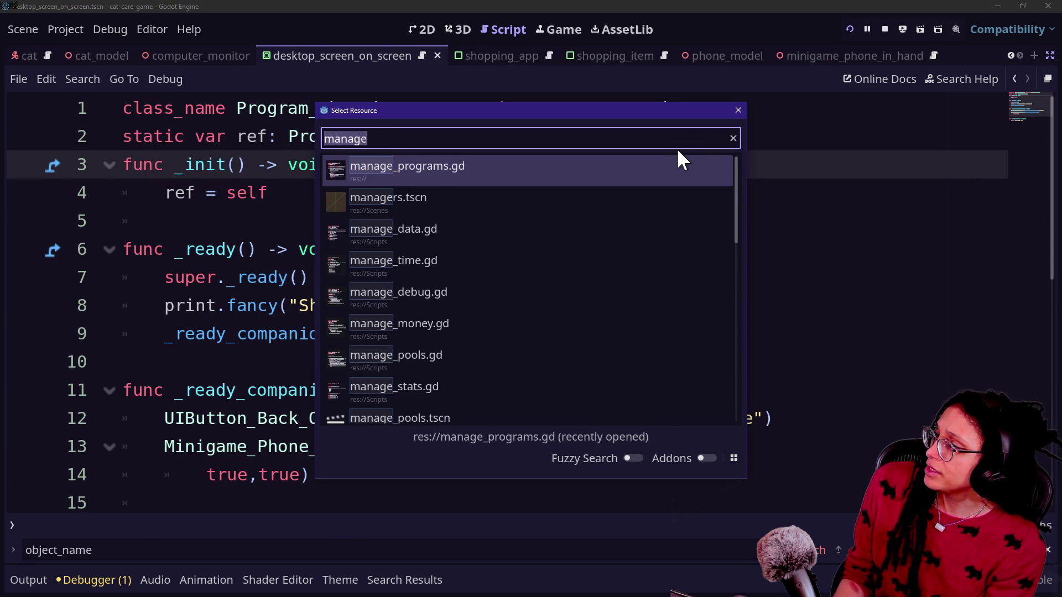
text(camera)
key(Escape)
click(552, 314)
key(ctrl+s)
In the running game, zoom into the computer's Shopping App and go back to the room.
click(849, 28)
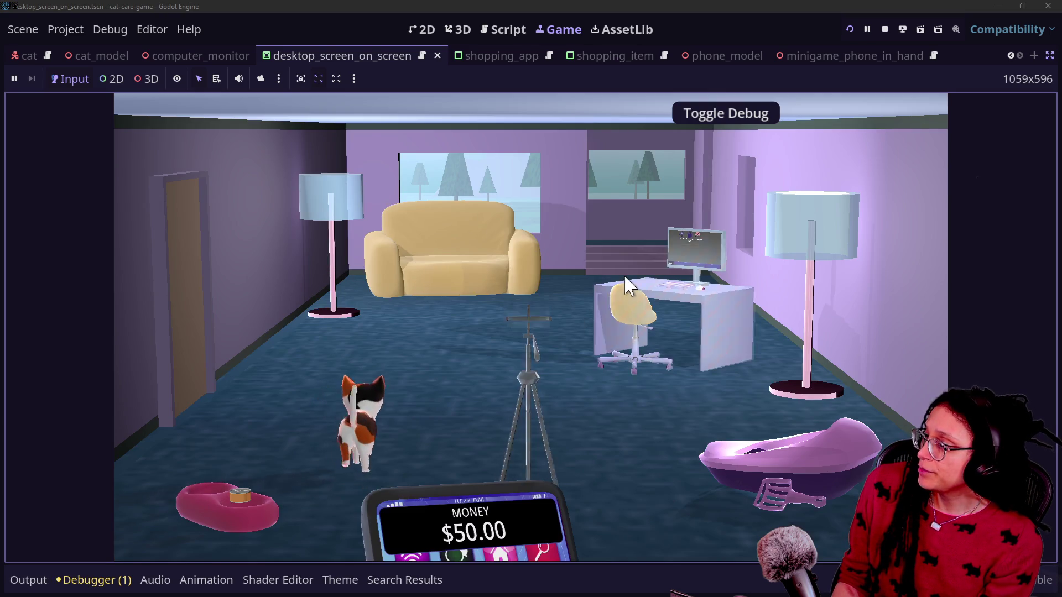
click(630, 290)
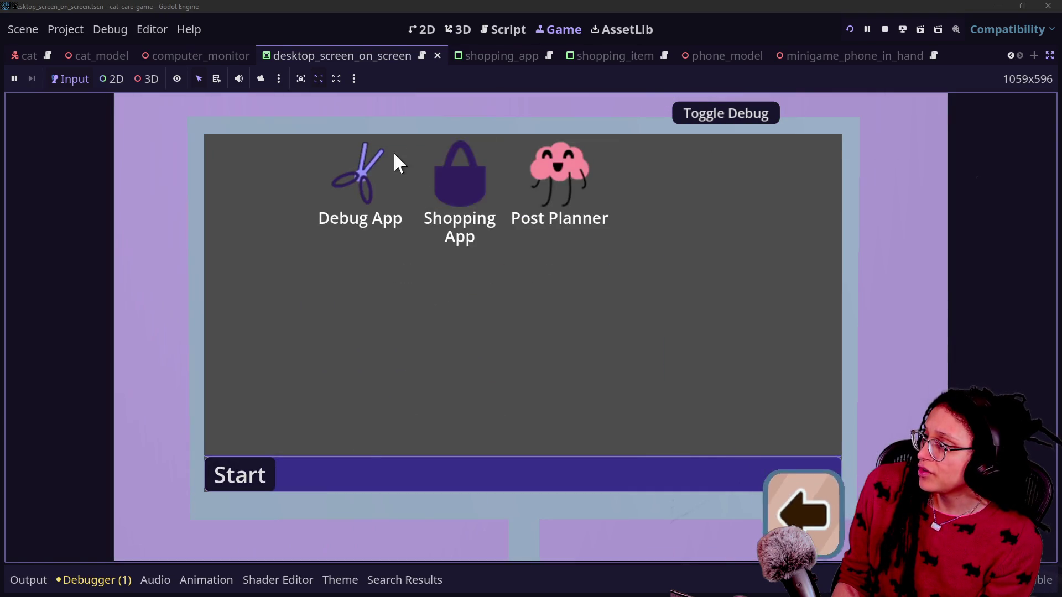
click(459, 171)
click(813, 459)
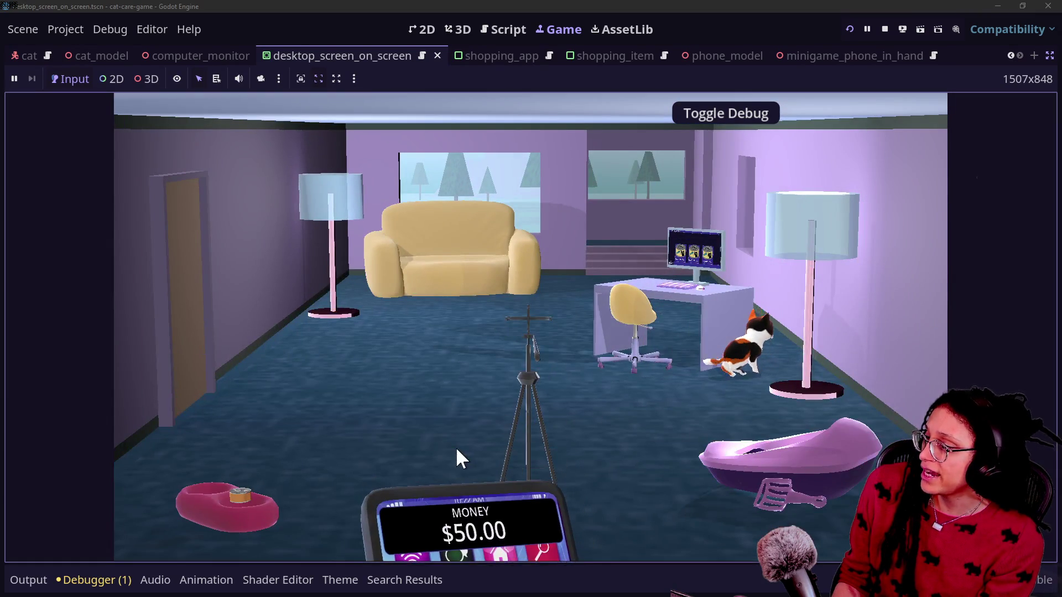
click(803, 503)
click(719, 303)
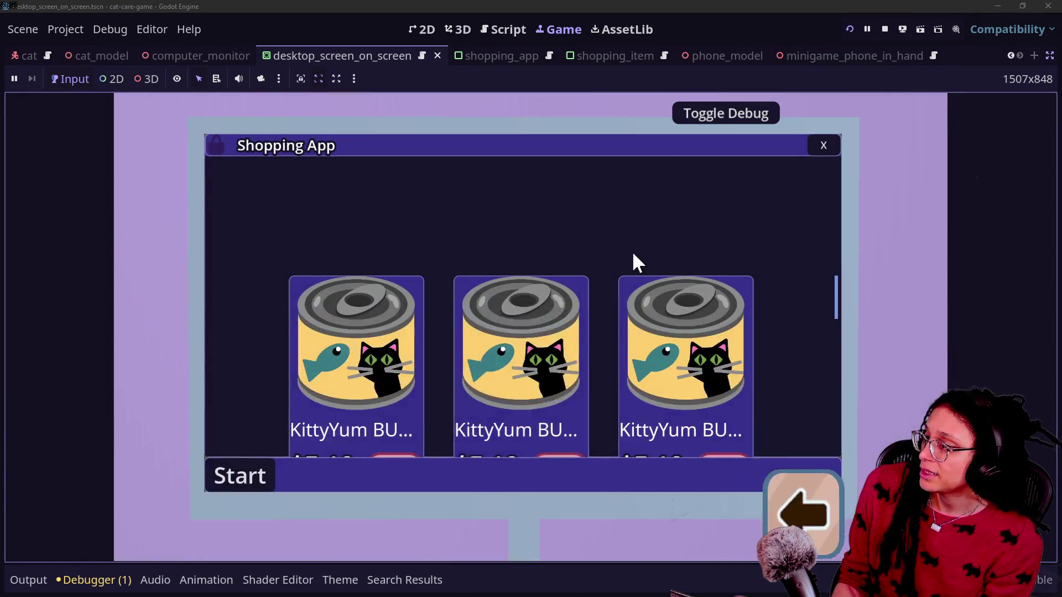
click(815, 489)
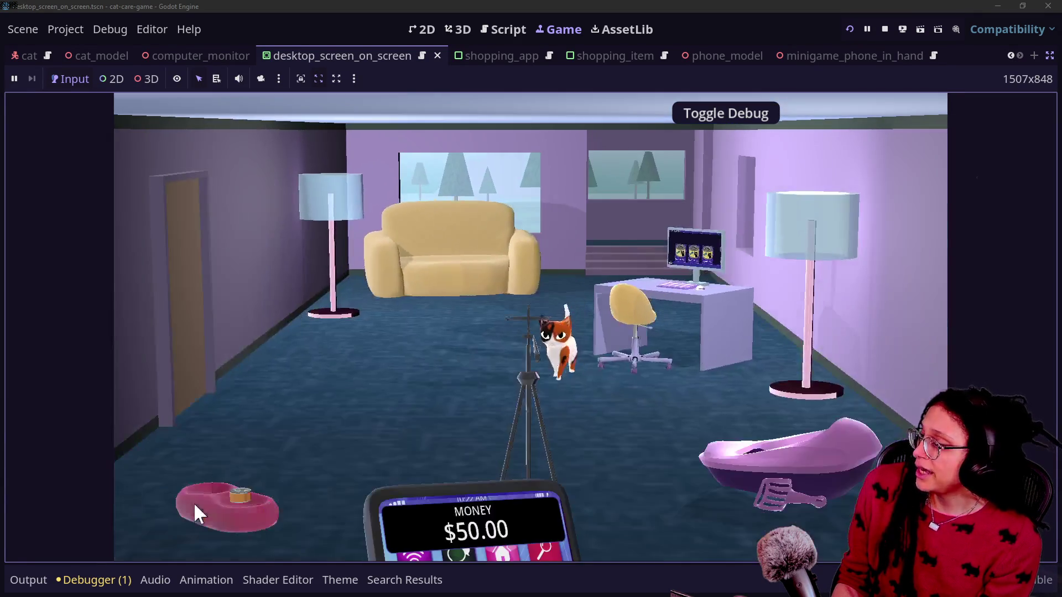
Test back from the food bowl, then close and reopen the Shopping App and zoom into the monitor.
click(196, 508)
click(806, 499)
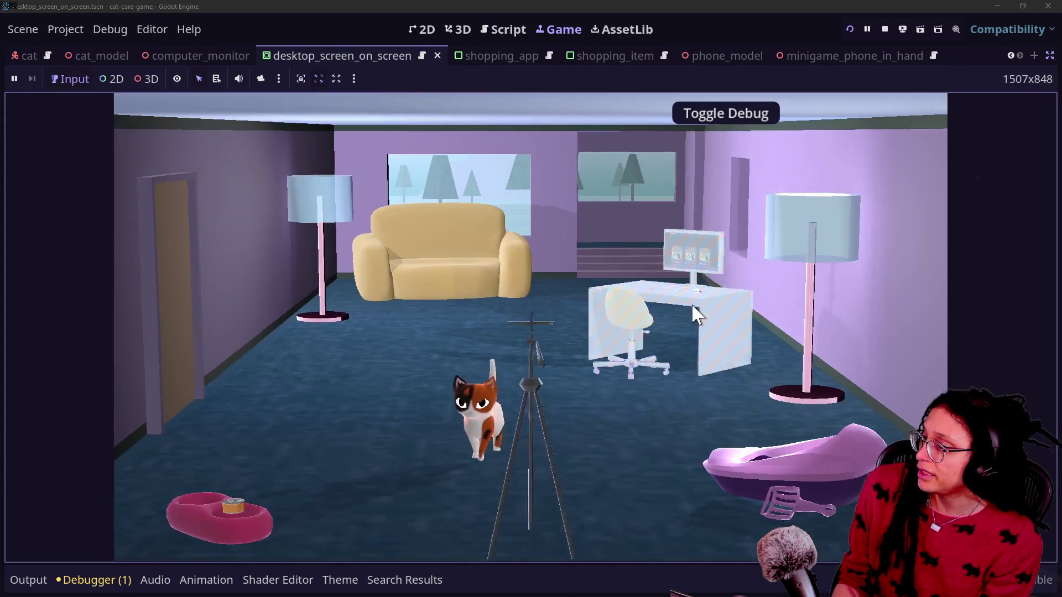
click(692, 307)
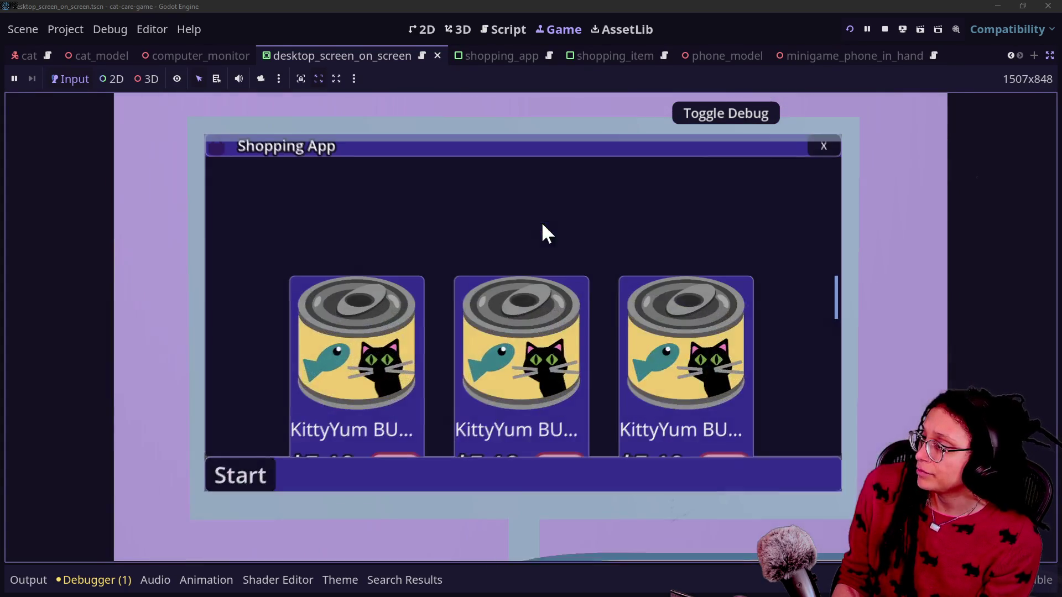
click(824, 145)
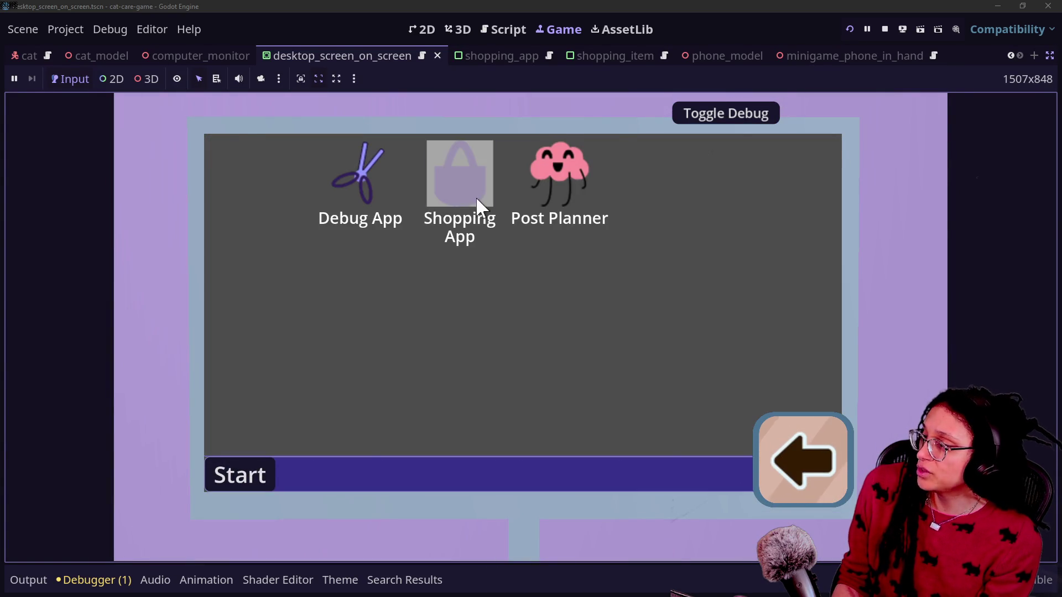
click(476, 206)
click(803, 460)
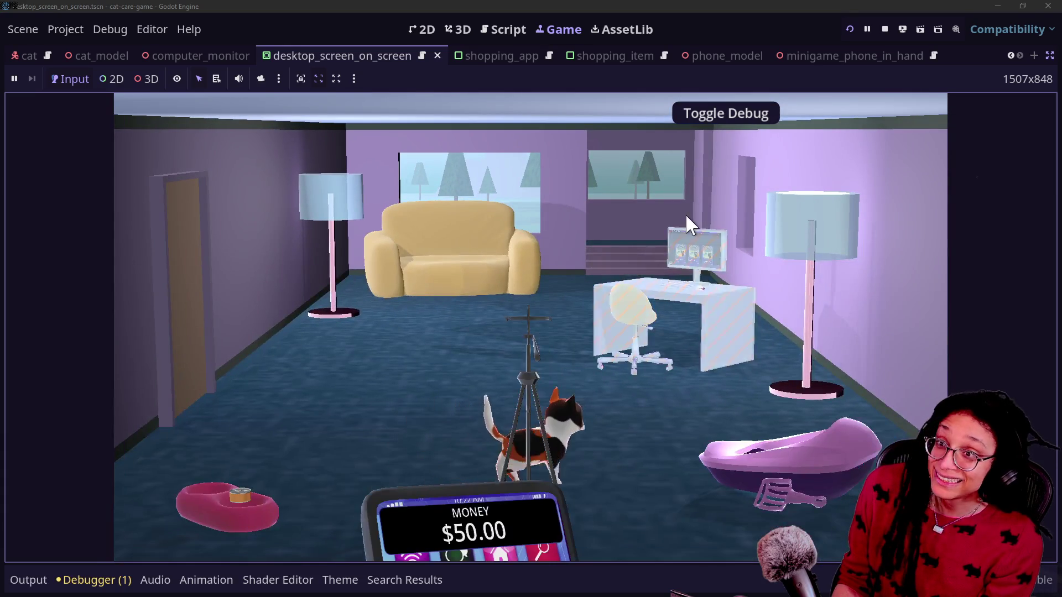
click(681, 260)
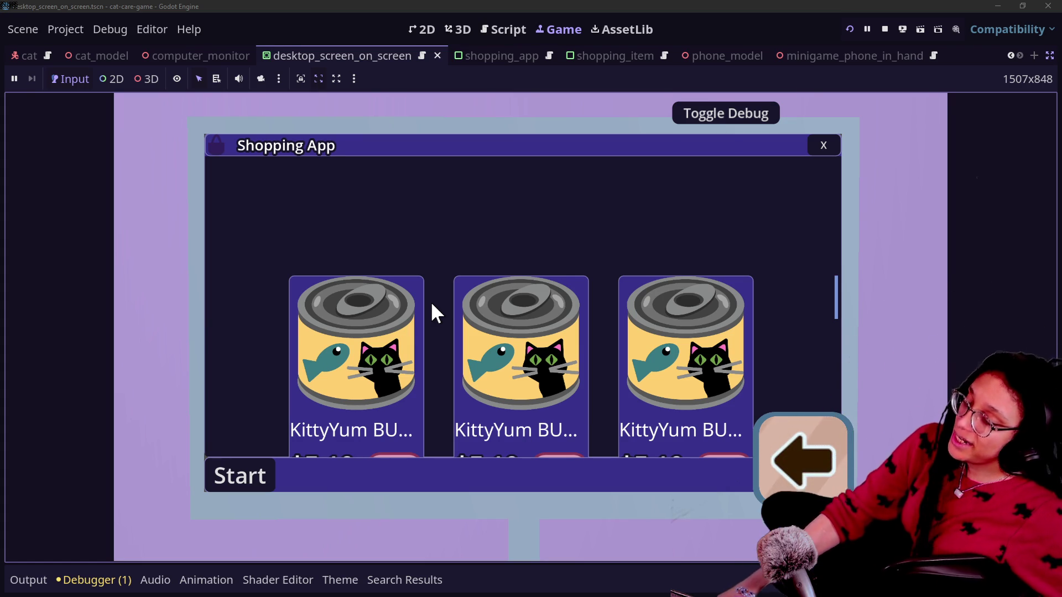
scroll(506, 274, down, 1)
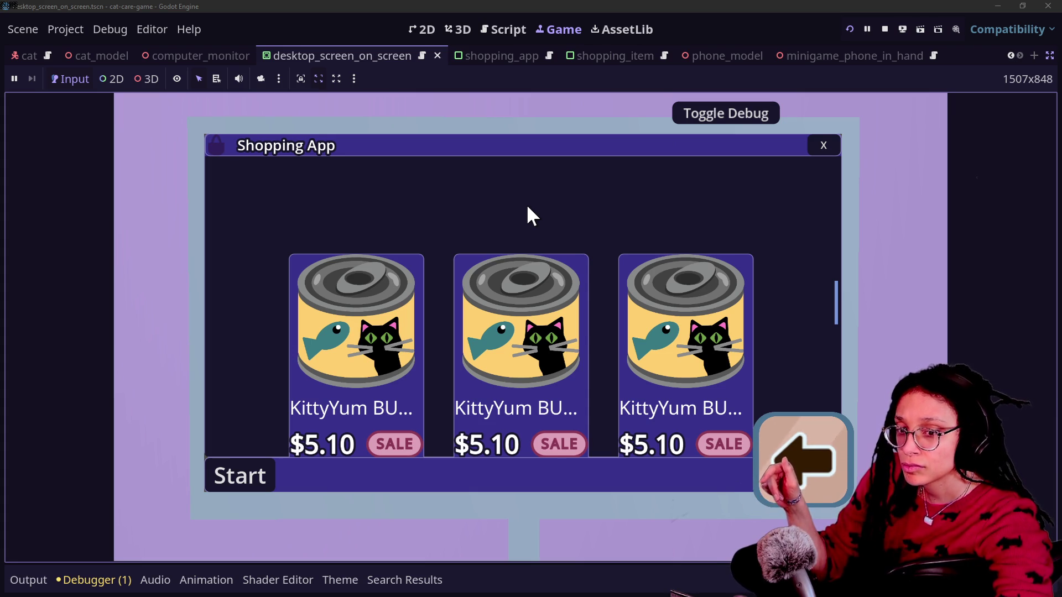
click(792, 429)
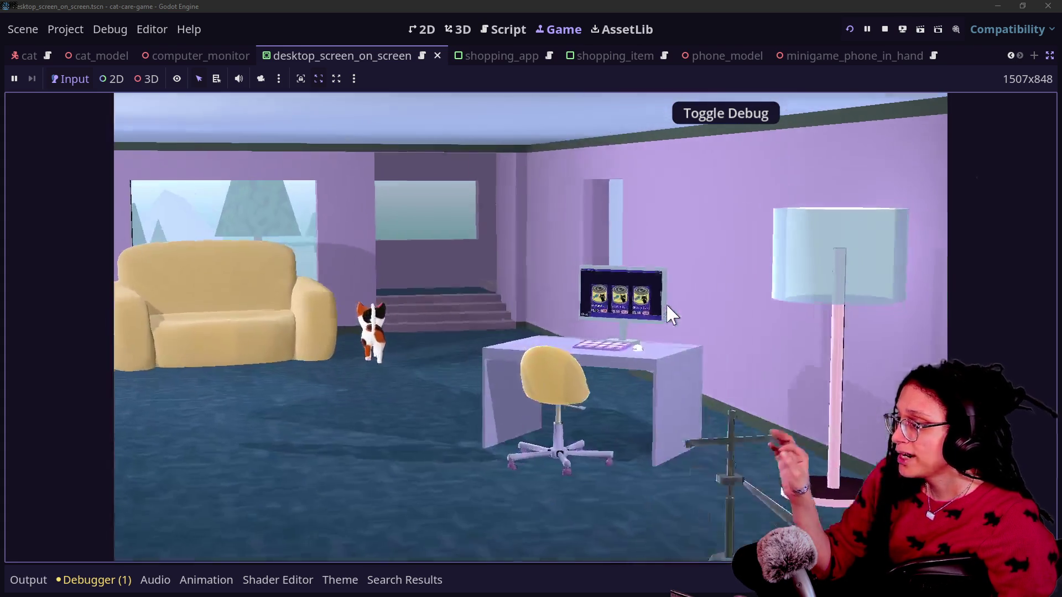
click(669, 312)
click(816, 141)
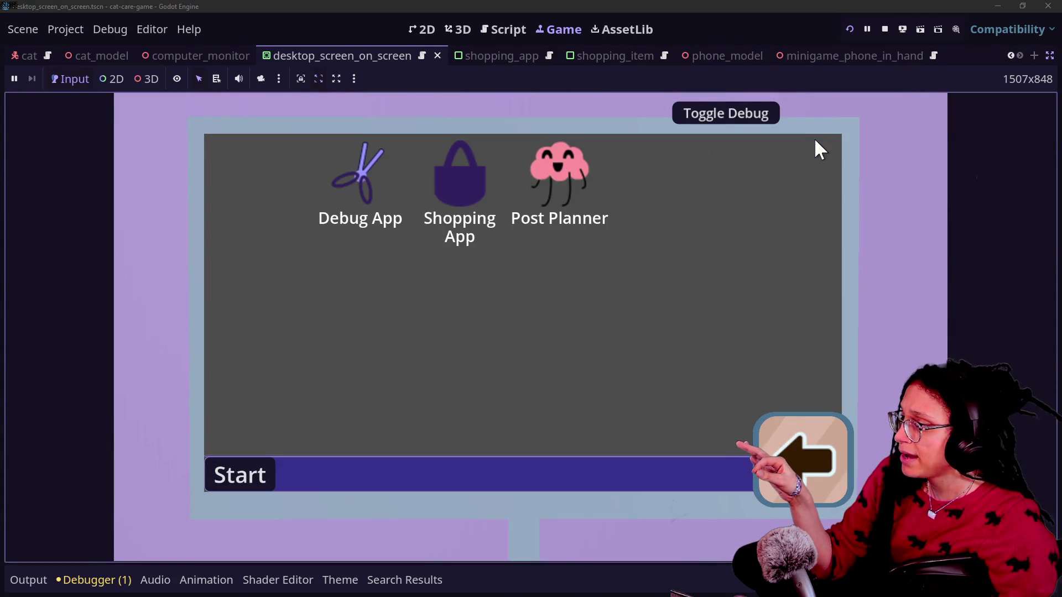
click(462, 200)
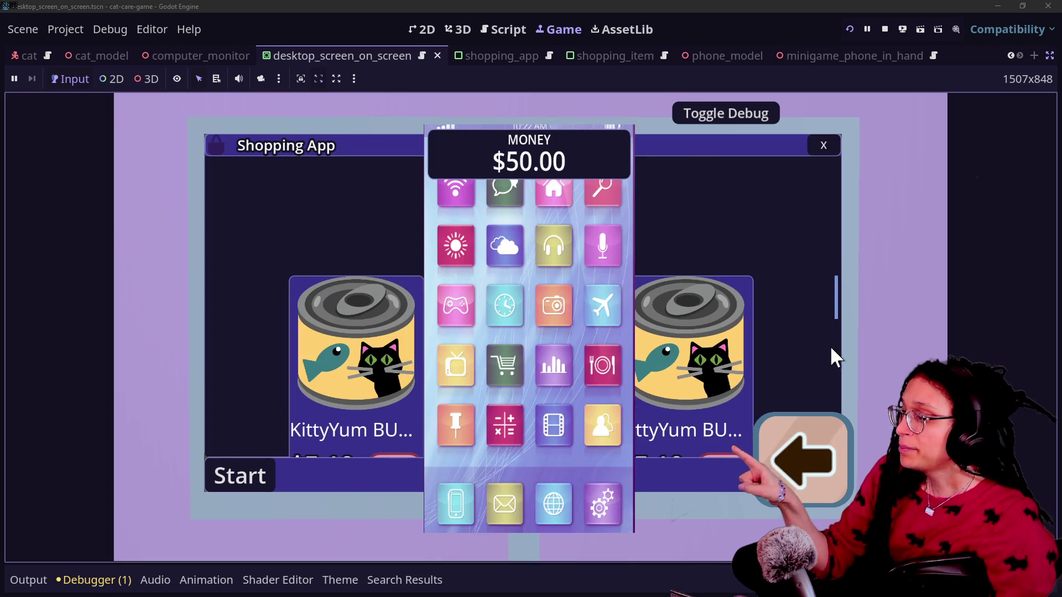
click(791, 457)
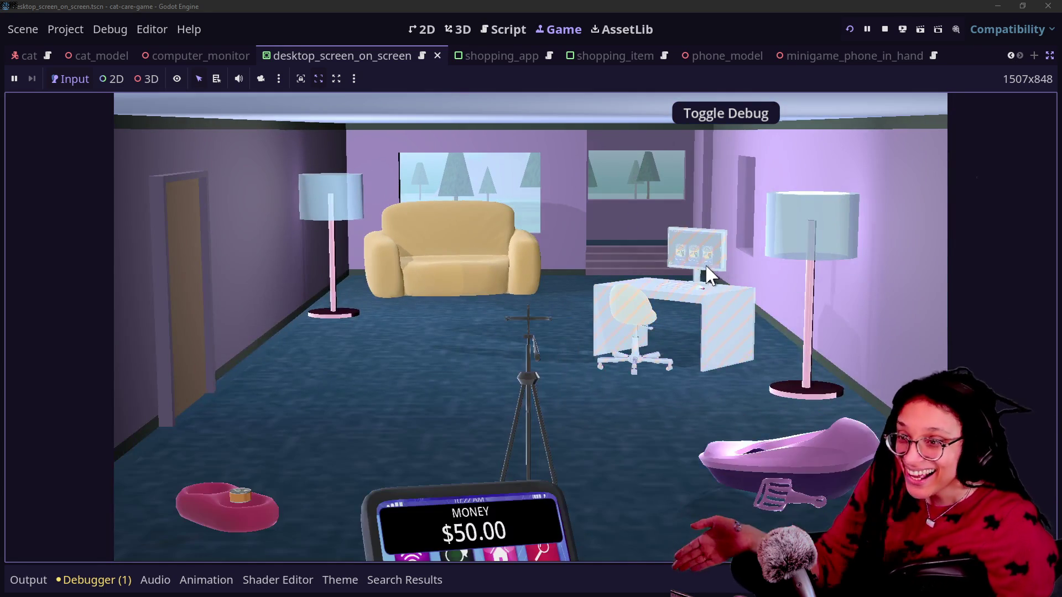
click(703, 274)
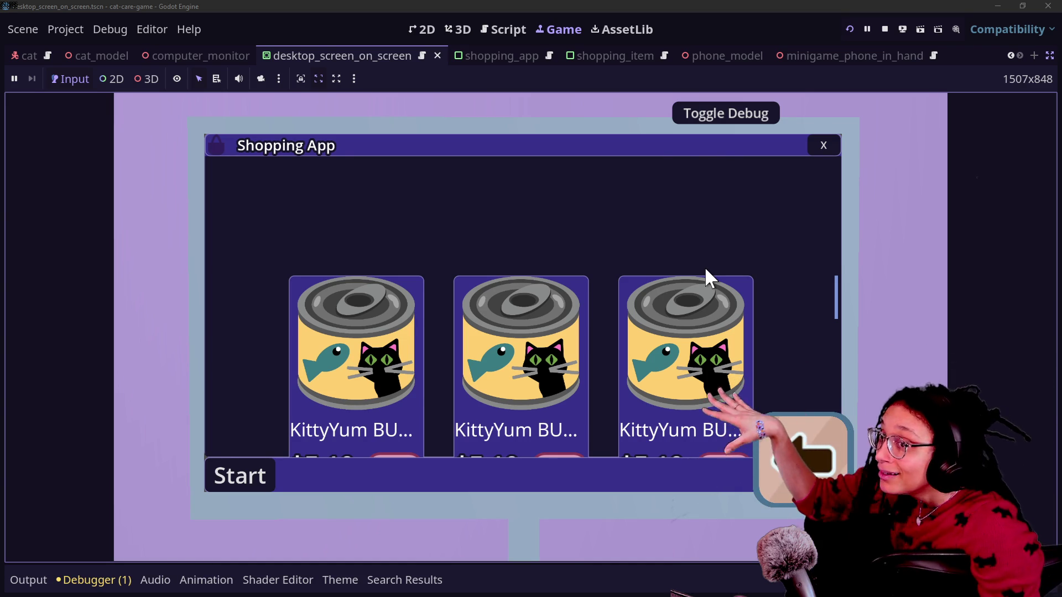
click(838, 446)
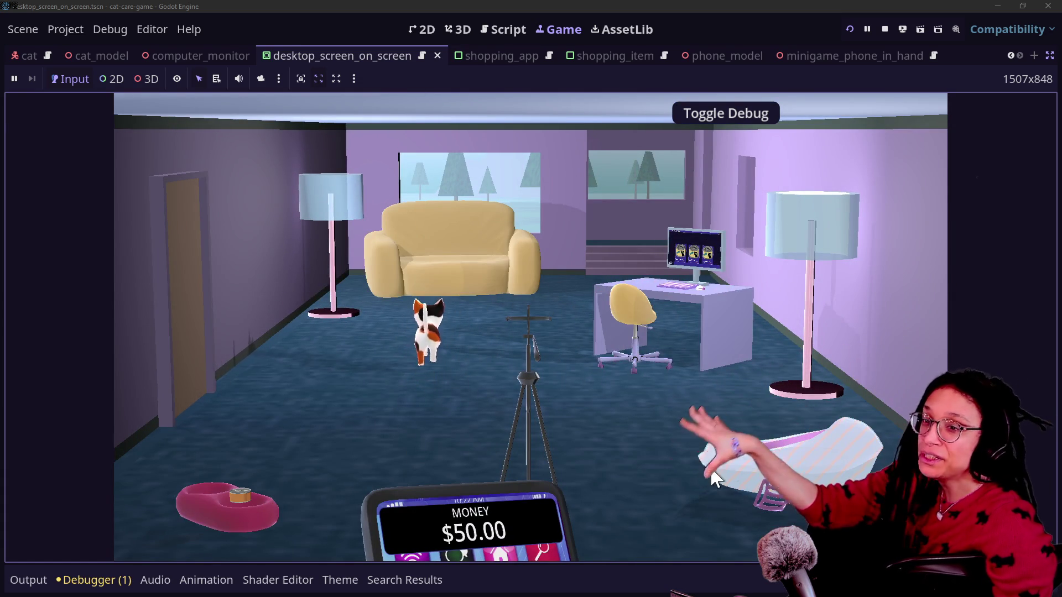
click(680, 260)
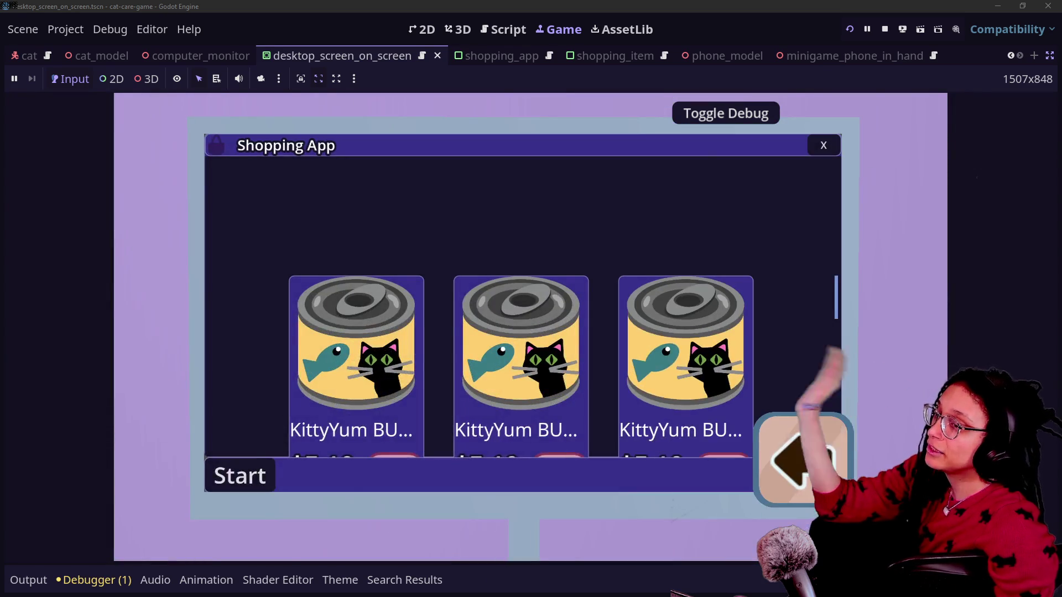
Close the Shopping App, bring up the phone showing $50.00, then back out to the room.
click(822, 476)
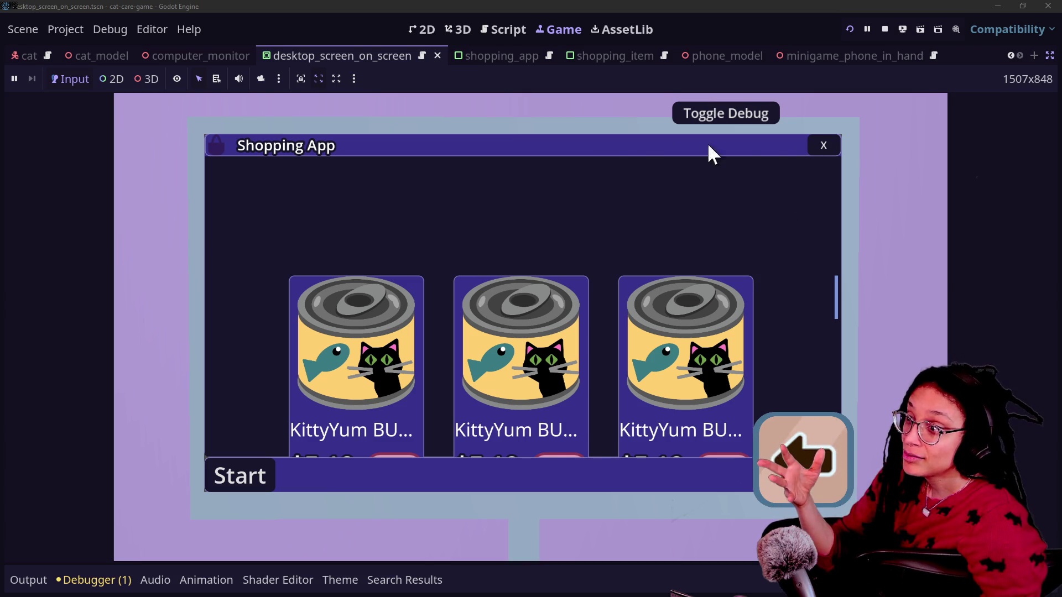
click(823, 149)
click(542, 220)
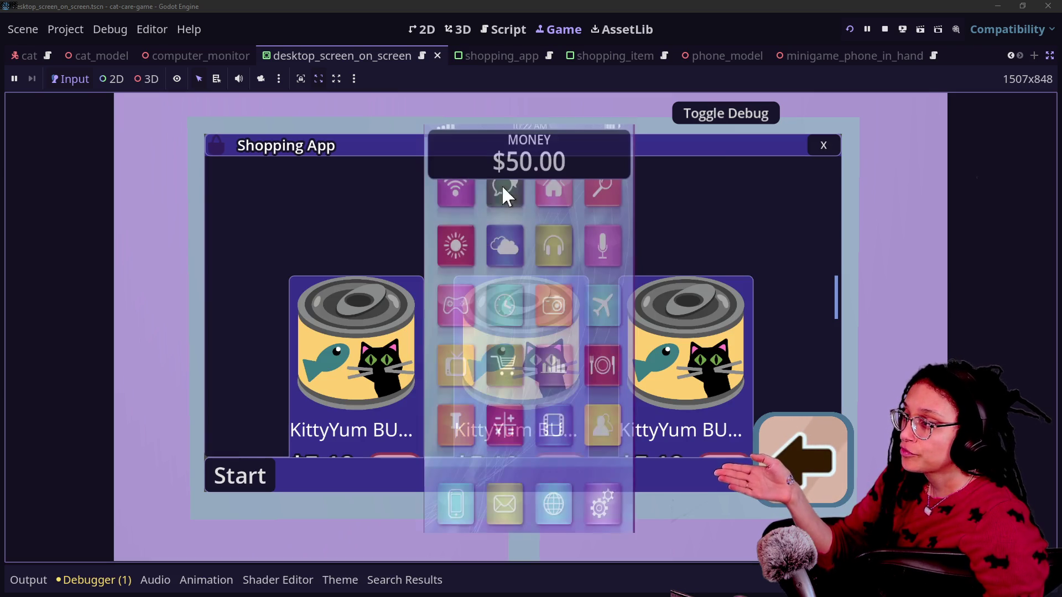
click(823, 145)
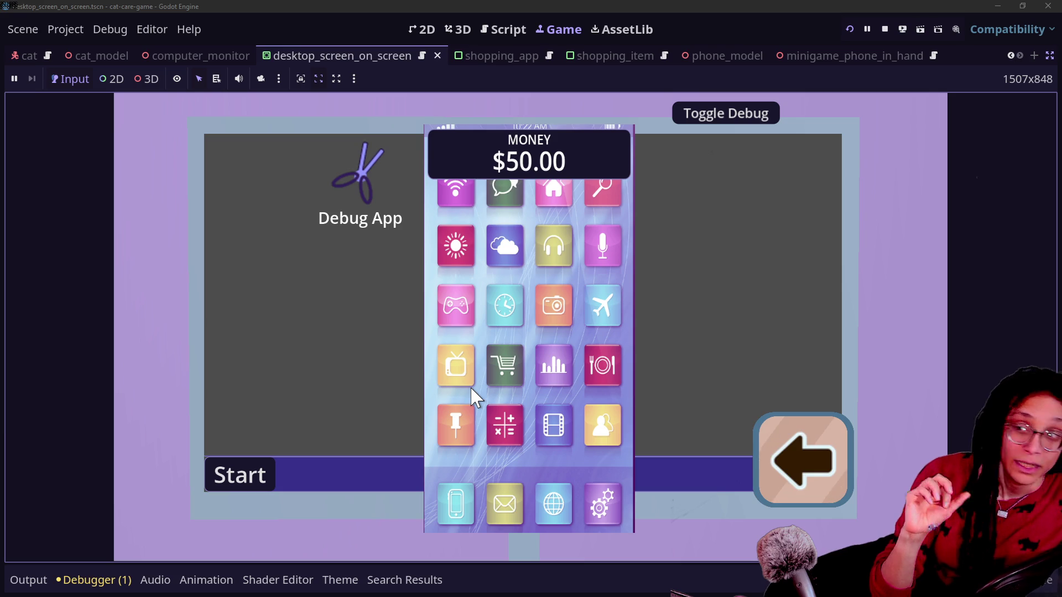
click(827, 434)
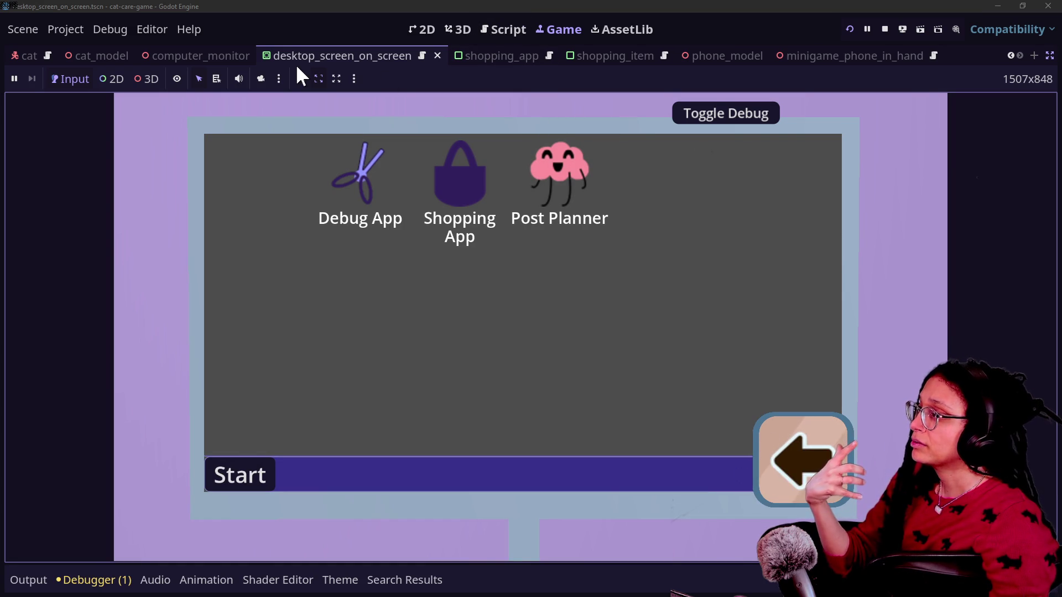
click(254, 84)
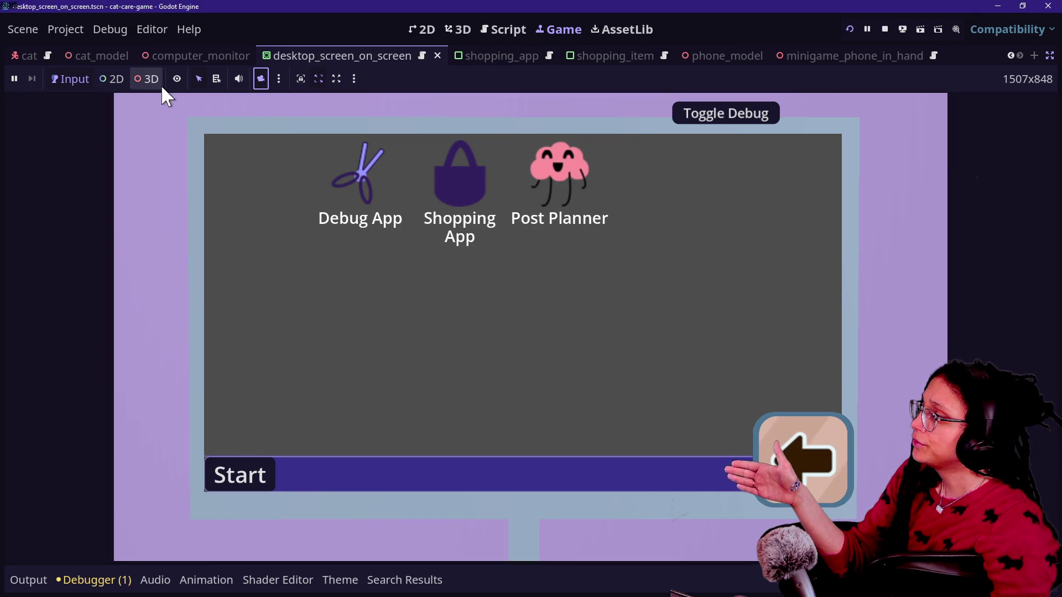
click(130, 82)
drag(238, 249, 239, 249)
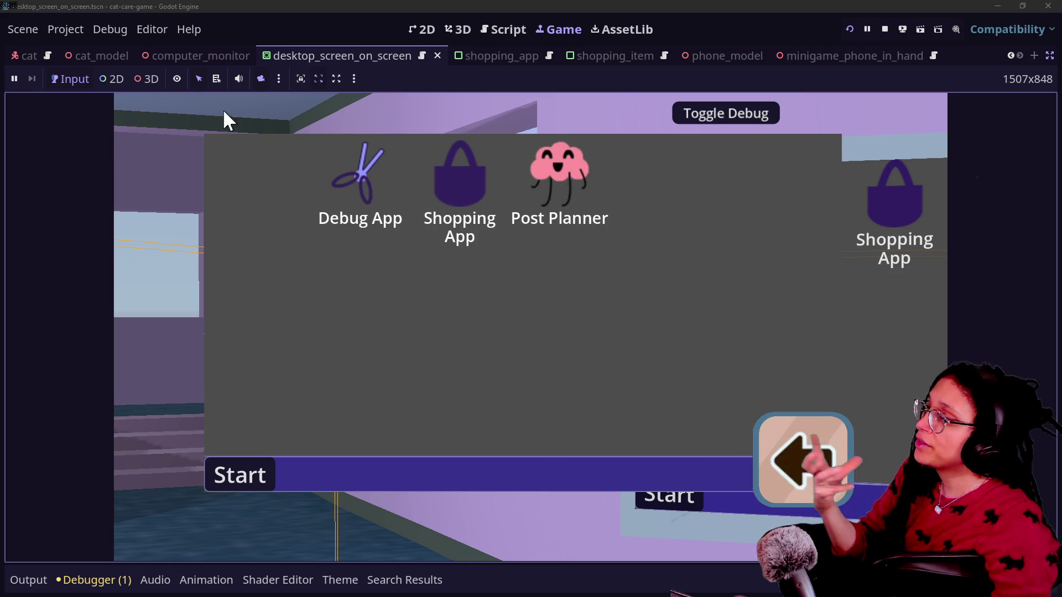
click(260, 78)
click(260, 78)
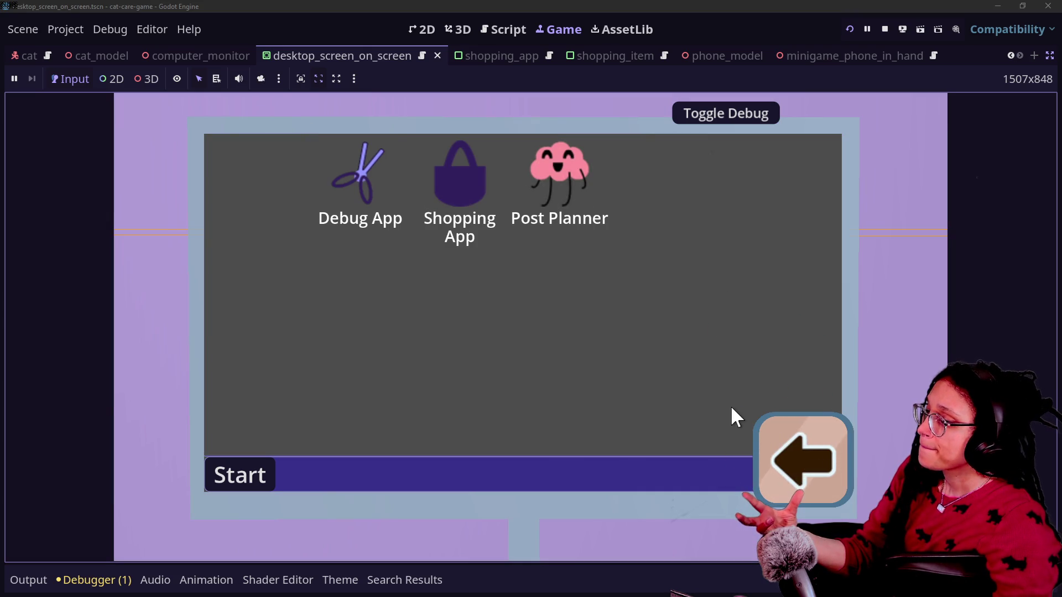
click(789, 439)
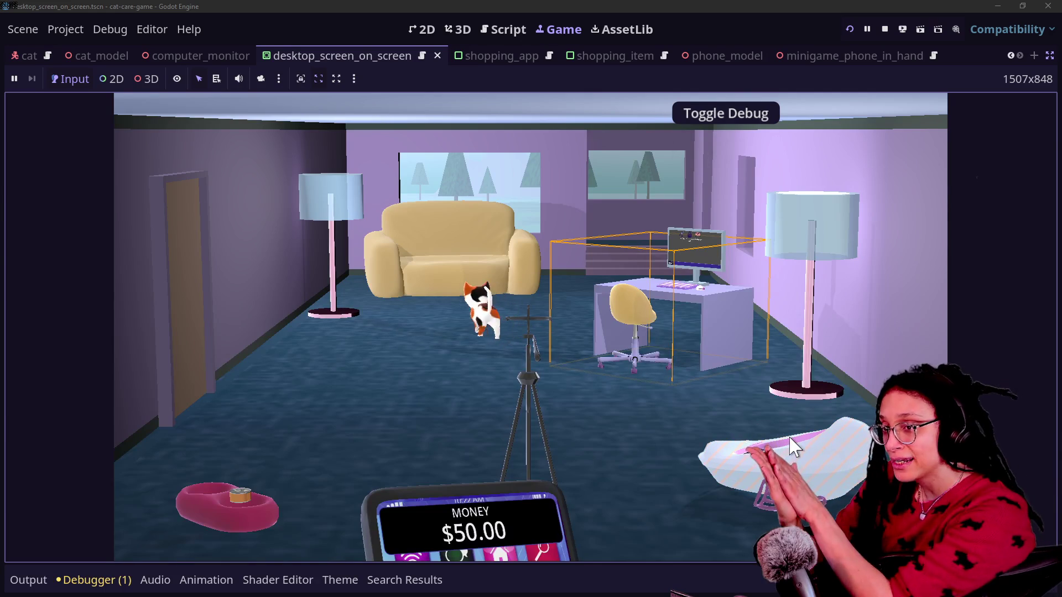
click(635, 280)
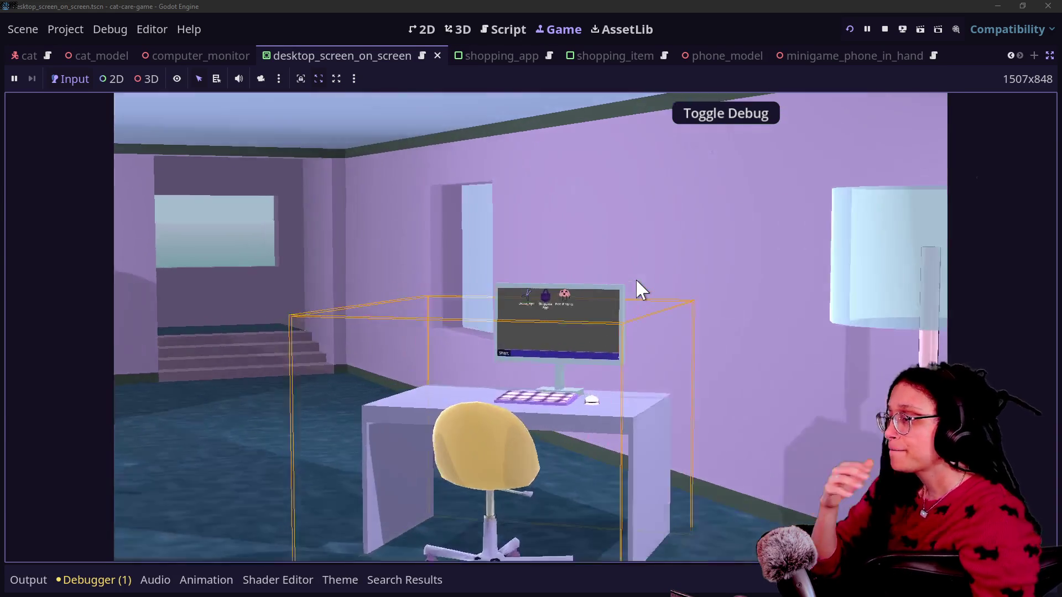
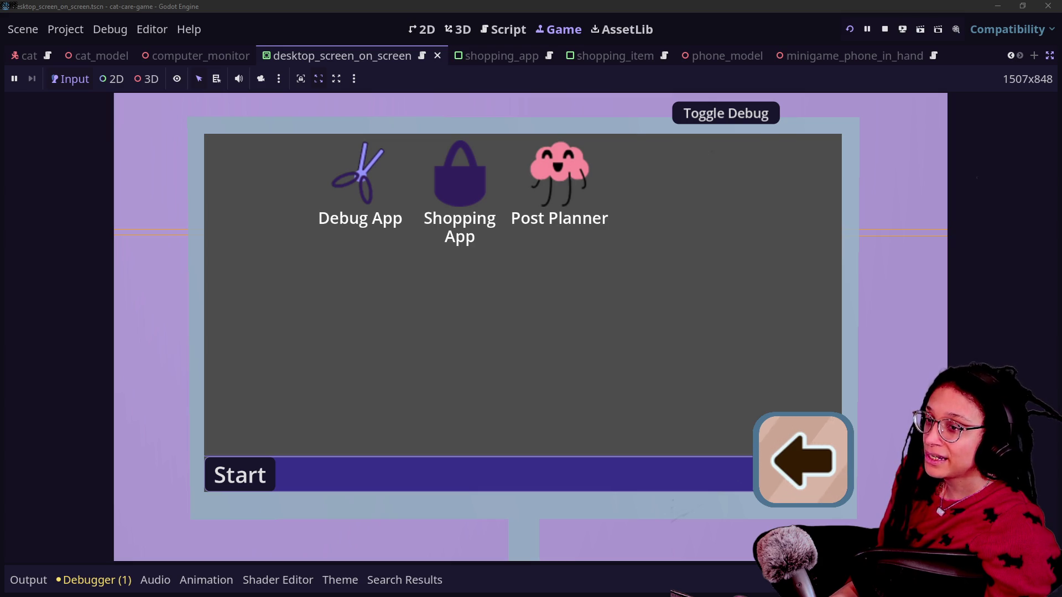
Write the commit summary 'Ensured multiple minigames can coexist esp with regards to back buttoning'.
key(alt+Tab)
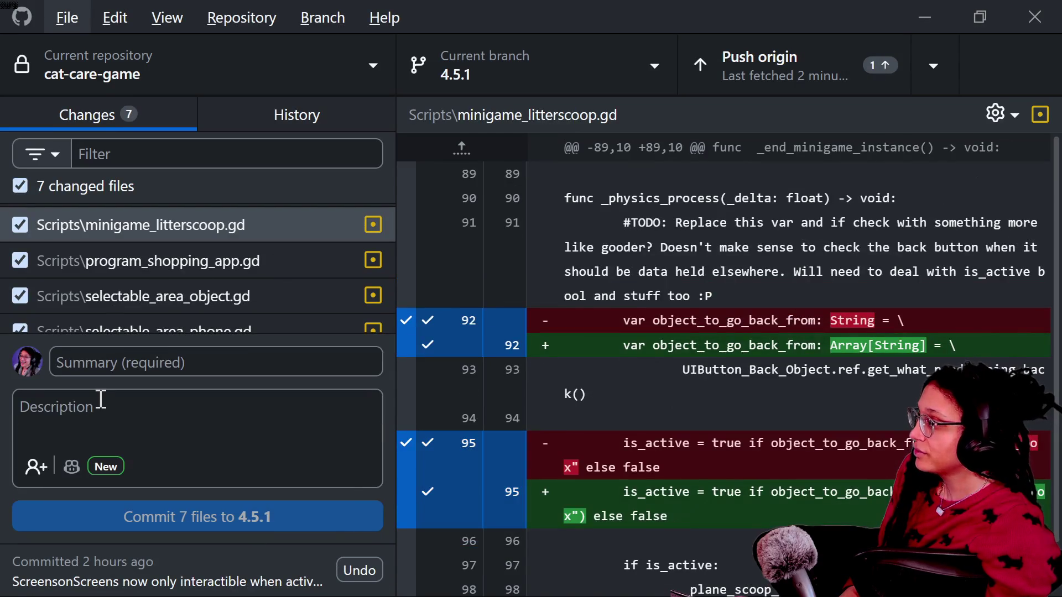
click(161, 350)
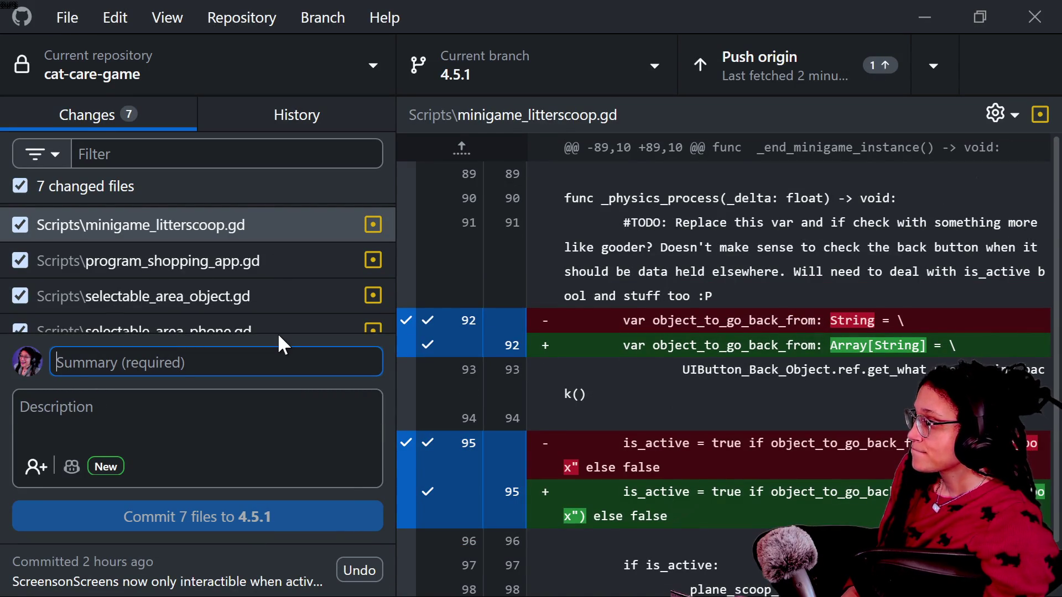
scroll(151, 255, down, 1)
scroll(152, 256, up, 3)
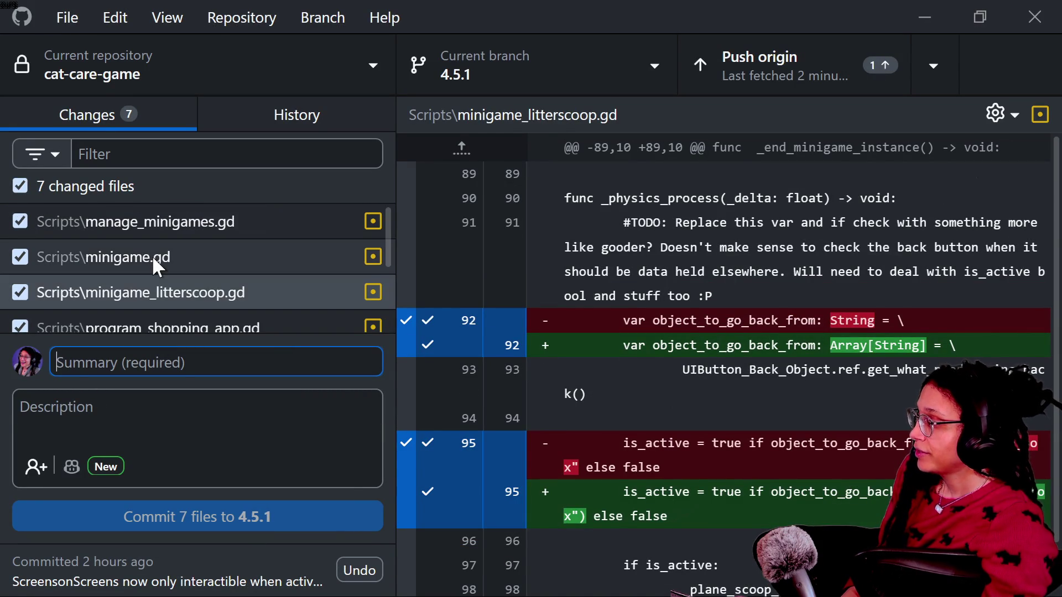
text(Ens)
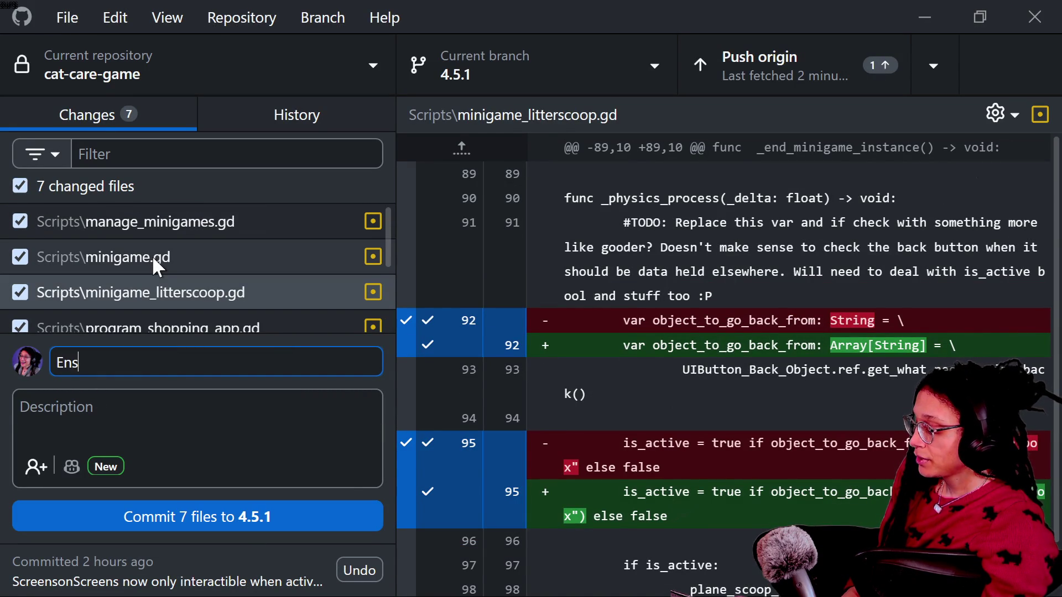
text(ured multip)
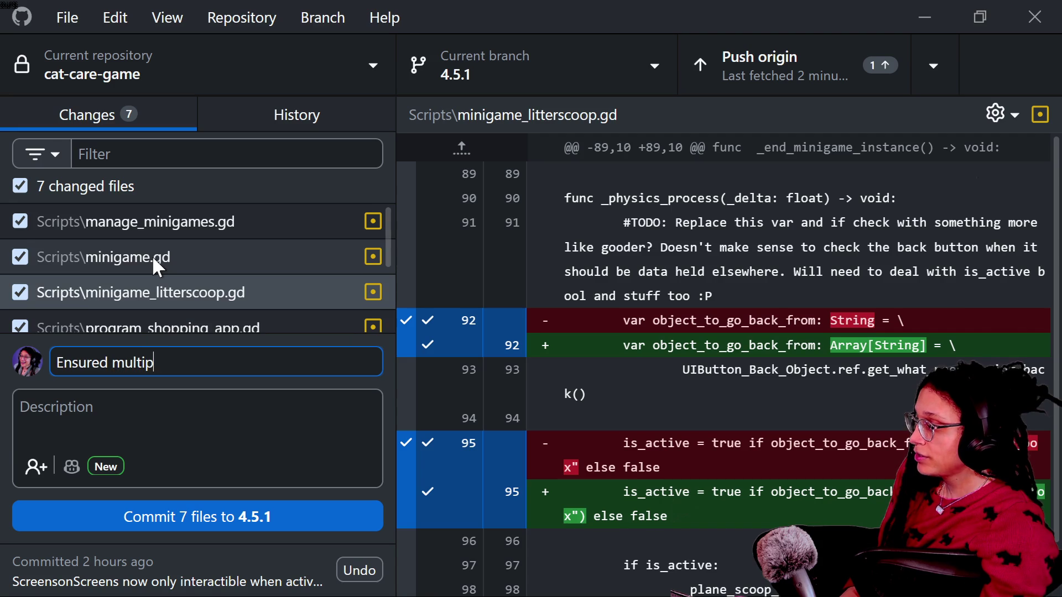
text(le minigames can coez)
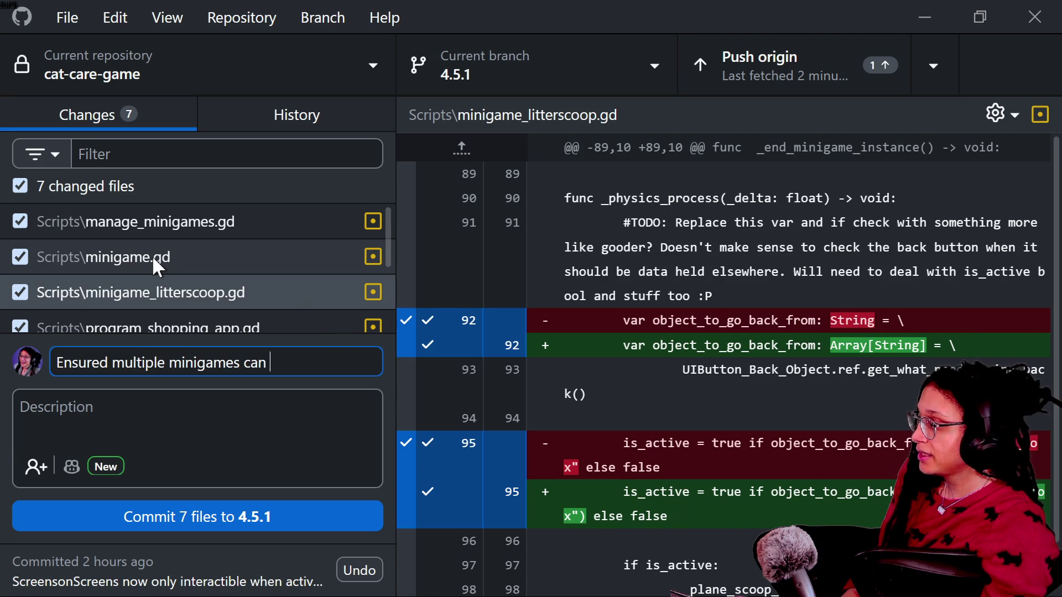
key(BackSpace)
text(xist)
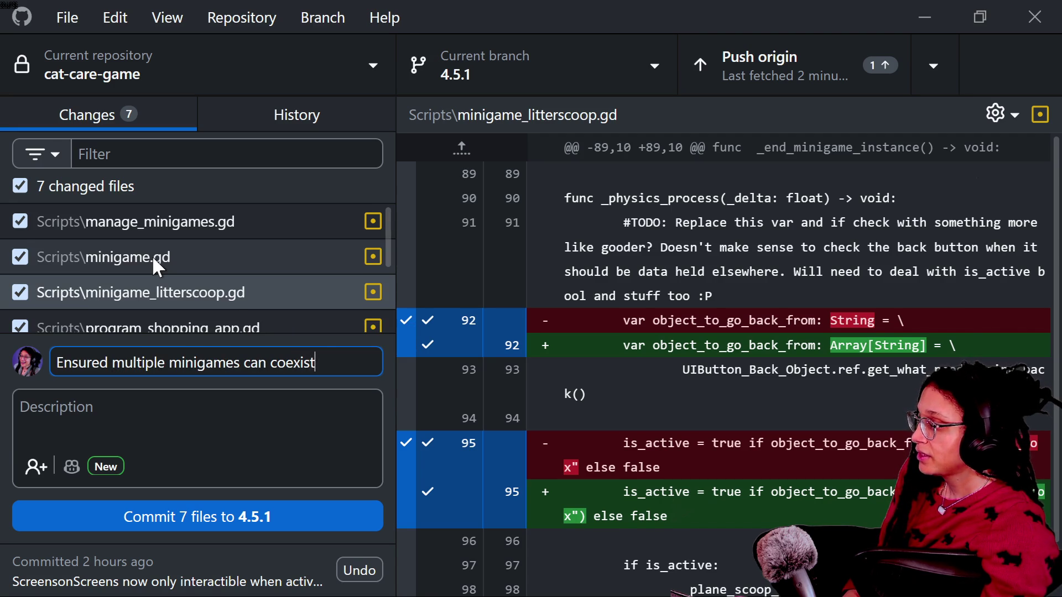
text( esp with regards)
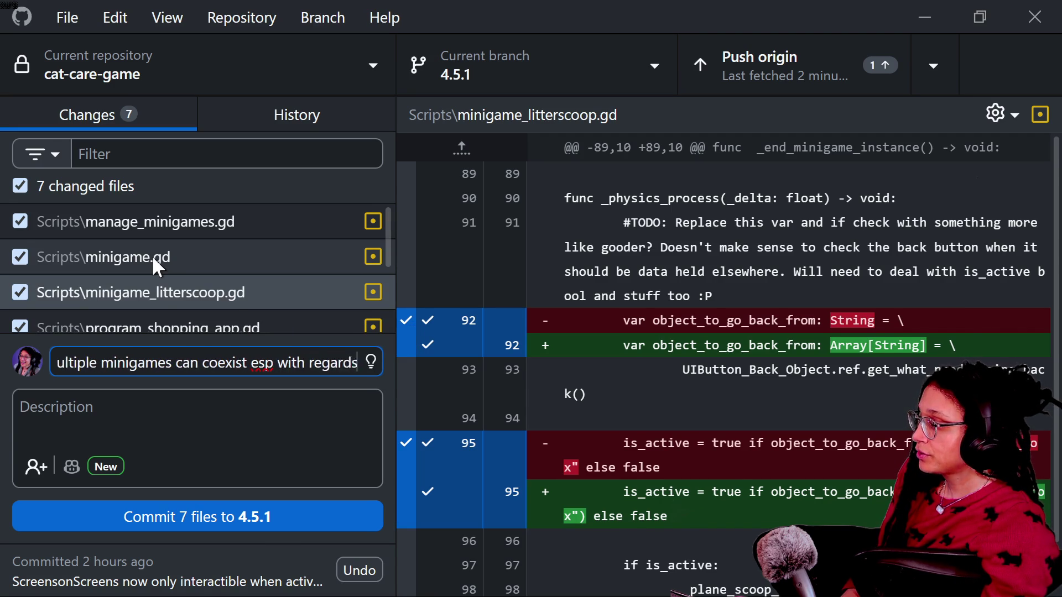
text( to back buttoning)
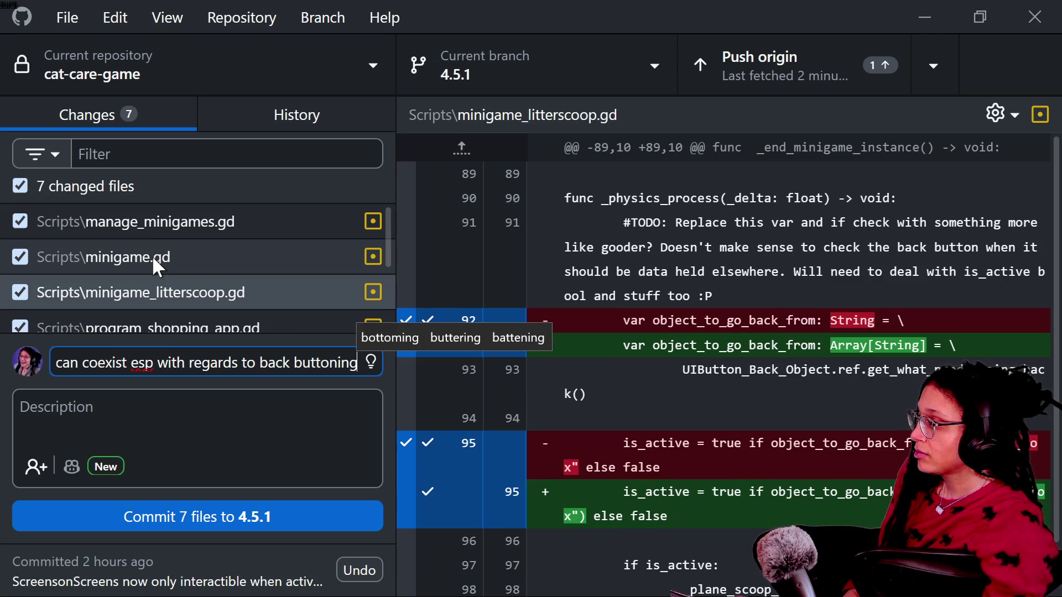
click(138, 235)
scroll(139, 252, down, 3)
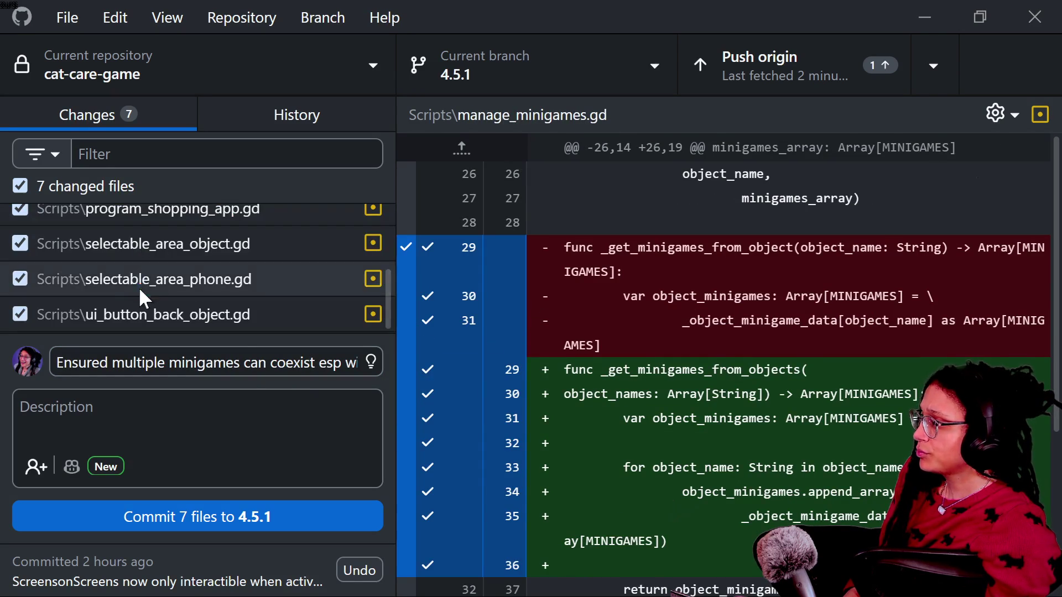
click(139, 281)
Commit the 7 files to 4.5.1 and push them to origin.
click(367, 522)
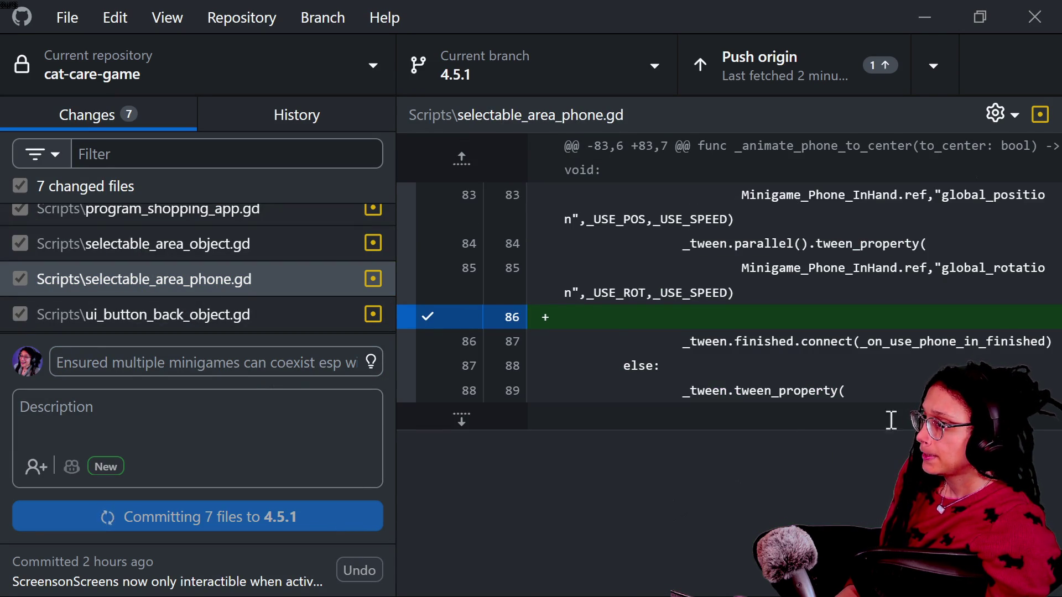
click(754, 54)
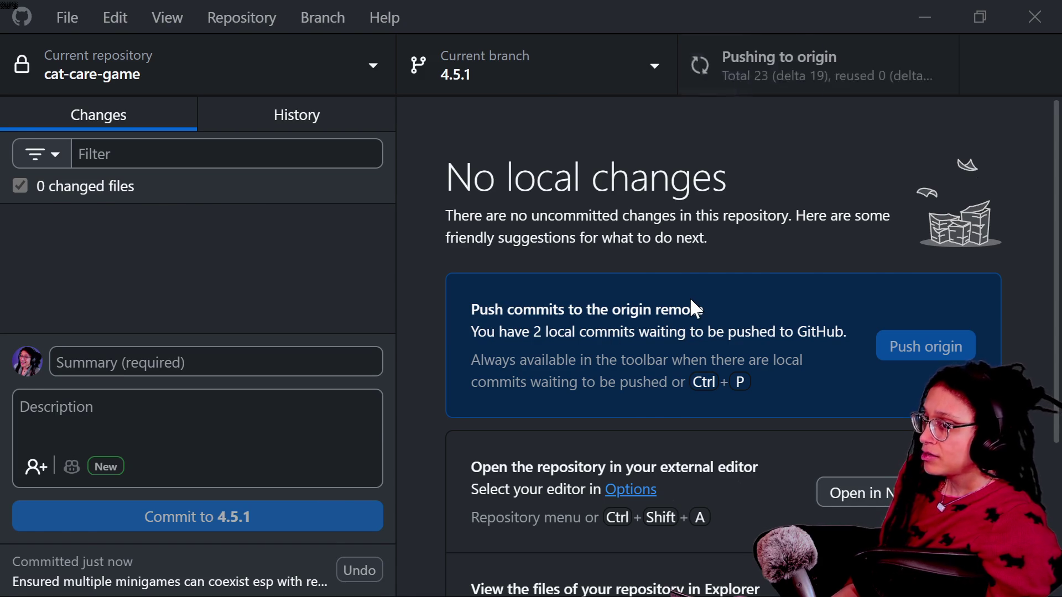
key(alt+Tab)
key(alt+Tab)
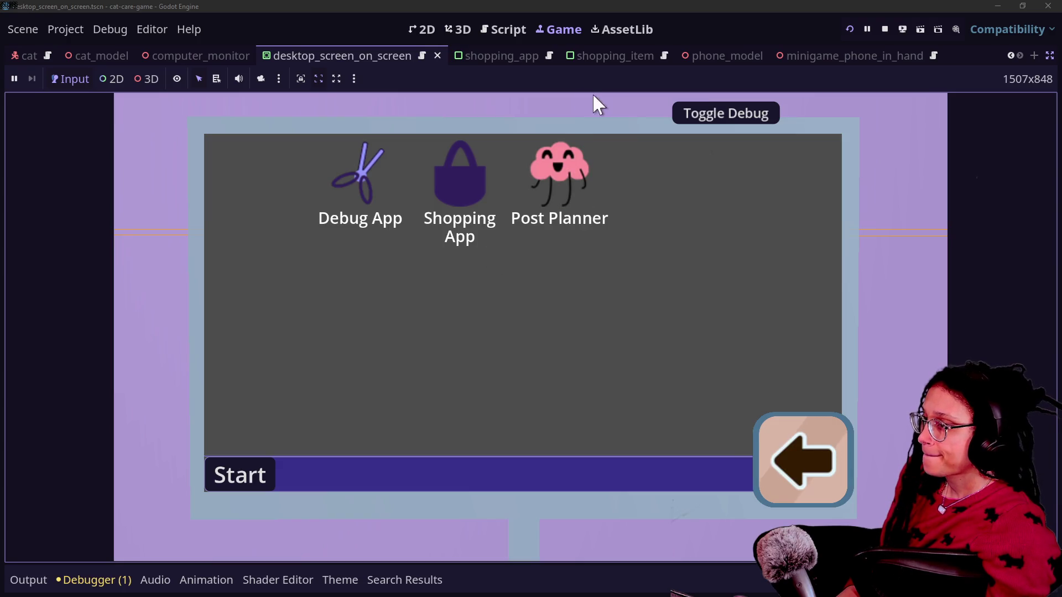
Open the manage_programs.gd script in the Script workspace.
click(512, 29)
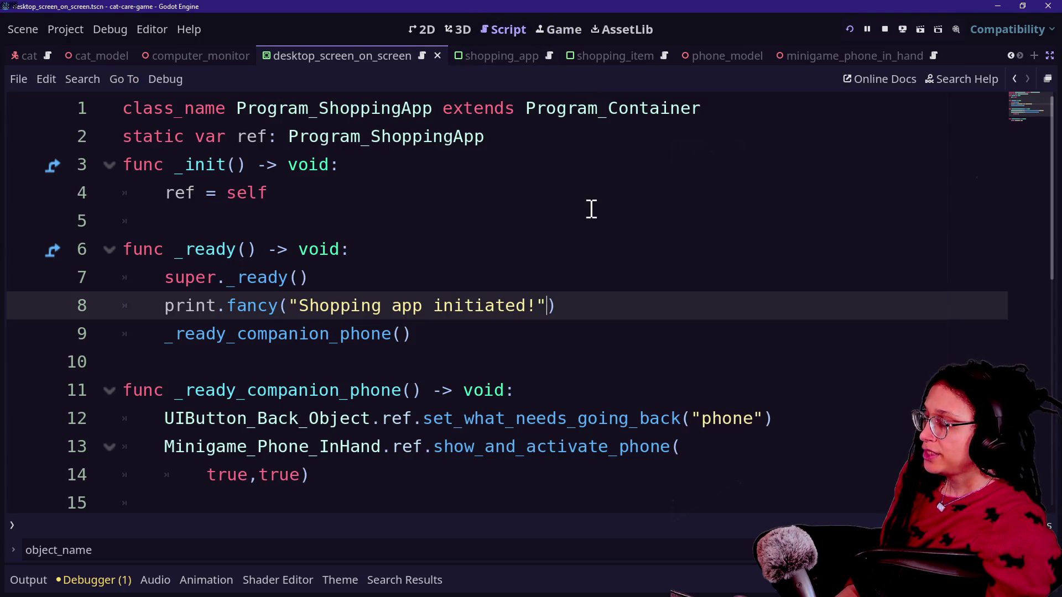
key(alt+shift+o)
text(manage)
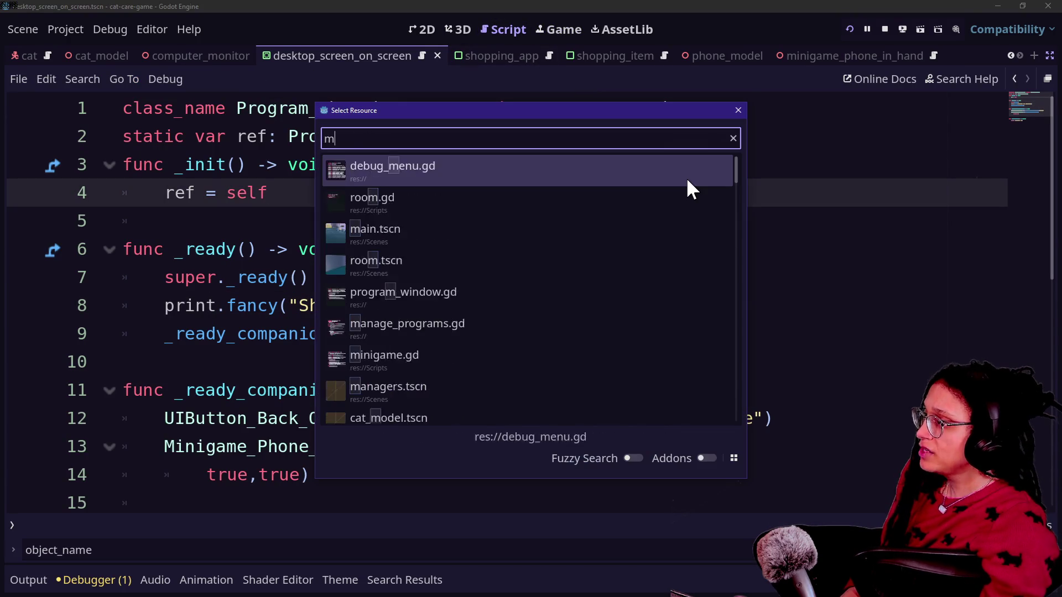
key(Escape)
scroll(349, 171, up, 5)
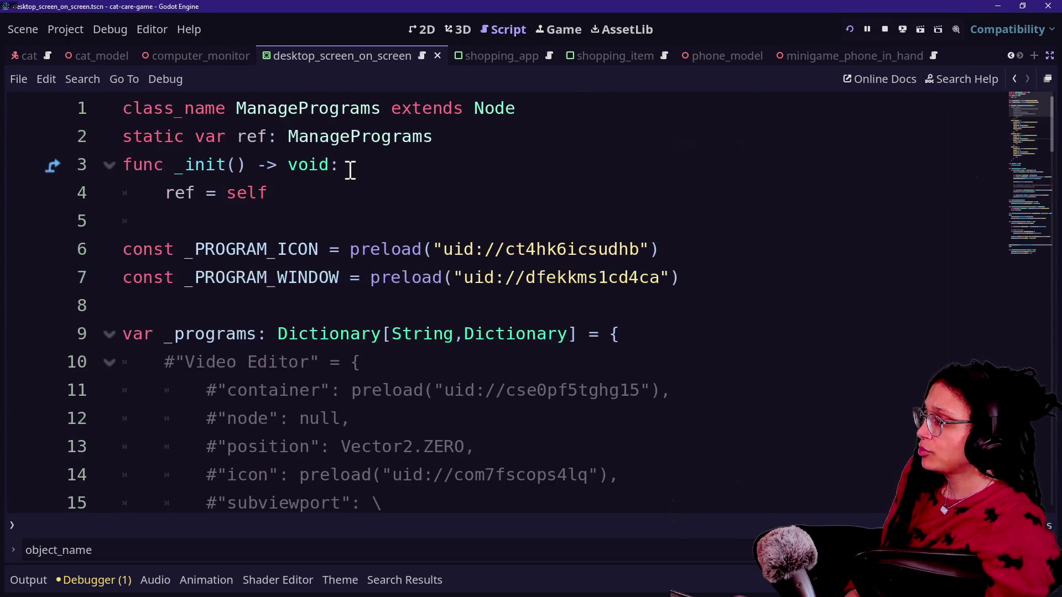
scroll(257, 304, down, 6)
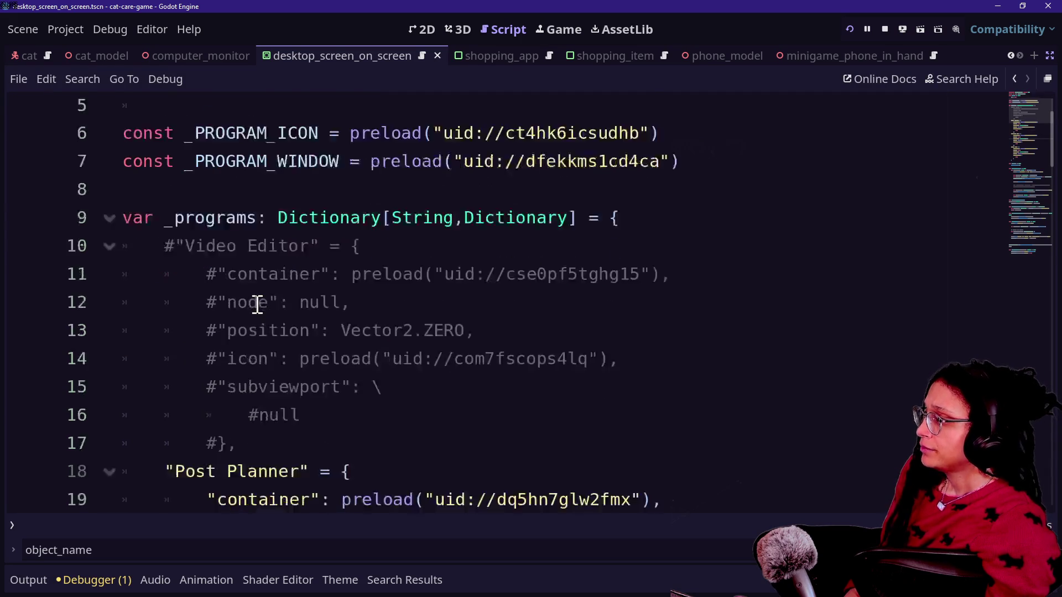
scroll(257, 304, up, 6)
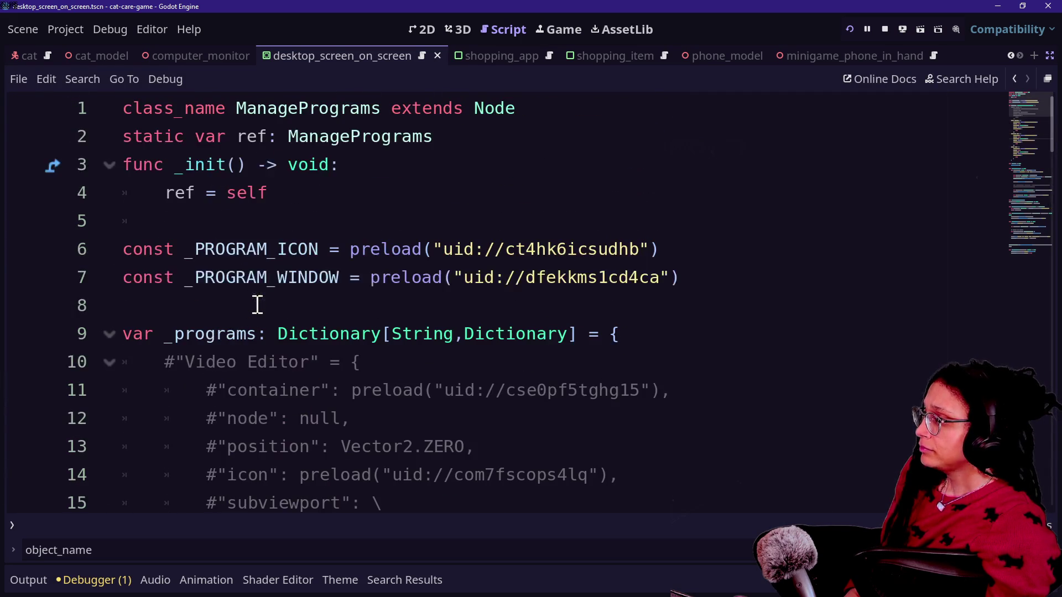
Fold the _programs dictionary and add a new indented line after its closing brace.
click(109, 334)
click(446, 304)
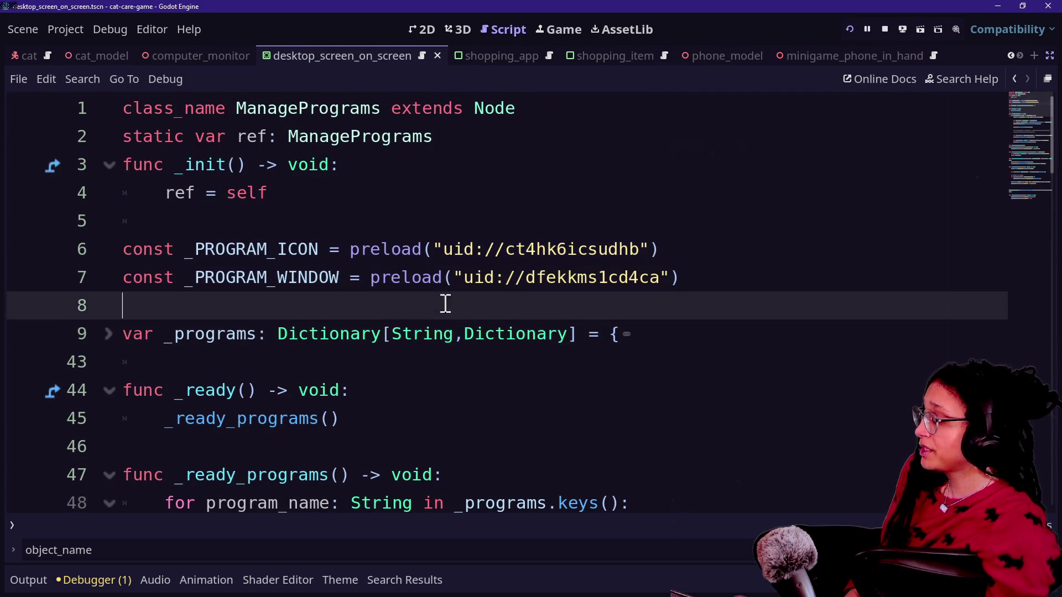
click(257, 360)
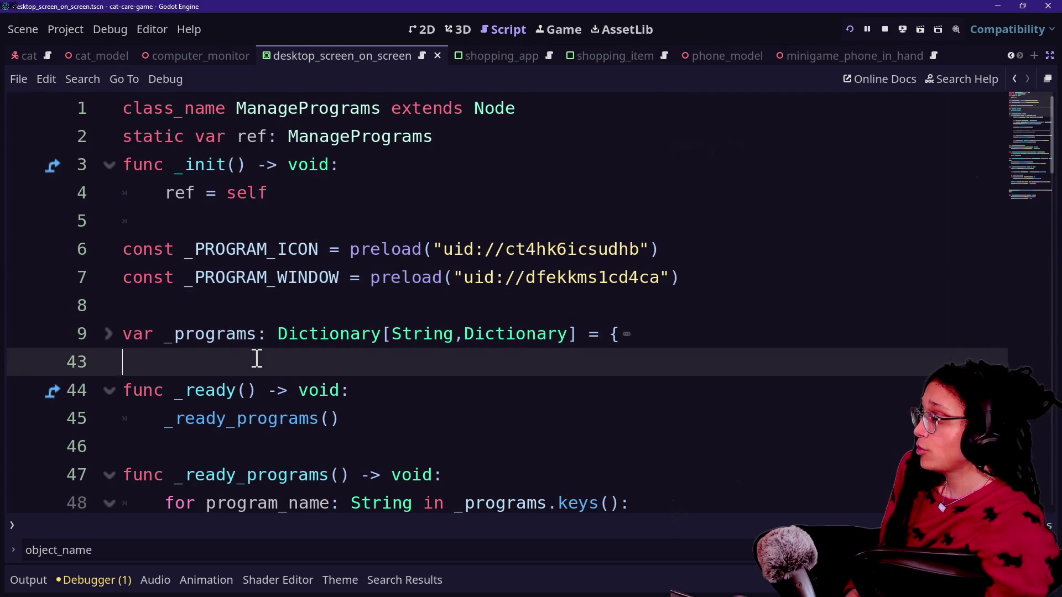
key(Left)
key(Left)
key(Return)
scroll(257, 357, up, 10)
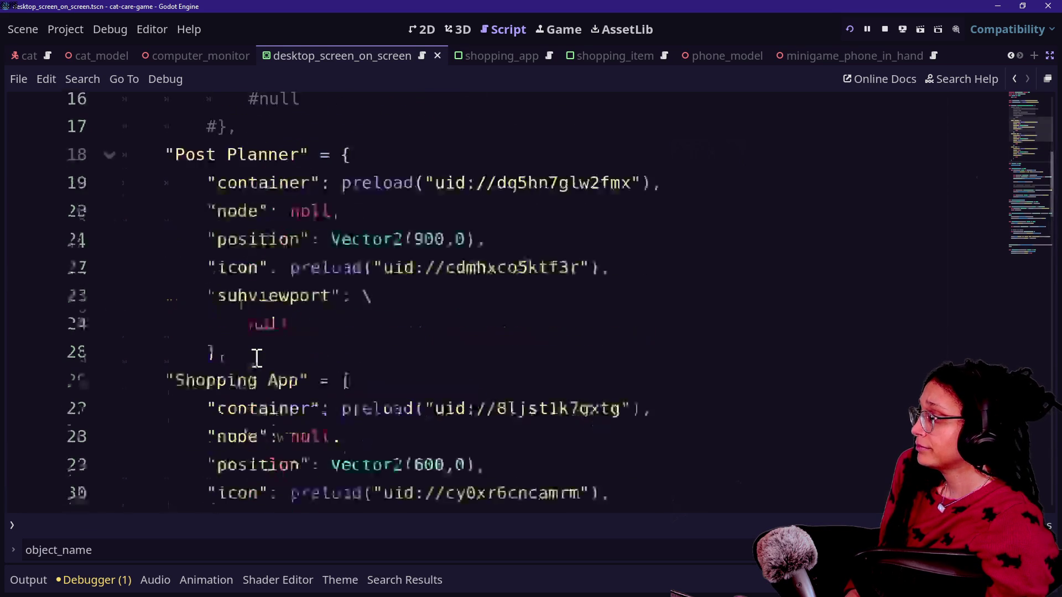
click(204, 314)
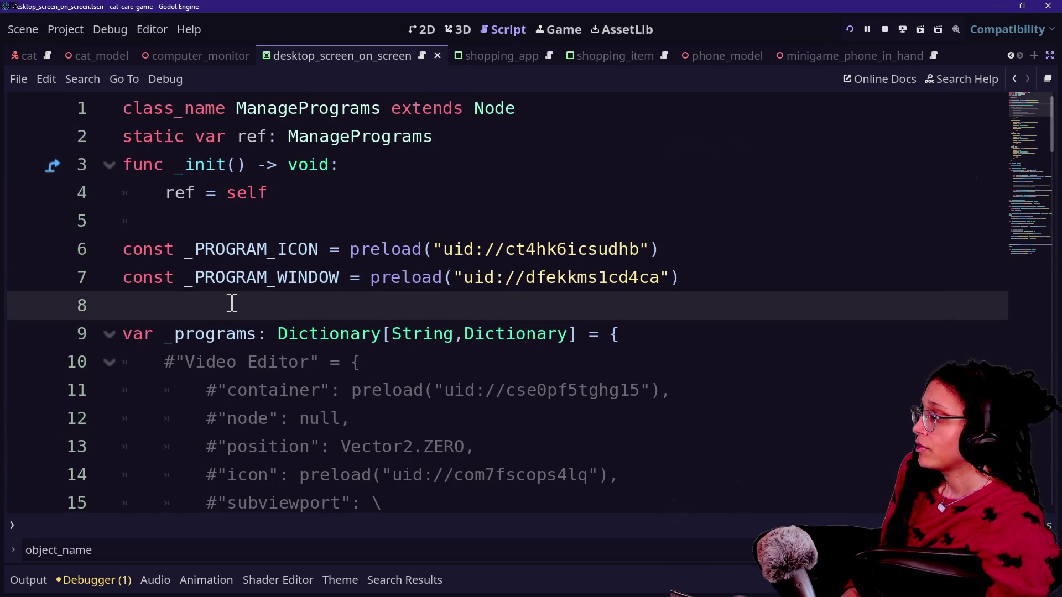
click(109, 334)
click(297, 363)
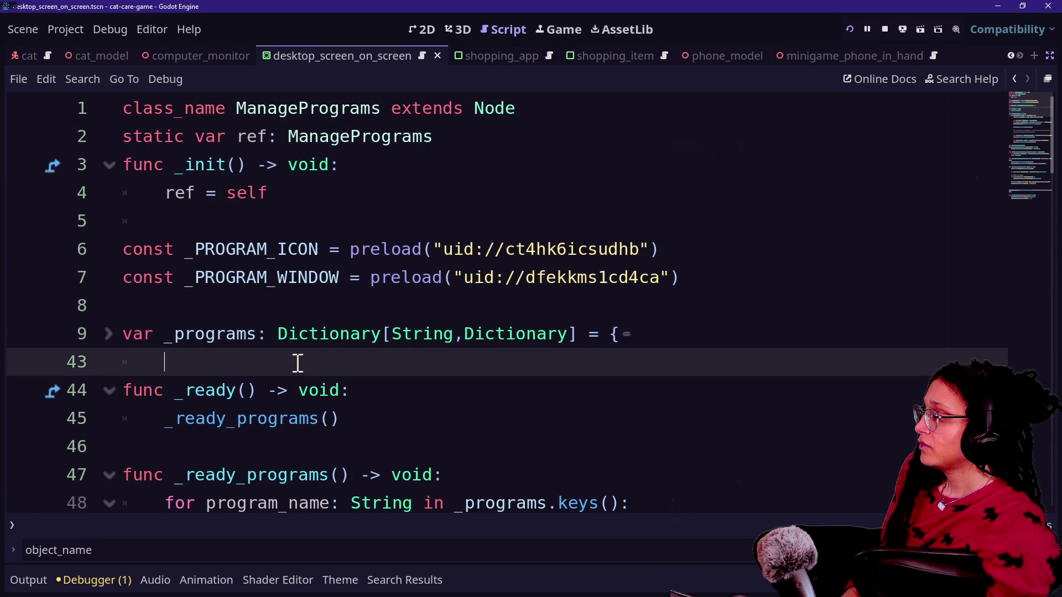
key(Return)
key(Down)
Declare var _loaded_programs: Array on line 44, with an empty line below it.
key(Up)
text(vv)
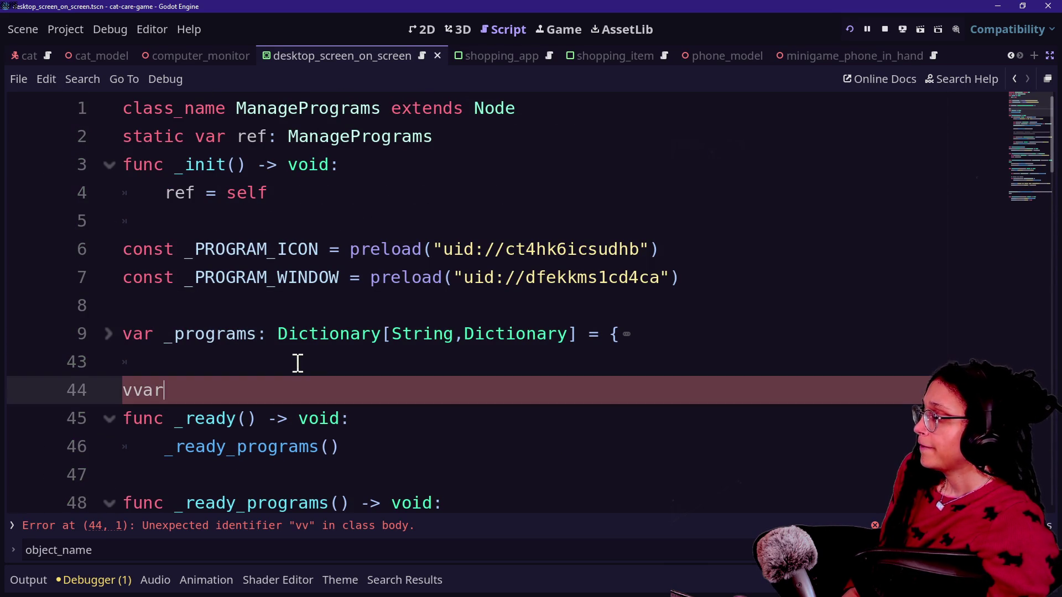
text(a)
key(BackSpace)
key(BackSpace)
text(ar _loaded_programs:)
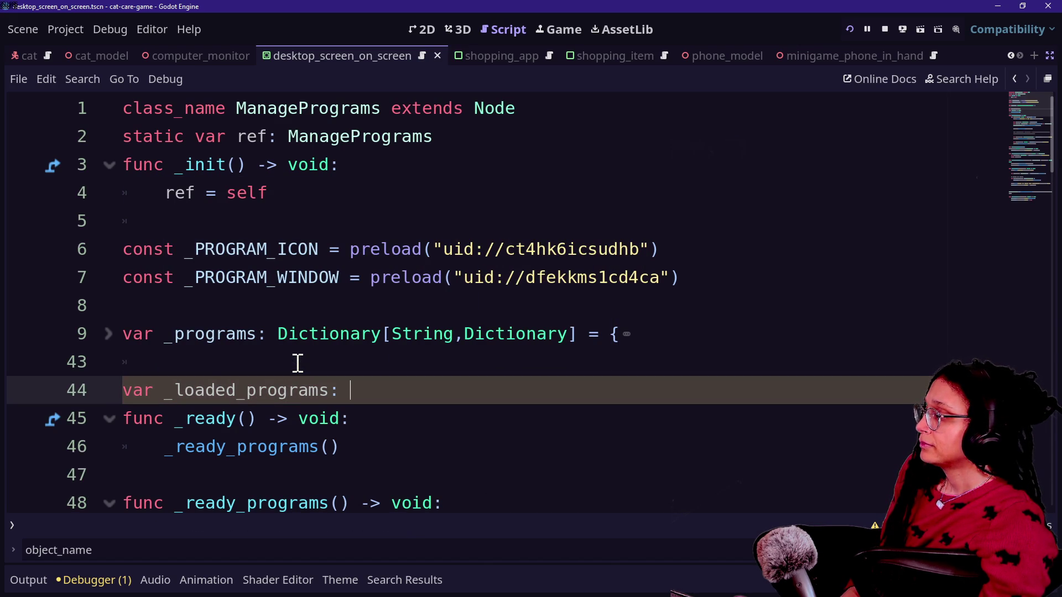
key(BackSpace)
text(: A)
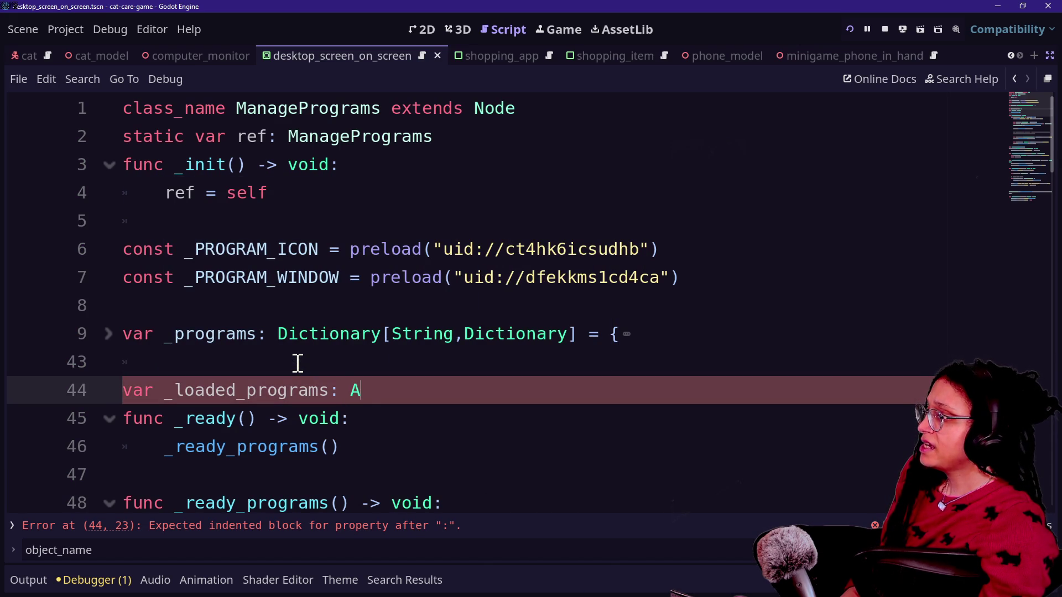
text(rray)
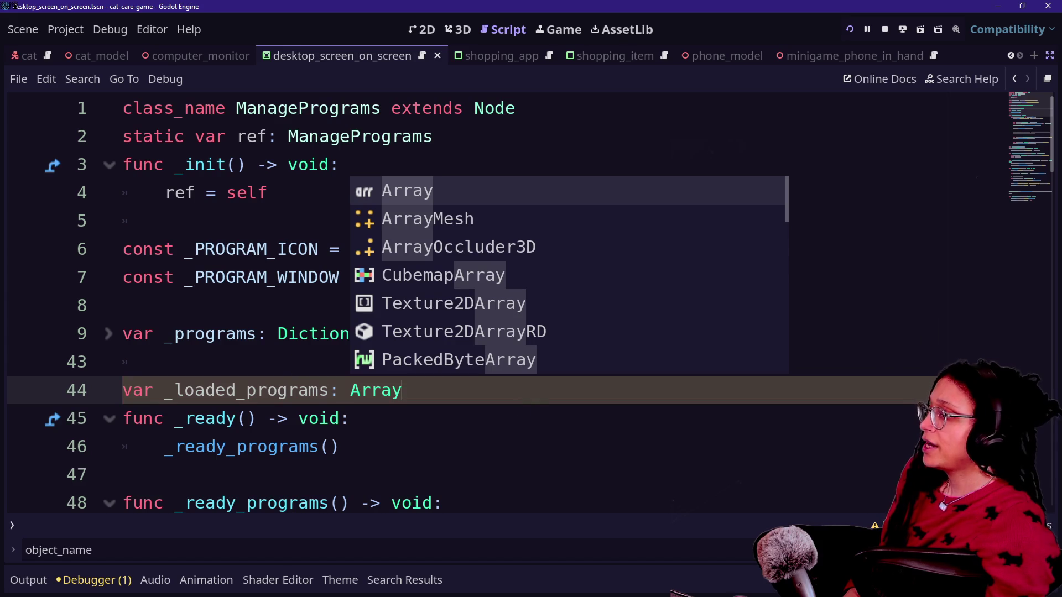
click(490, 469)
click(495, 396)
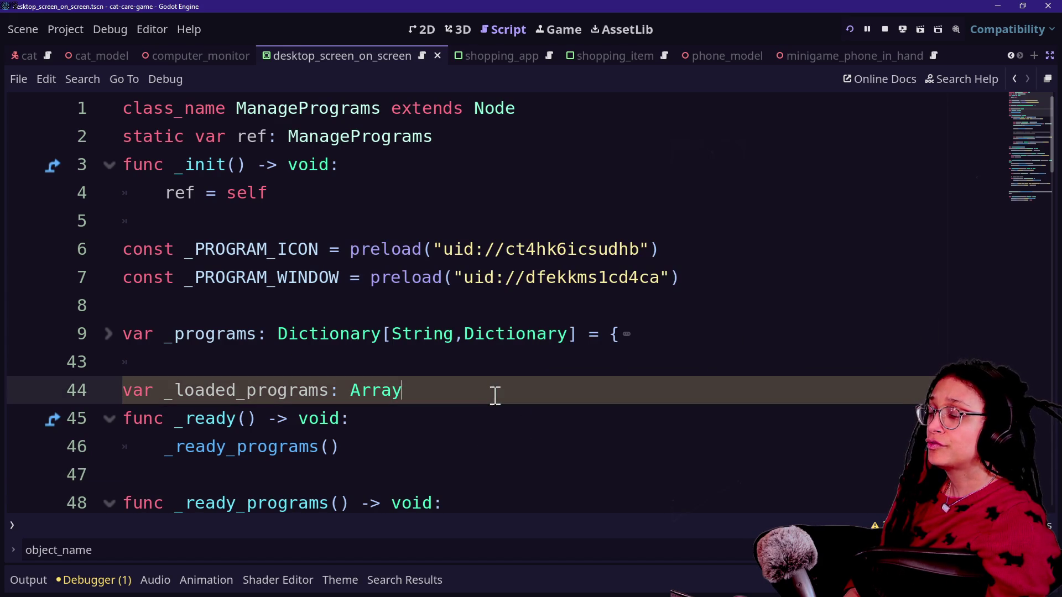
key(Return)
scroll(373, 392, down, 1)
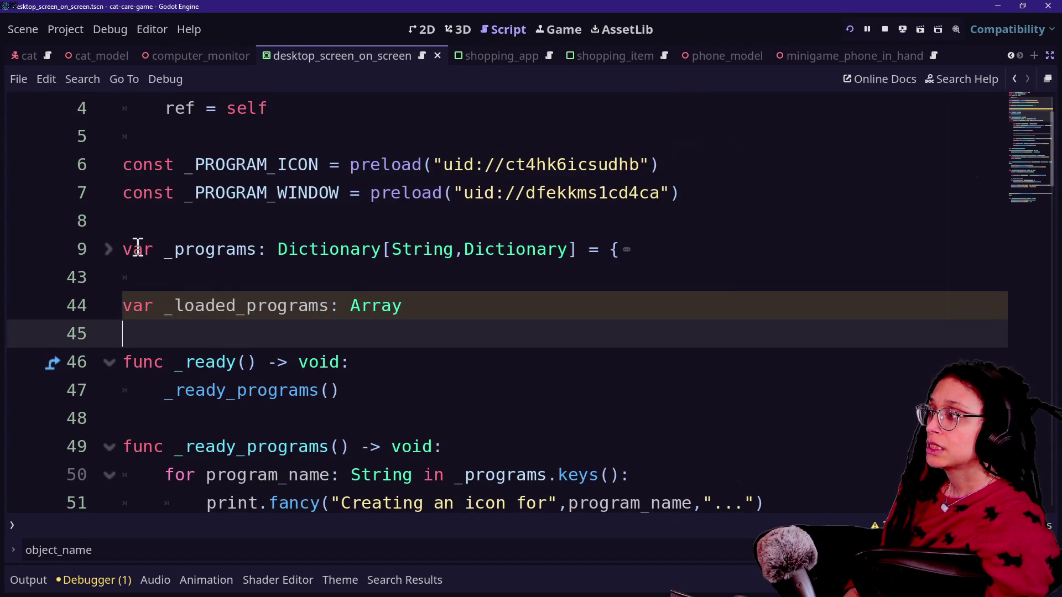
Inspect the set_icon_position call and search the script for 'instant'.
scroll(381, 373, down, 7)
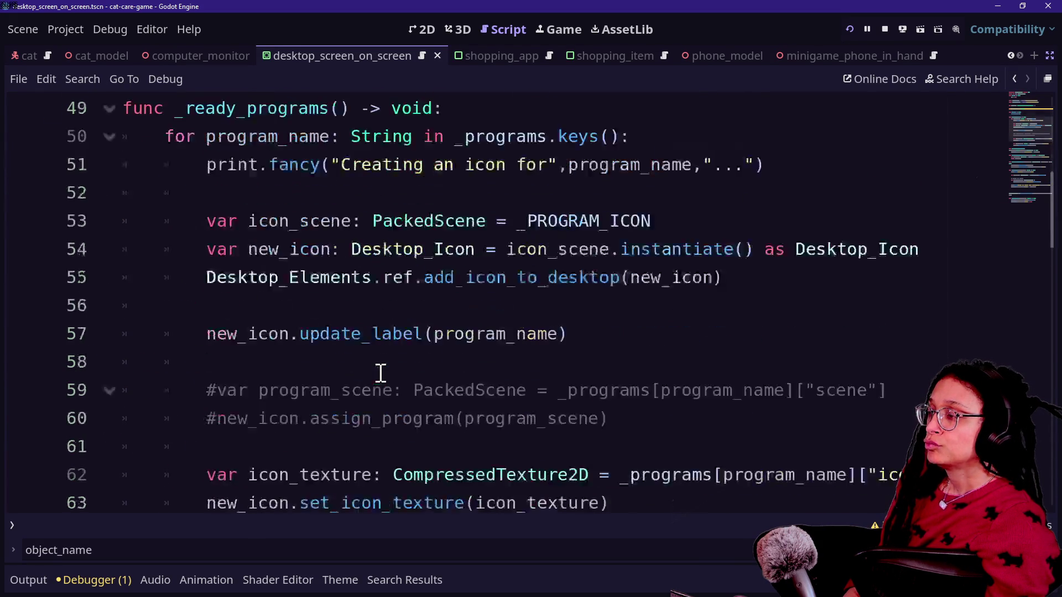
scroll(381, 373, down, 1)
click(430, 338)
click(566, 246)
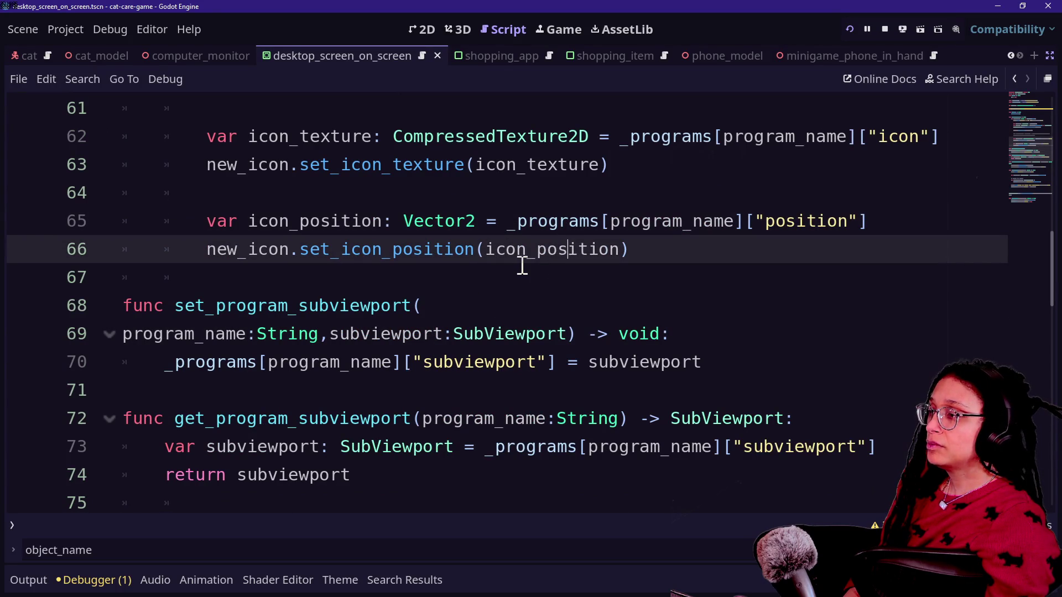
mouse_move(313, 252)
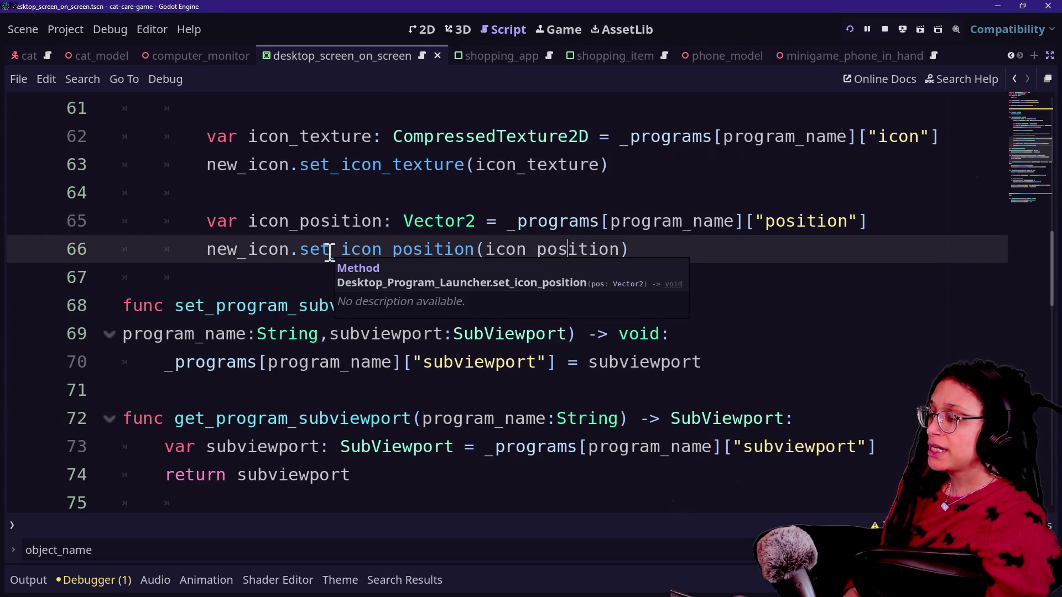
click(568, 137)
key(ctrl+f)
text(instant)
click(510, 222)
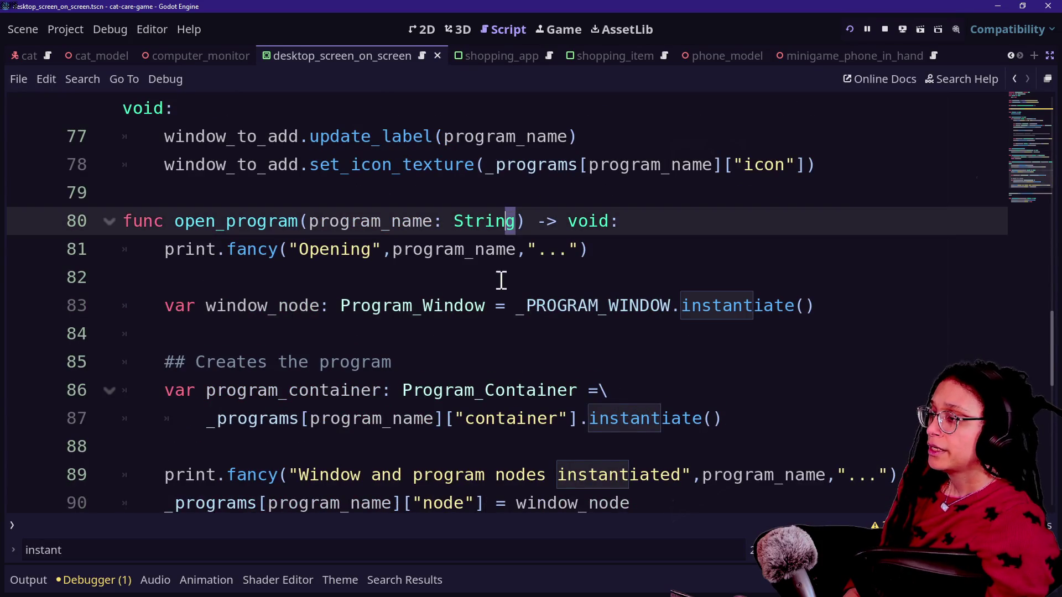
Examine the window node and Program_Container instantiation lines in open_program.
mouse_move(514, 316)
mouse_down()
mouse_move(872, 287)
mouse_move(861, 301)
mouse_up()
click(863, 302)
mouse_move(793, 299)
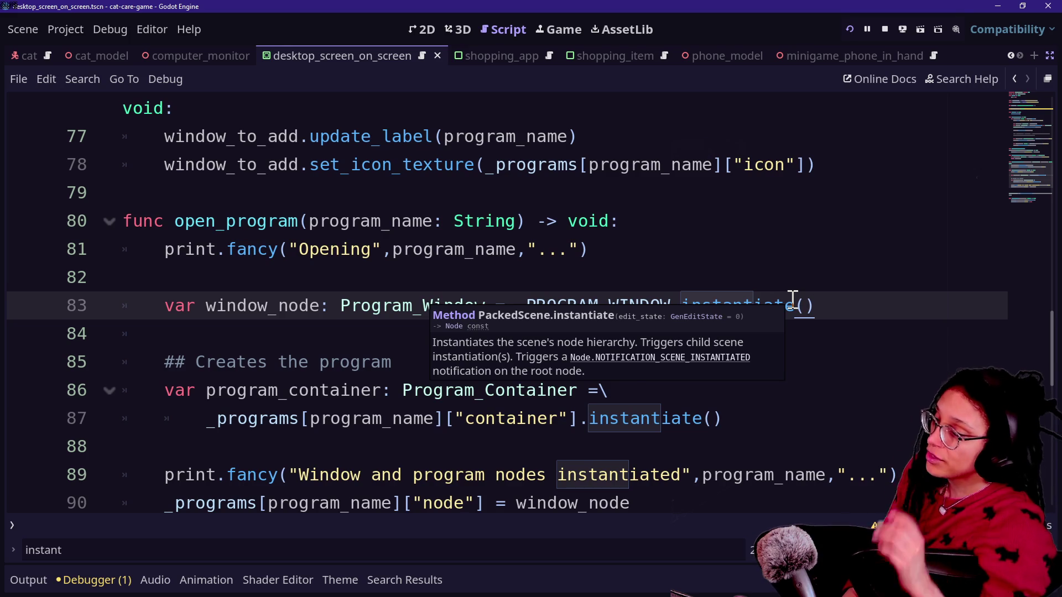
click(387, 218)
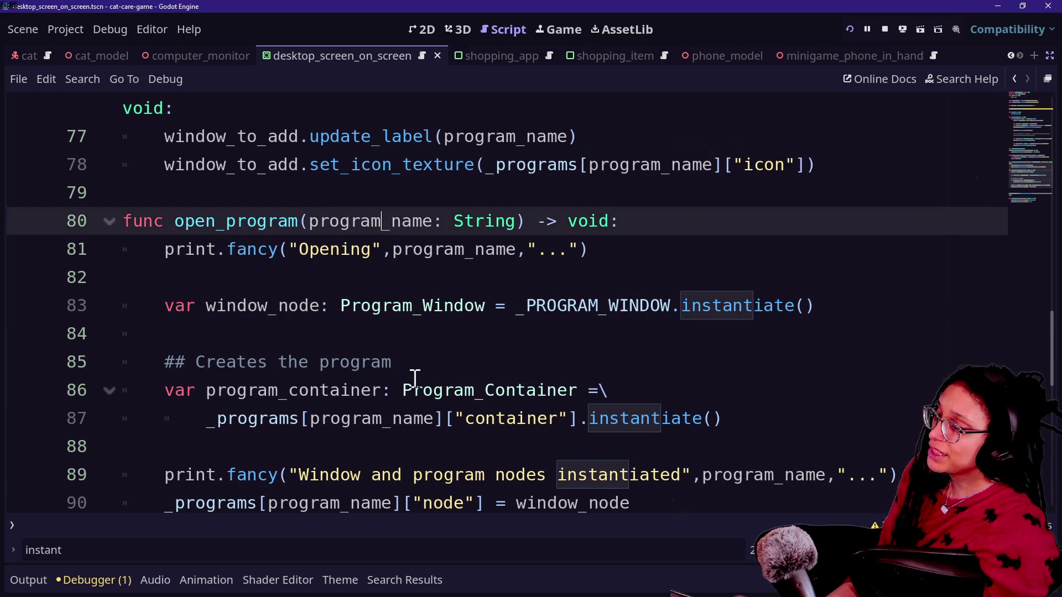
double_click(415, 389)
shift+click(789, 424)
click(789, 423)
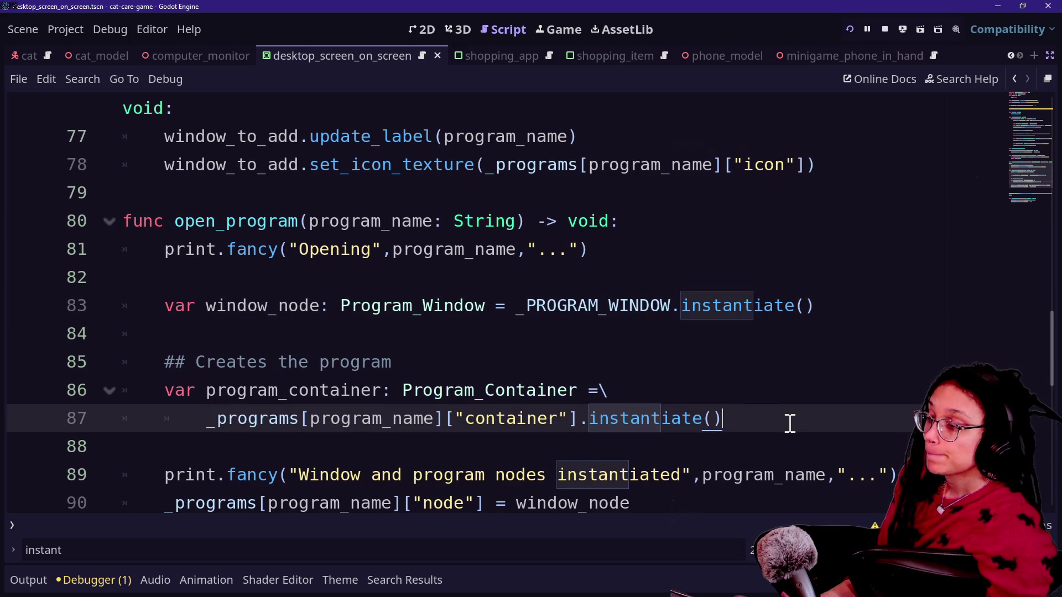
drag(730, 279, 920, 308)
click(920, 308)
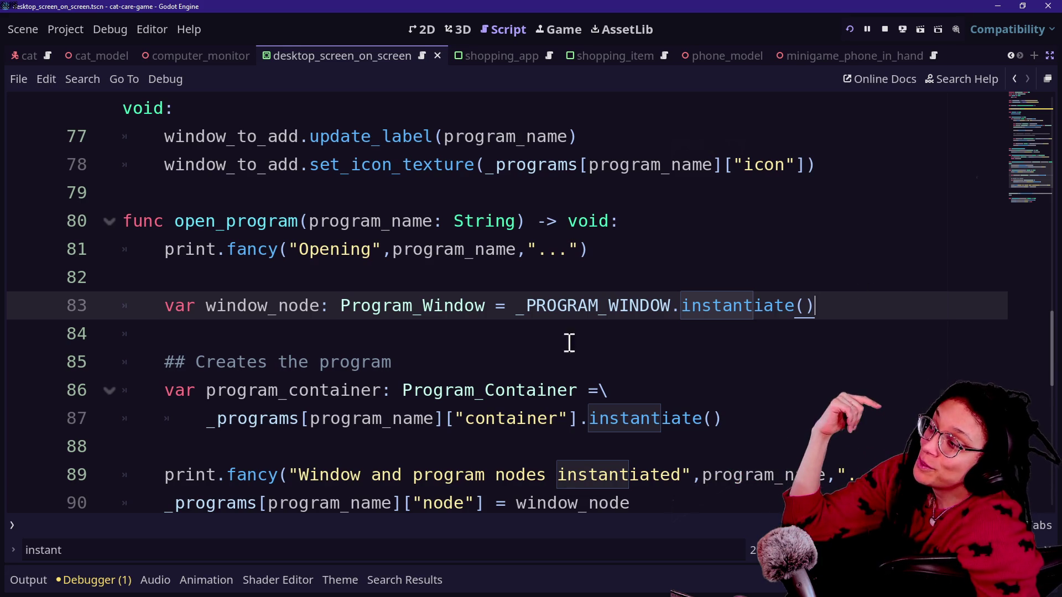
drag(369, 306, 453, 324)
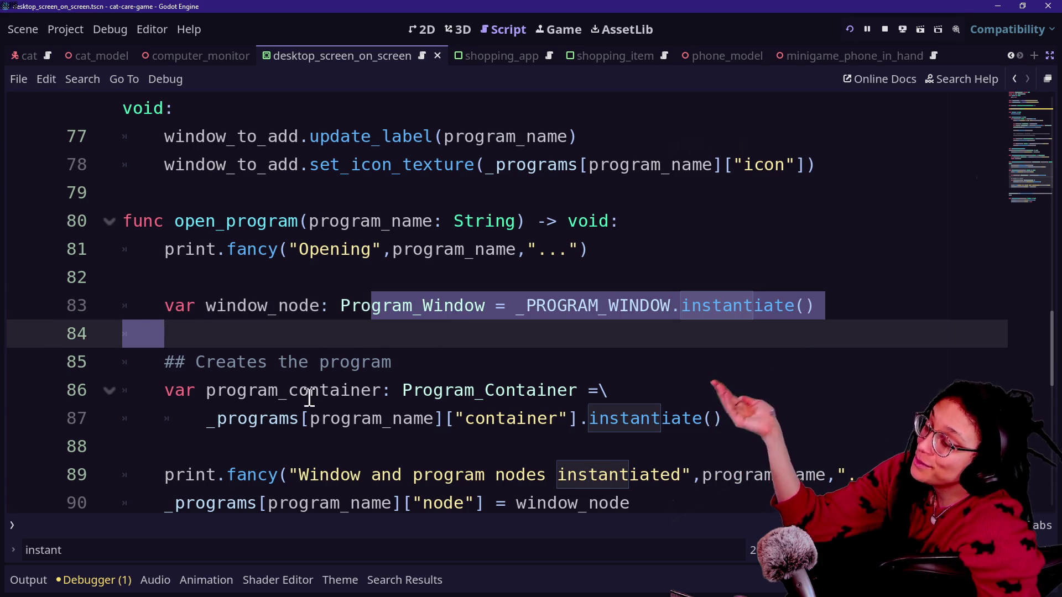
Paste the add_window_to_desktop(window_node,program_container,program_name) call after the node assignment.
click(434, 393)
key(Down)
key(Down)
key(Down)
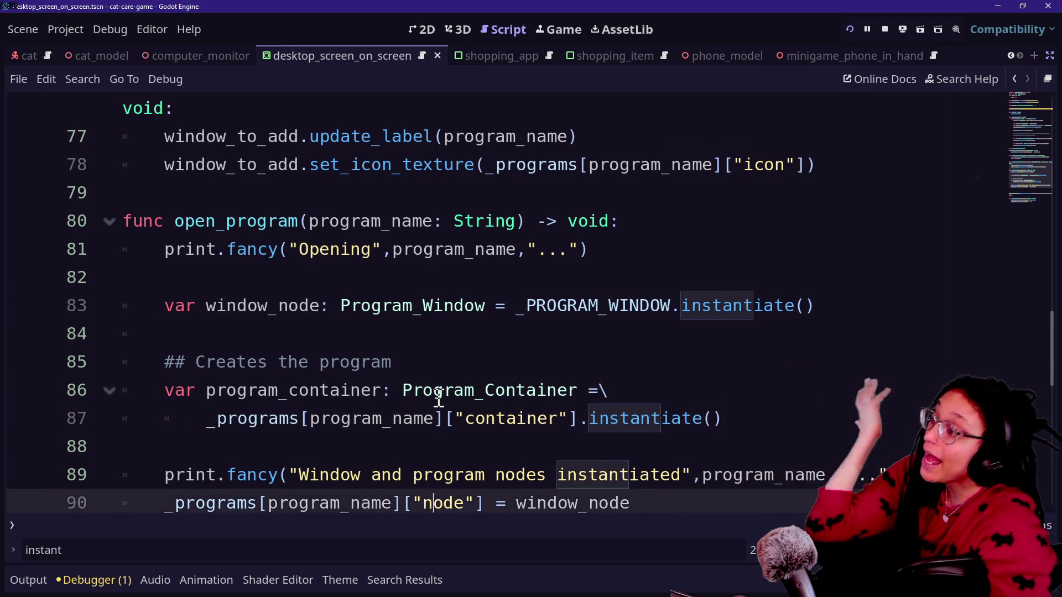
key(End)
key(Return)
key(Return)
key(Return)
text(Desktop_Elements.ref.add_window_to_desktop(window_node,program_container,program_name))
key(Return)
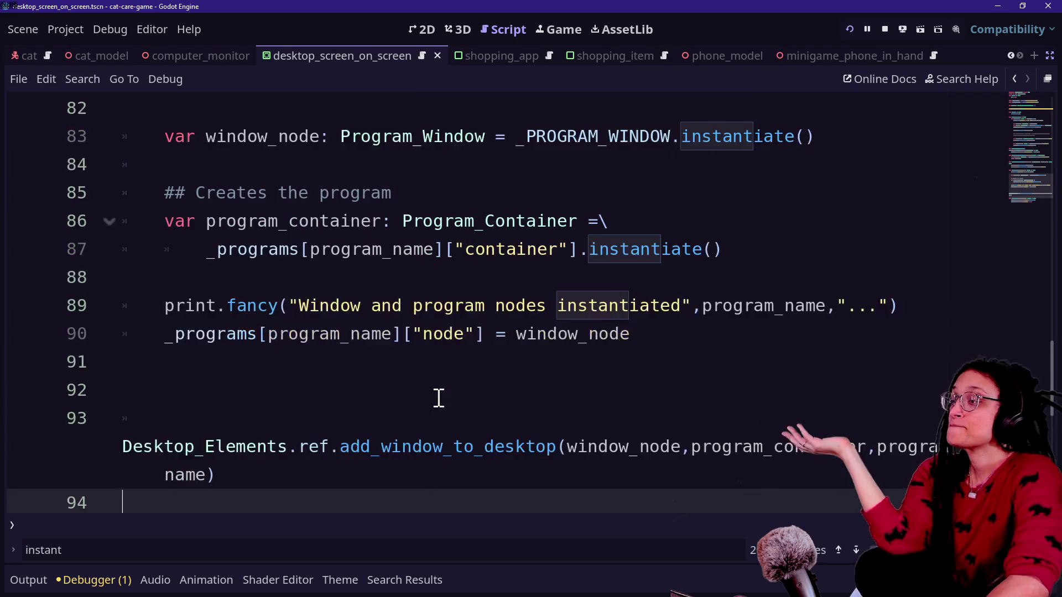
click(371, 331)
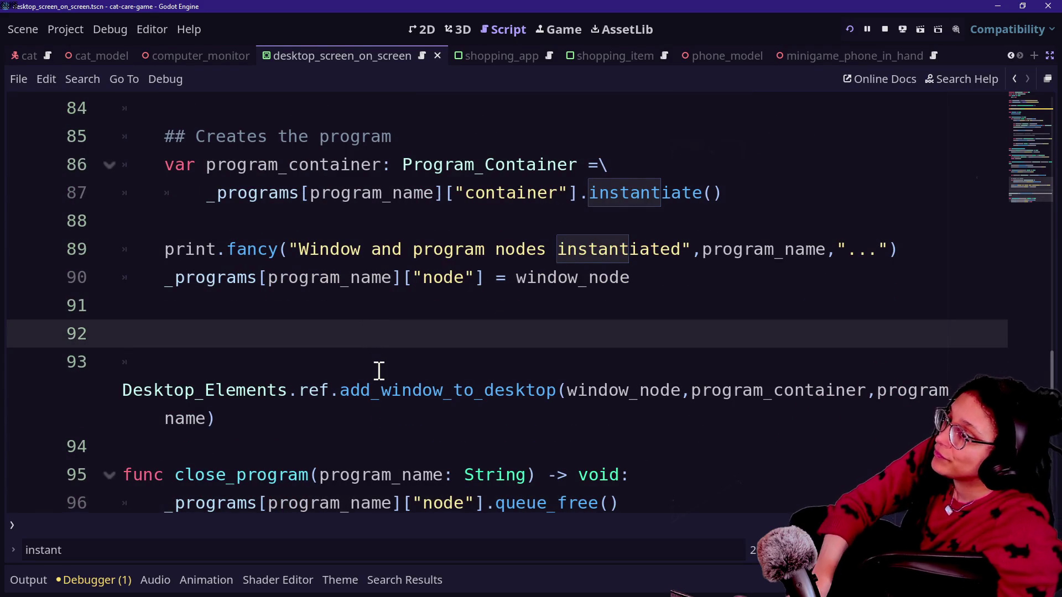
click(299, 426)
click(272, 368)
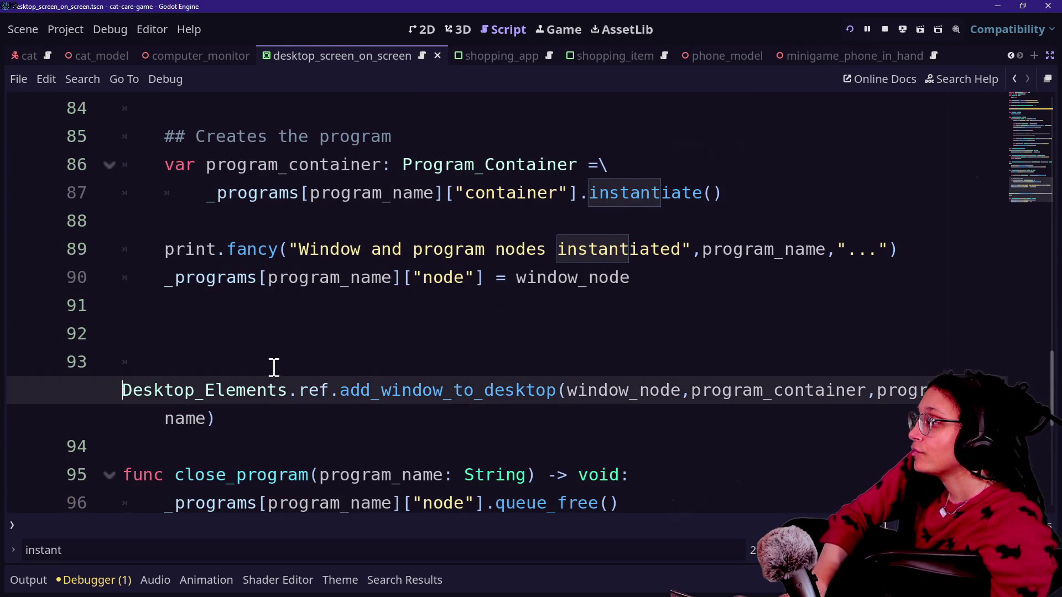
Remove the extra blank line above the new add_window_to_desktop call.
scroll(266, 362, up, 4)
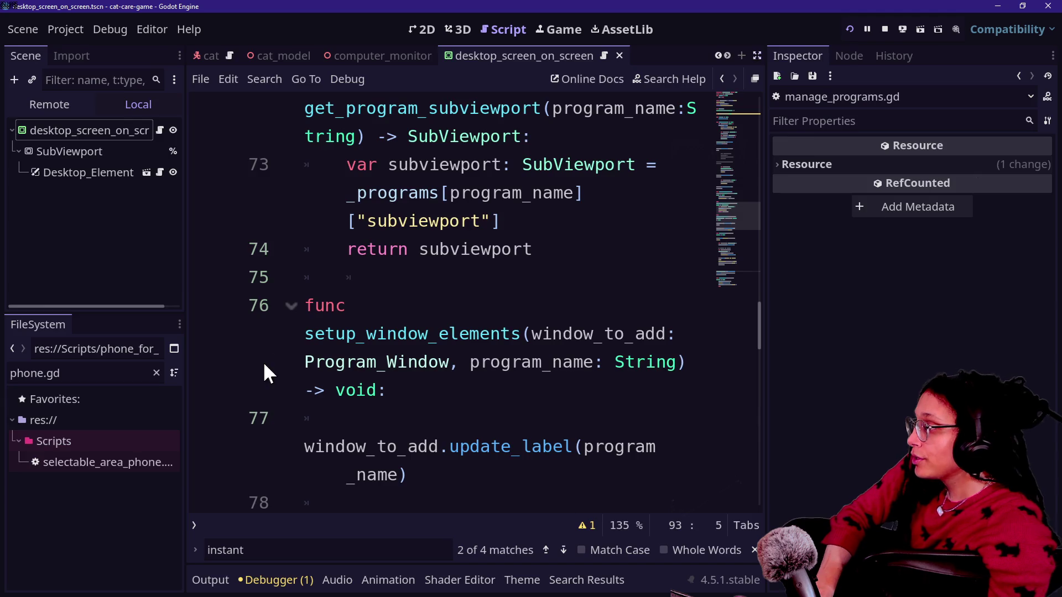
scroll(267, 391, down, 3)
scroll(267, 390, down, 4)
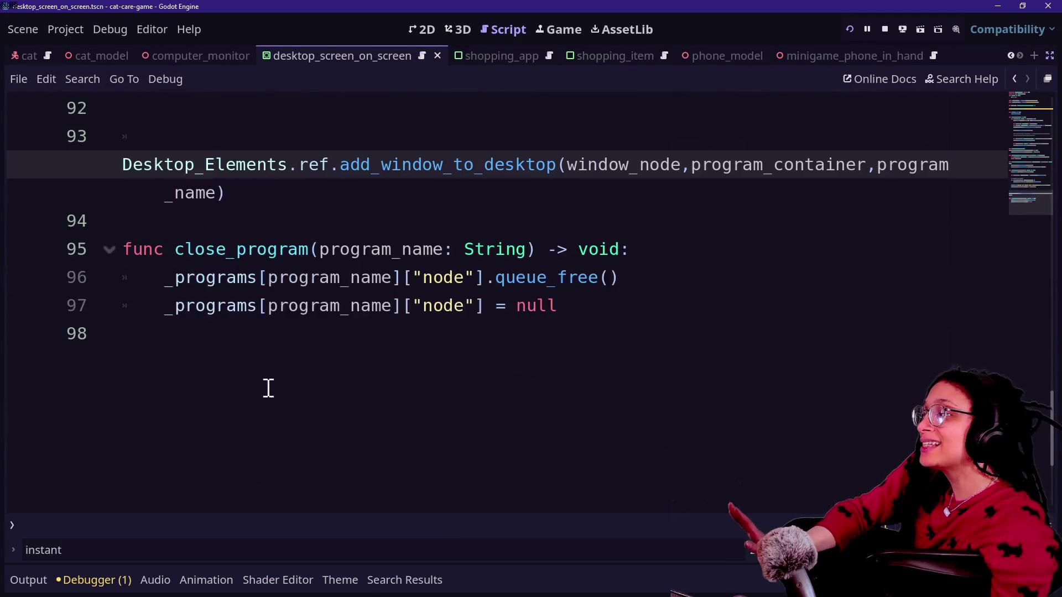
click(333, 135)
key(BackSpace)
scroll(334, 135, up, 3)
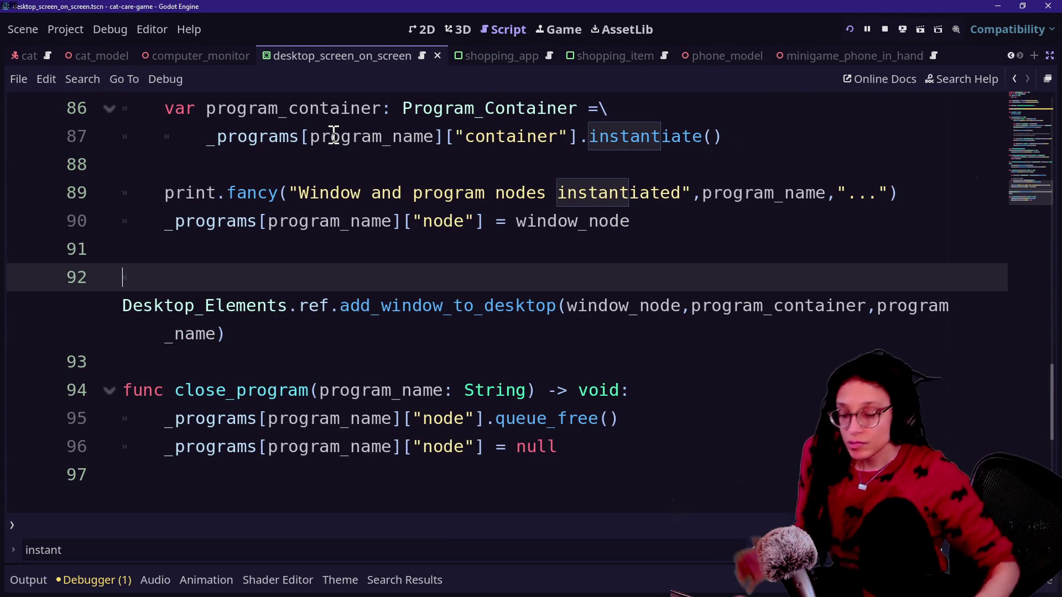
scroll(333, 135, down, 1)
scroll(333, 135, down, 1)
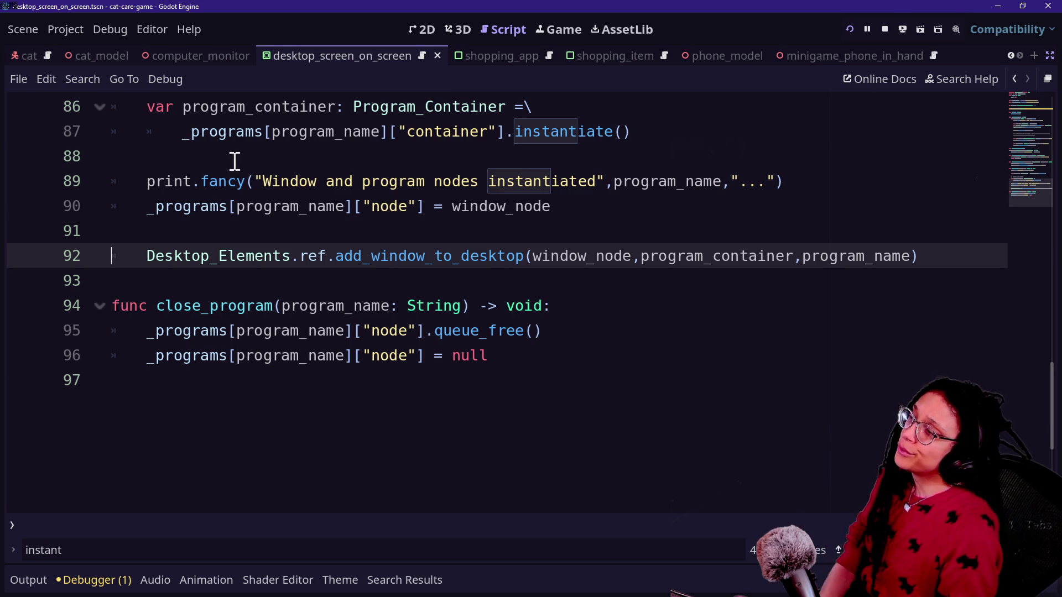
Jump to the Program_Container definition from the container lookup on line 87.
click(238, 186)
key(Up)
scroll(240, 194, up, 2)
click(385, 230)
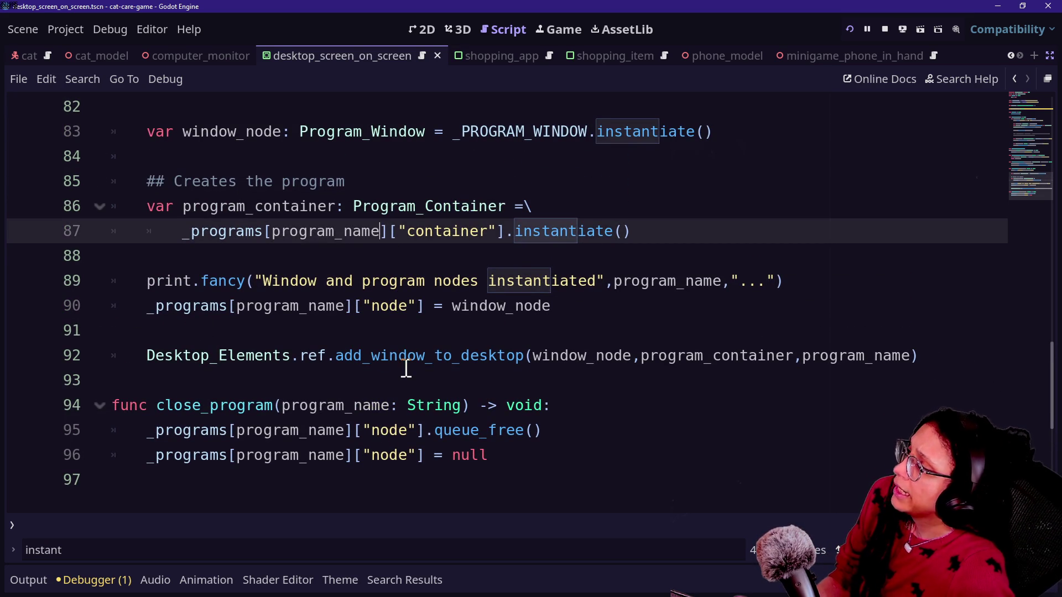
ctrl+click(443, 208)
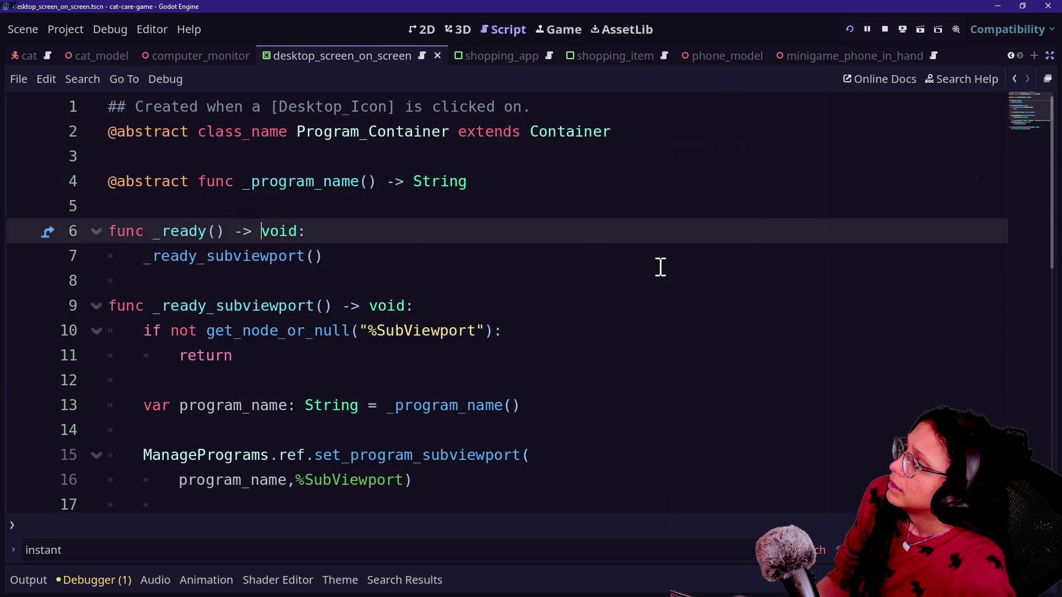
Inspect the abstract _program_name declaration in Program_Container.
click(467, 159)
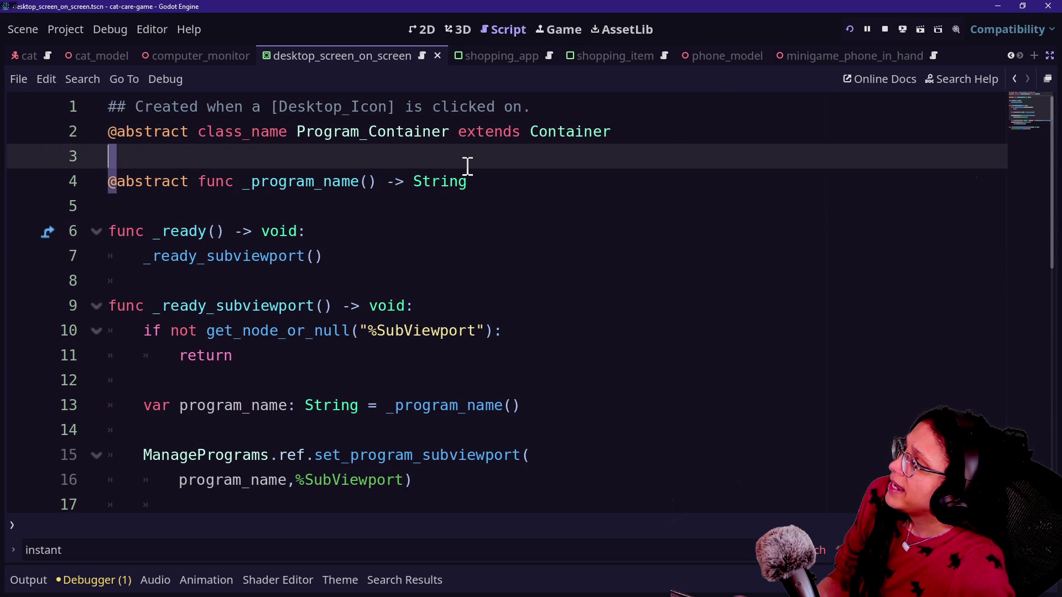
drag(493, 183, 242, 182)
click(243, 183)
drag(323, 181, 336, 166)
click(504, 172)
click(303, 204)
click(260, 171)
click(559, 174)
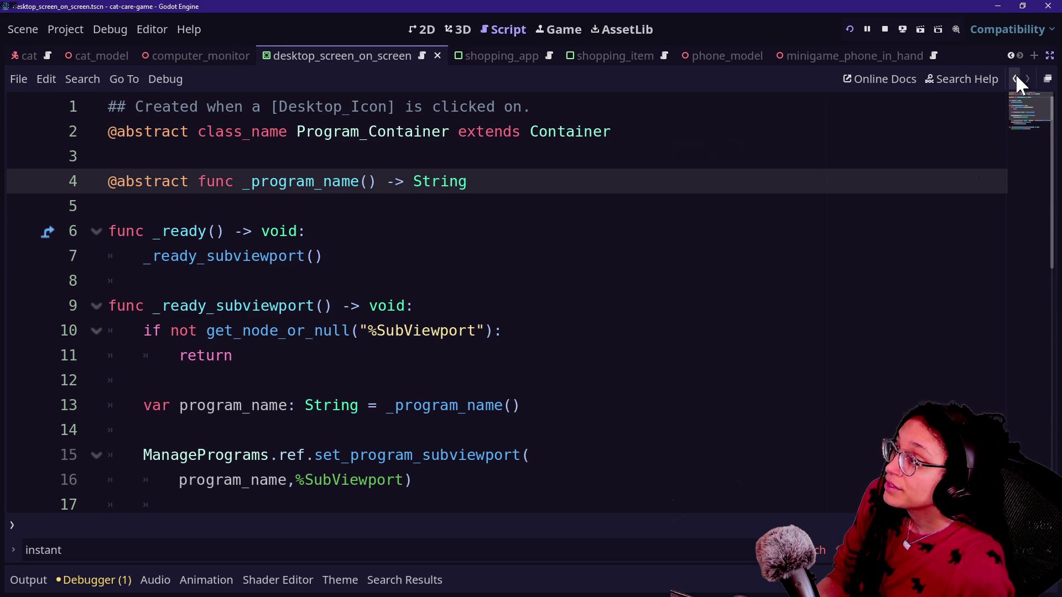
Return to open_program and open the Program_Window script definition.
click(1016, 78)
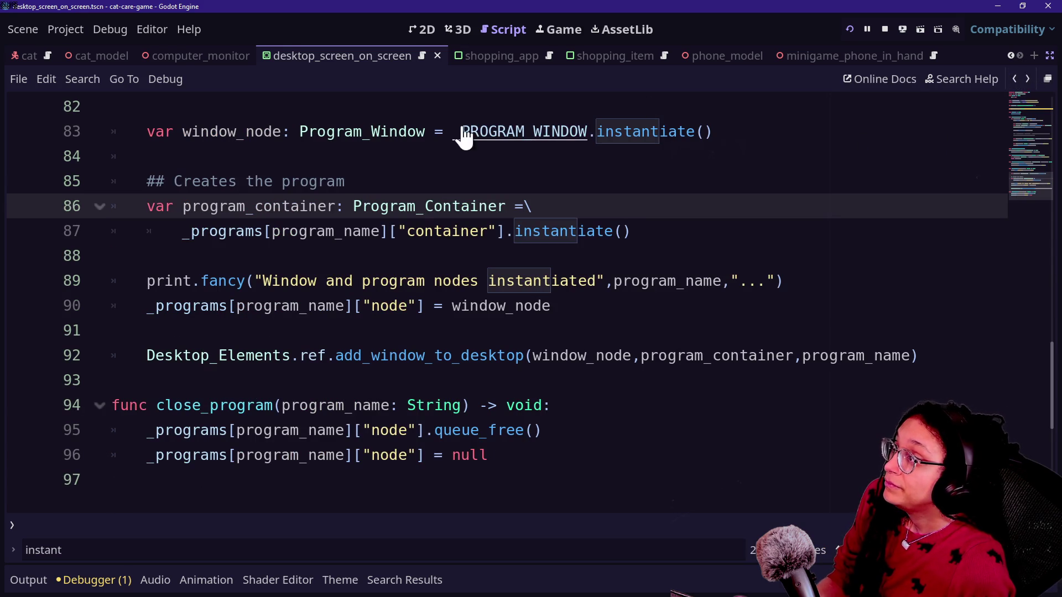
ctrl+click(384, 133)
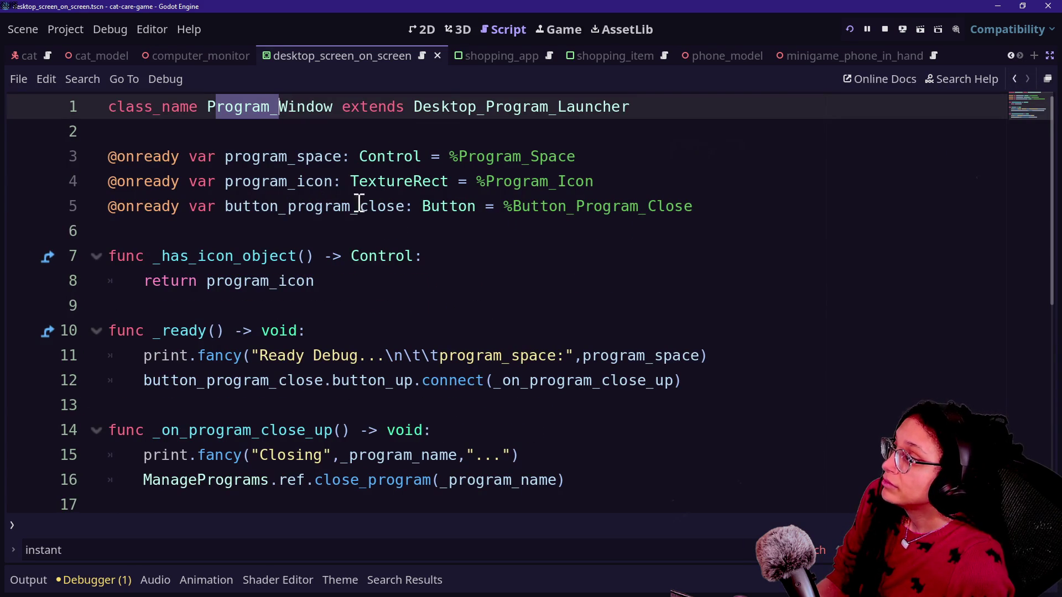
click(166, 156)
click(398, 181)
drag(153, 181, 577, 182)
click(579, 176)
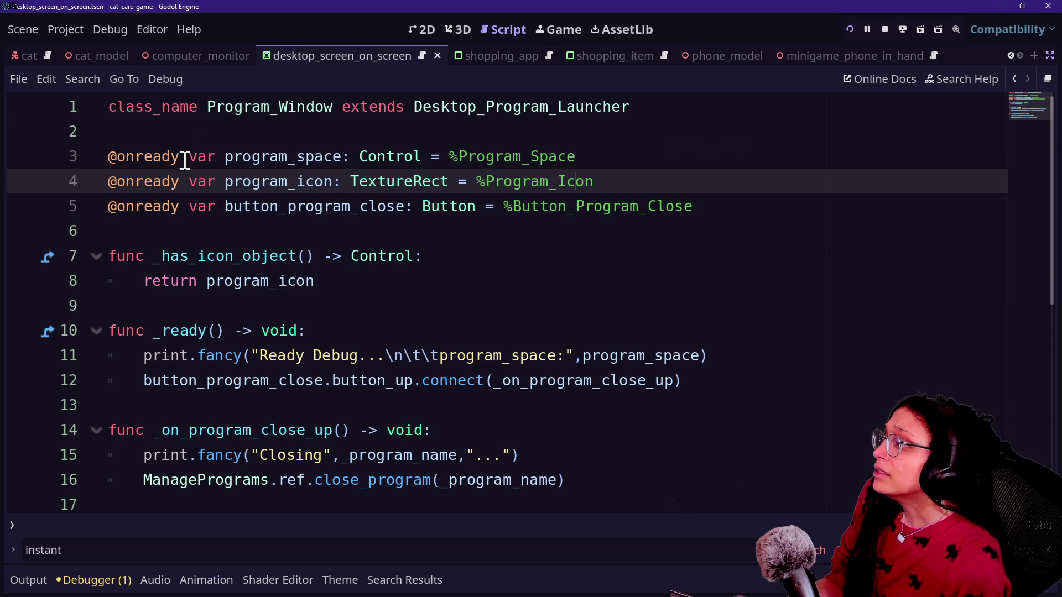
double_click(260, 182)
Review the program_space and program_icon onready declarations in Program_Window.
key(Up)
drag(226, 181, 609, 185)
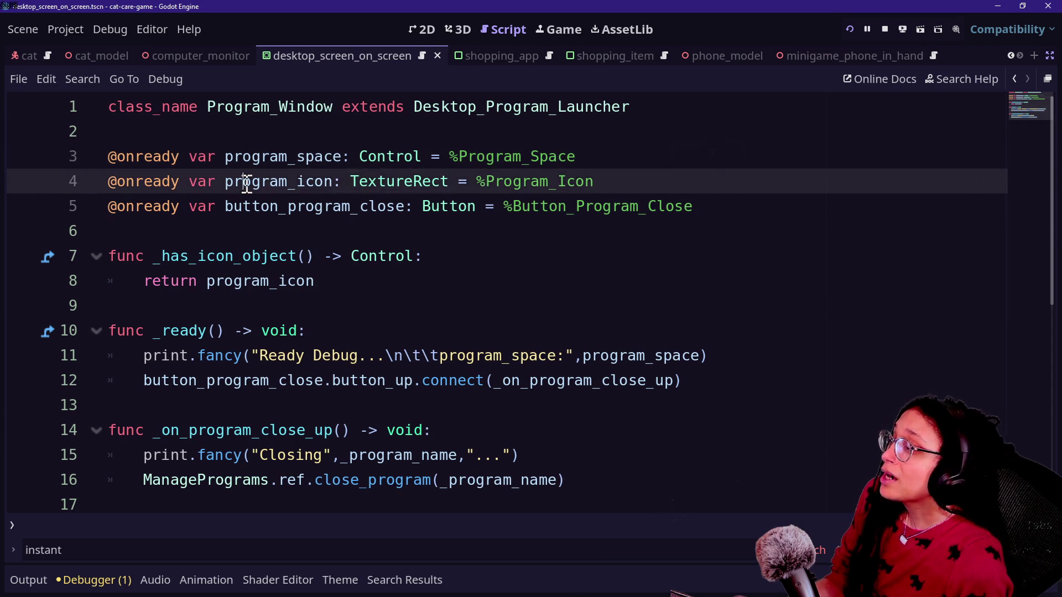
click(609, 184)
key(Up)
key(Down)
key(Down)
key(Down)
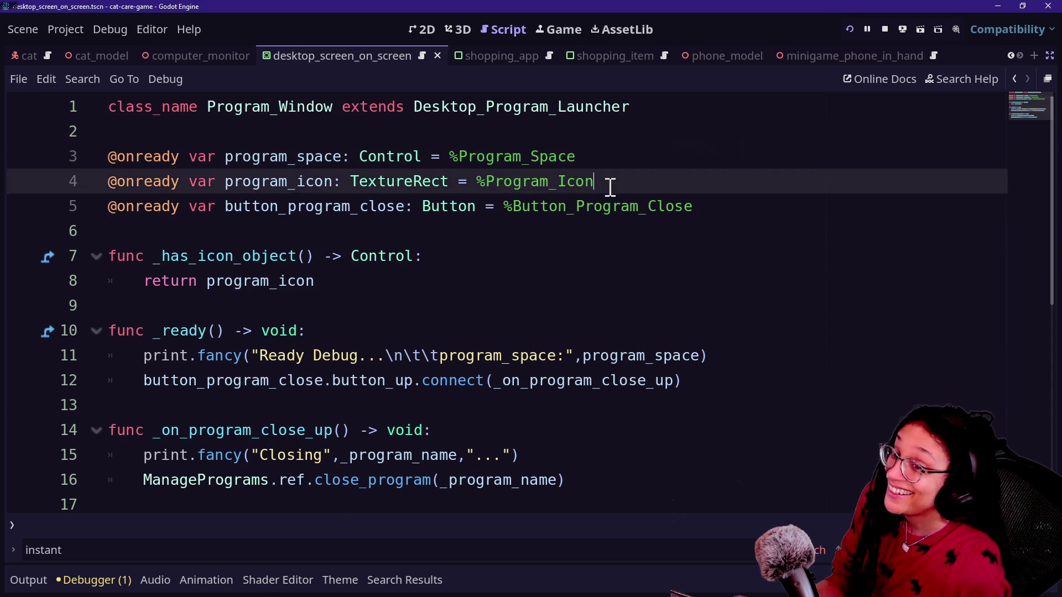
key(Up)
key(Up)
key(Up)
click(142, 189)
drag(142, 190, 450, 190)
click(450, 190)
key(Down)
key(Down)
key(Down)
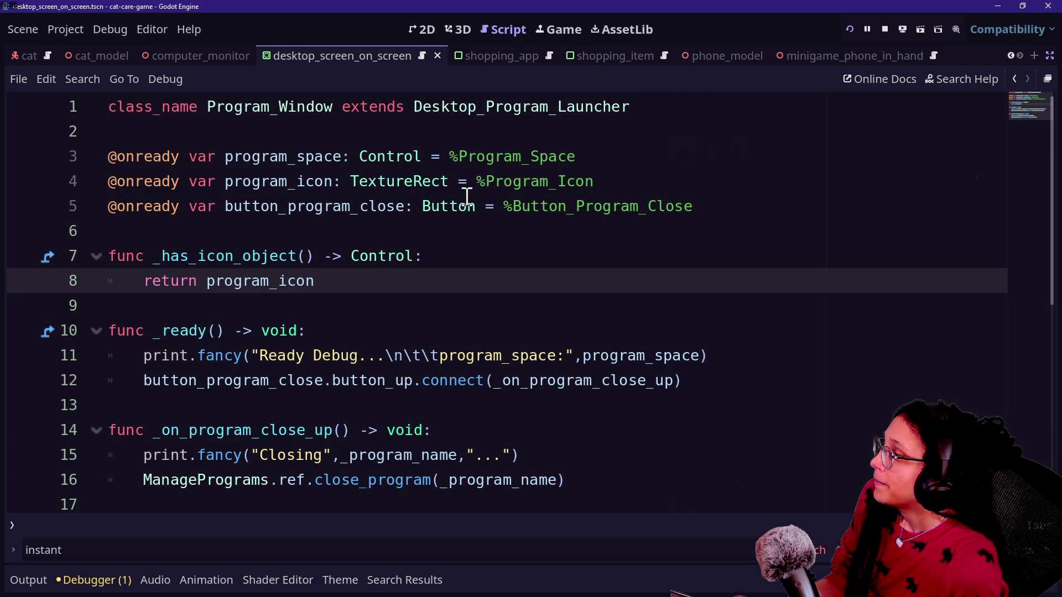
scroll(415, 308, down, 2)
scroll(416, 308, up, 2)
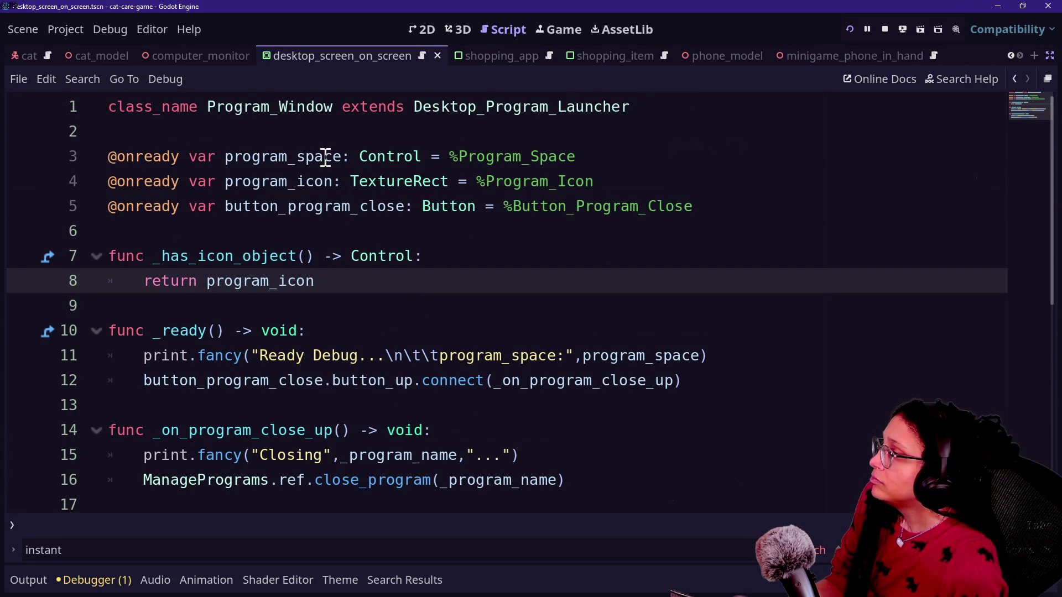
key(Up)
key(Up)
key(Up)
drag(781, 168, 790, 171)
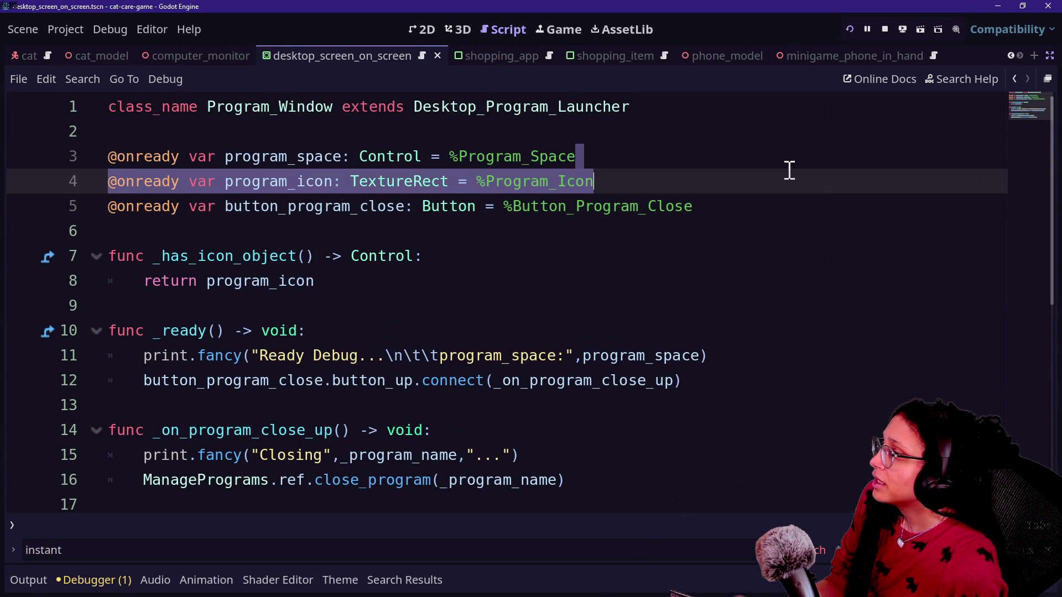
click(785, 169)
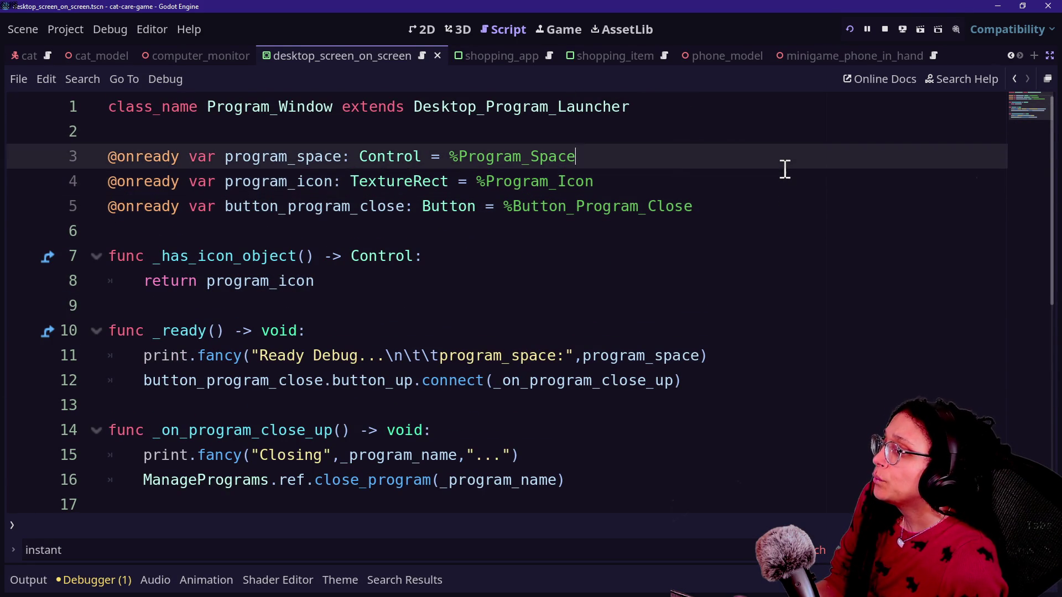
key(Up)
key(Down)
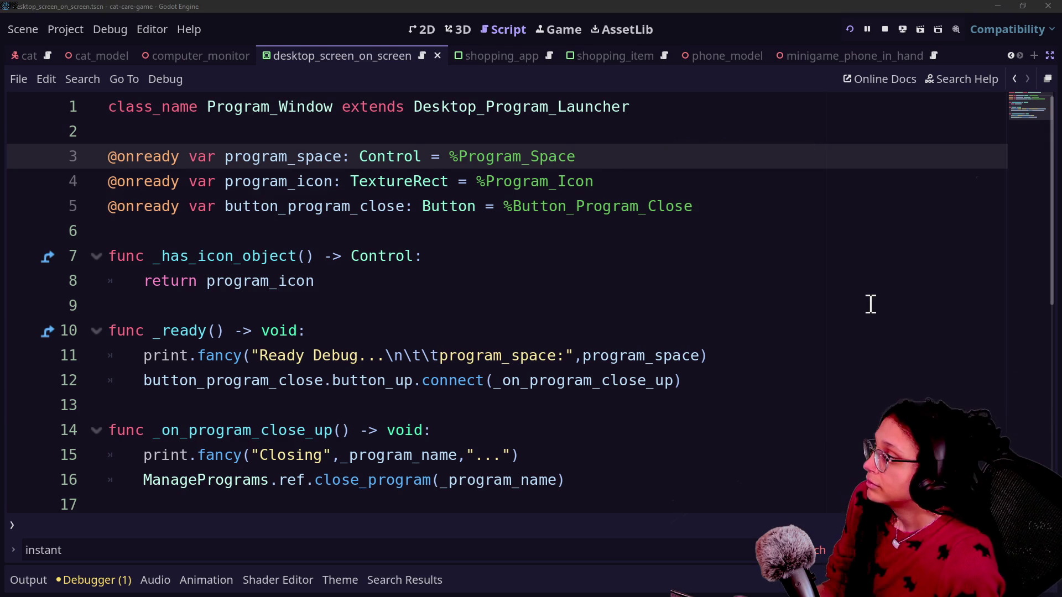
Add and delete a trial 'var' line below the declarations, then restore the side docks.
click(704, 194)
click(655, 137)
shift+click(666, 154)
click(665, 155)
click(680, 183)
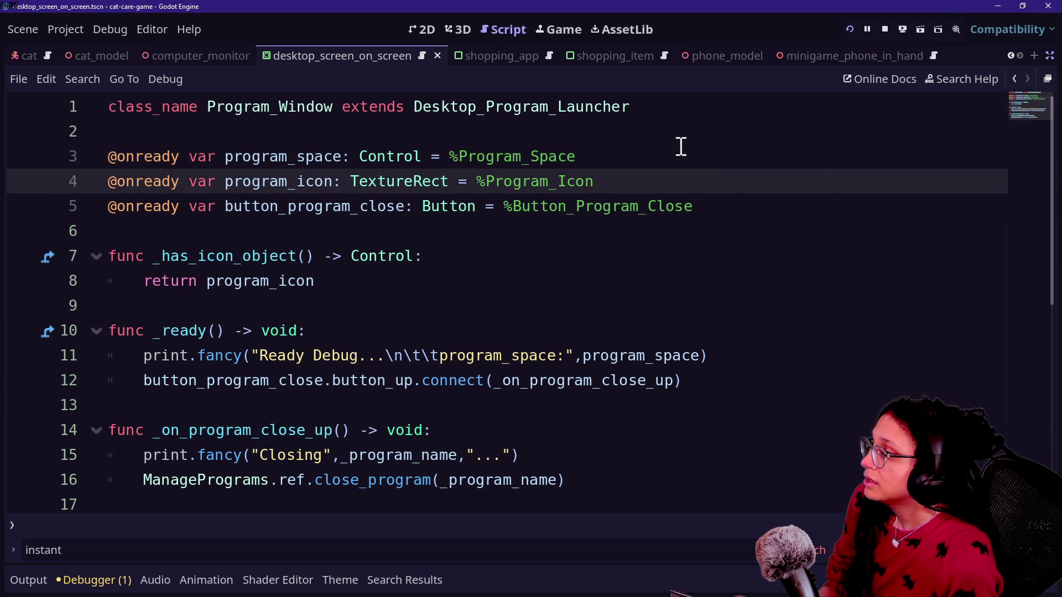
click(675, 146)
click(737, 139)
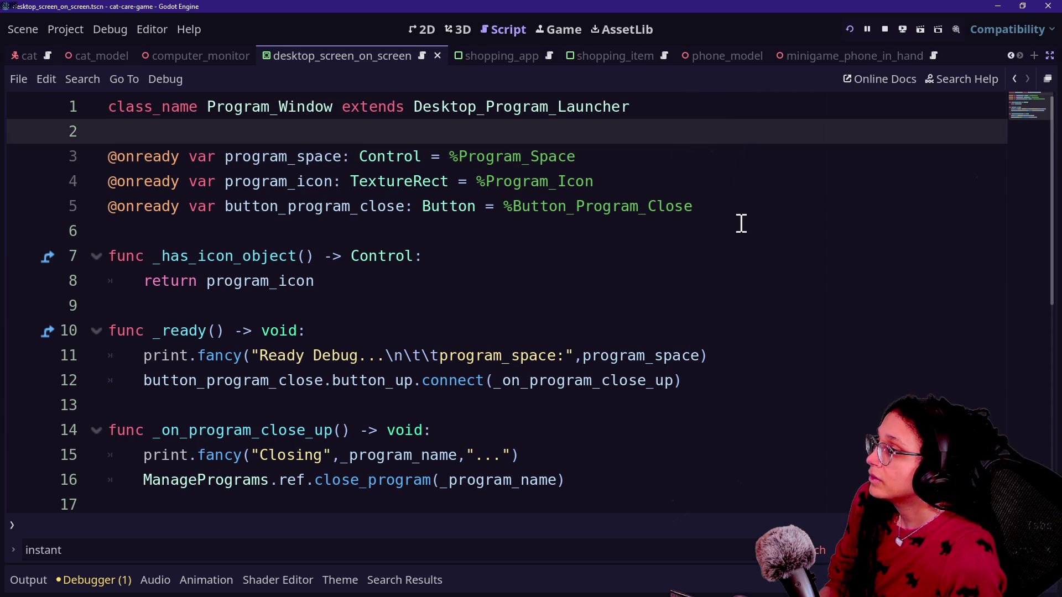
click(741, 210)
key(Return)
key(Return)
text(var)
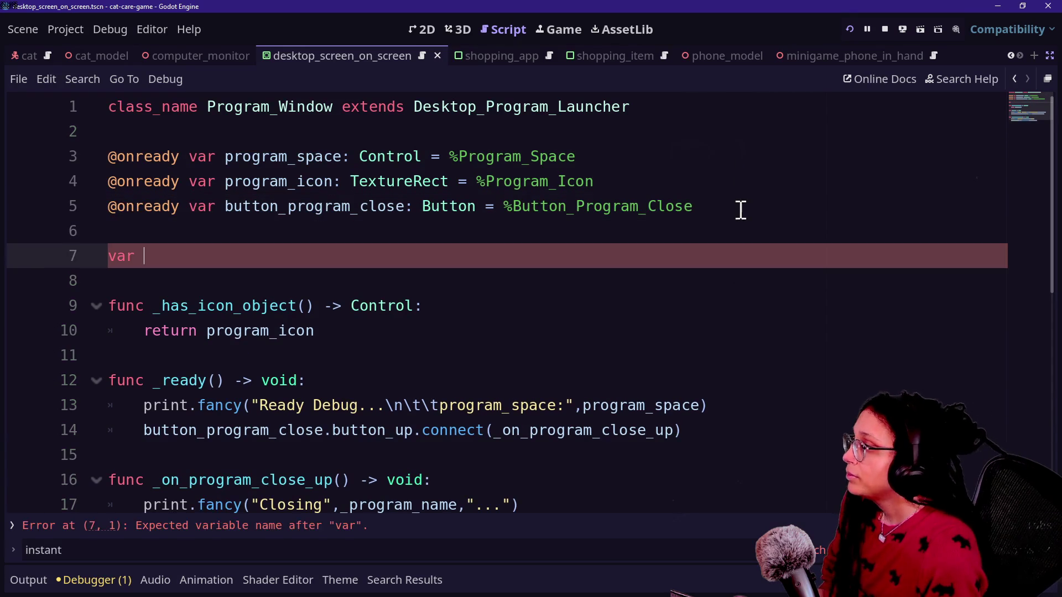
key(BackSpace)
key(BackSpace)
key(BackSpace)
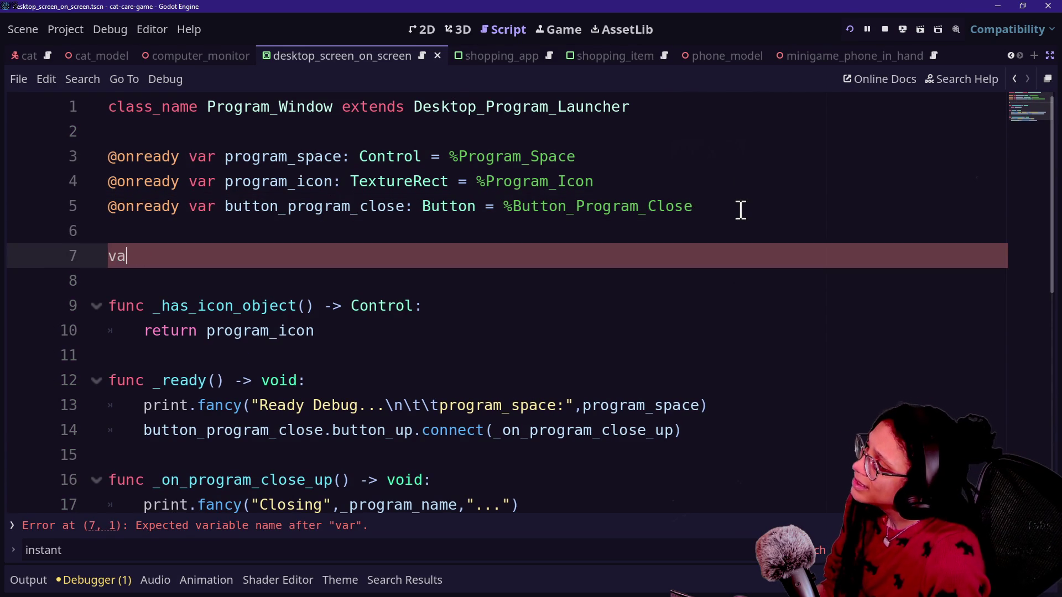
click(1049, 55)
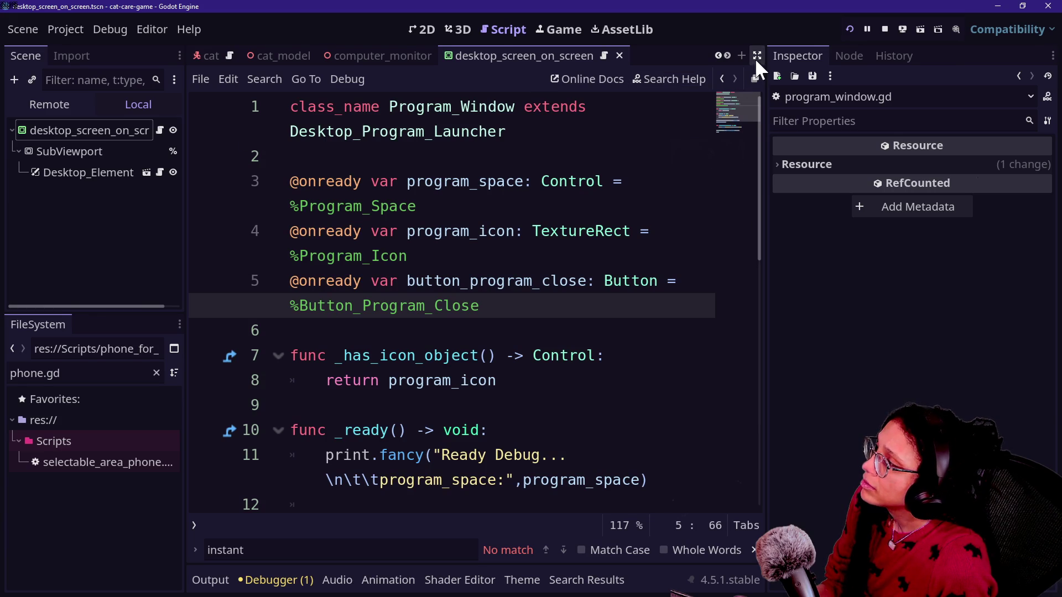
Quick-open program_window.gd by searching 'window' in the file search.
click(384, 255)
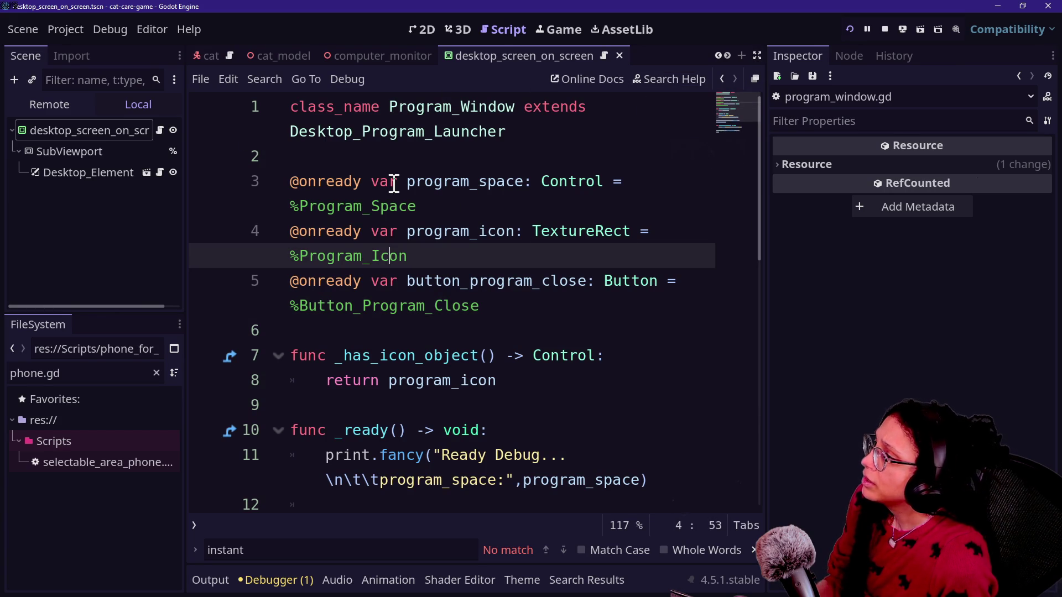
key(shift+alt+o)
text(wind)
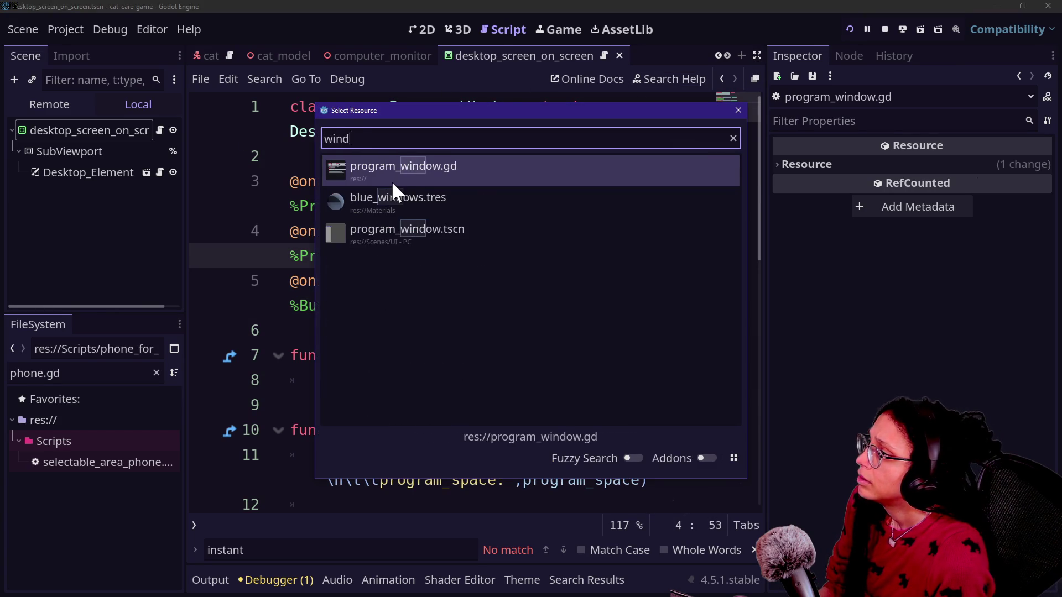
key(Escape)
key(shift+alt+o)
text(ndow)
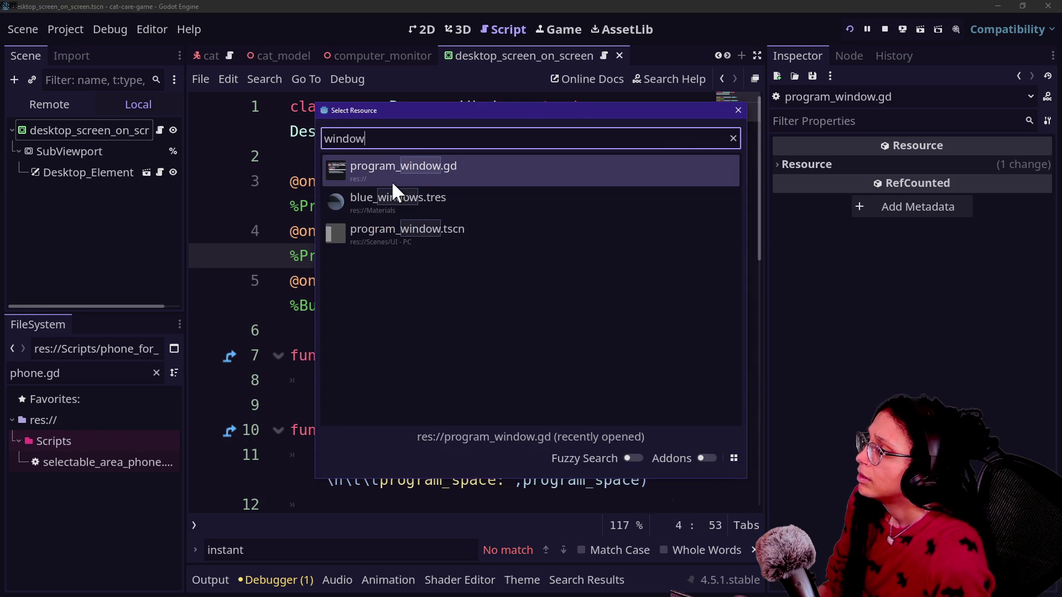
key(Return)
Switch to the 2D view to inspect the program window scene's layout.
scroll(104, 193, down, 1)
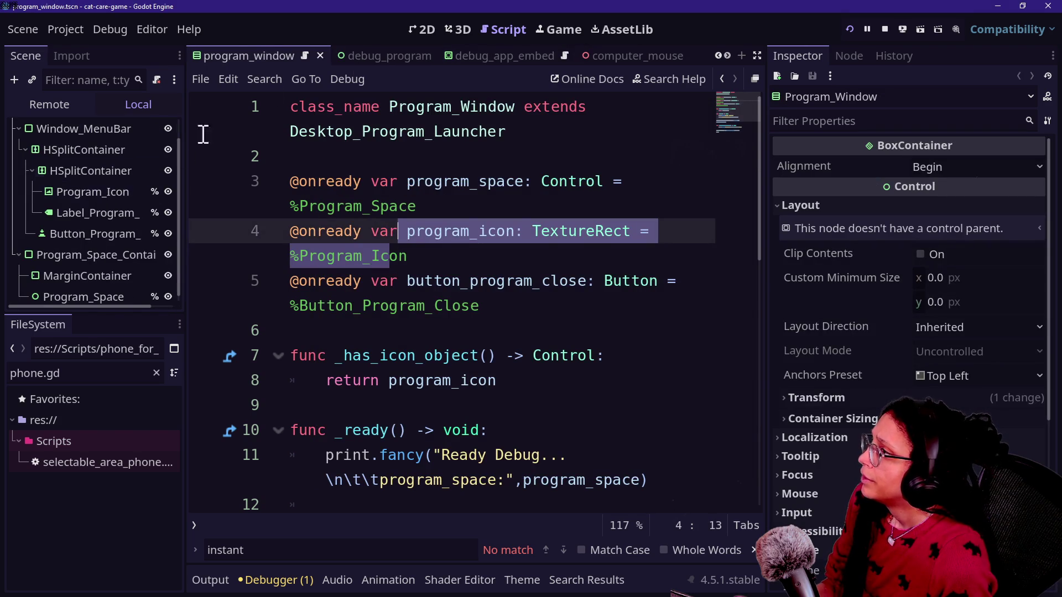
click(428, 34)
scroll(331, 265, up, 5)
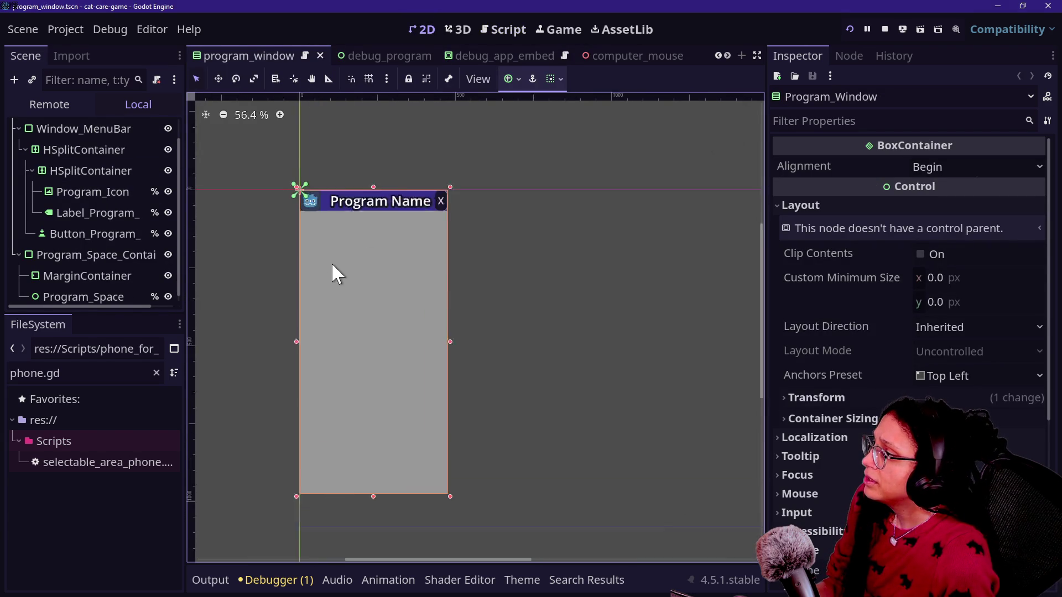
scroll(268, 133, up, 5)
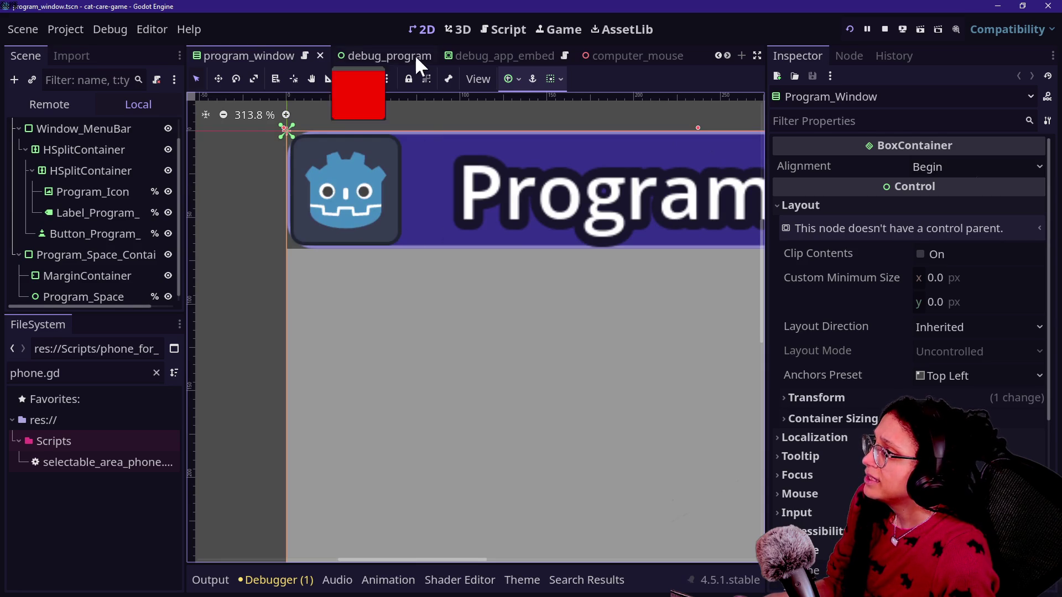
Return to the program_window script and enable distraction-free mode to hide the side panels.
click(508, 29)
click(462, 310)
scroll(462, 310, down, 1)
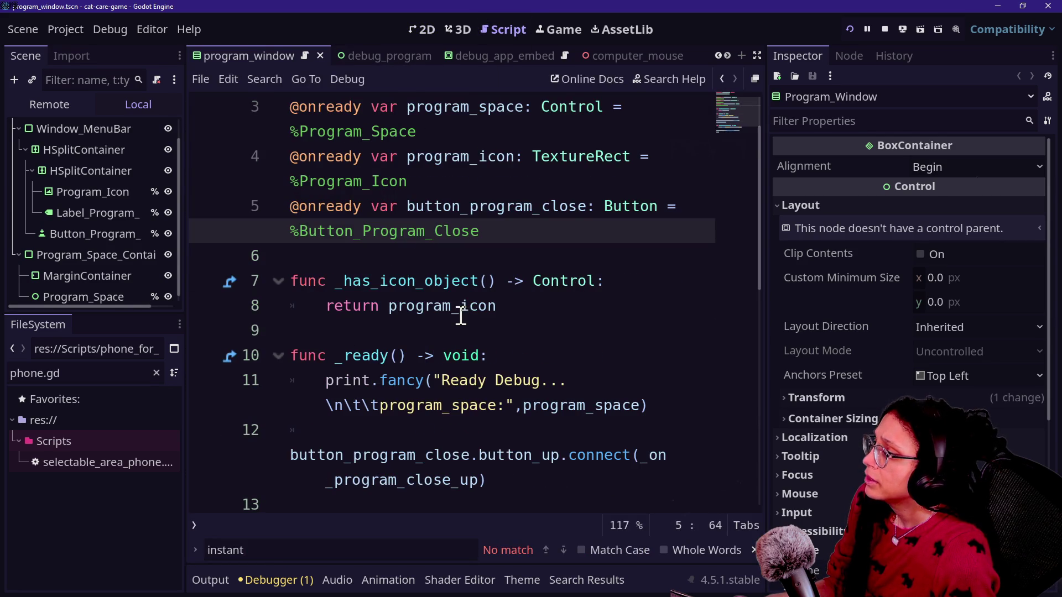
scroll(339, 344, down, 1)
scroll(338, 343, down, 3)
scroll(339, 343, up, 4)
key(ctrl+shift+F11)
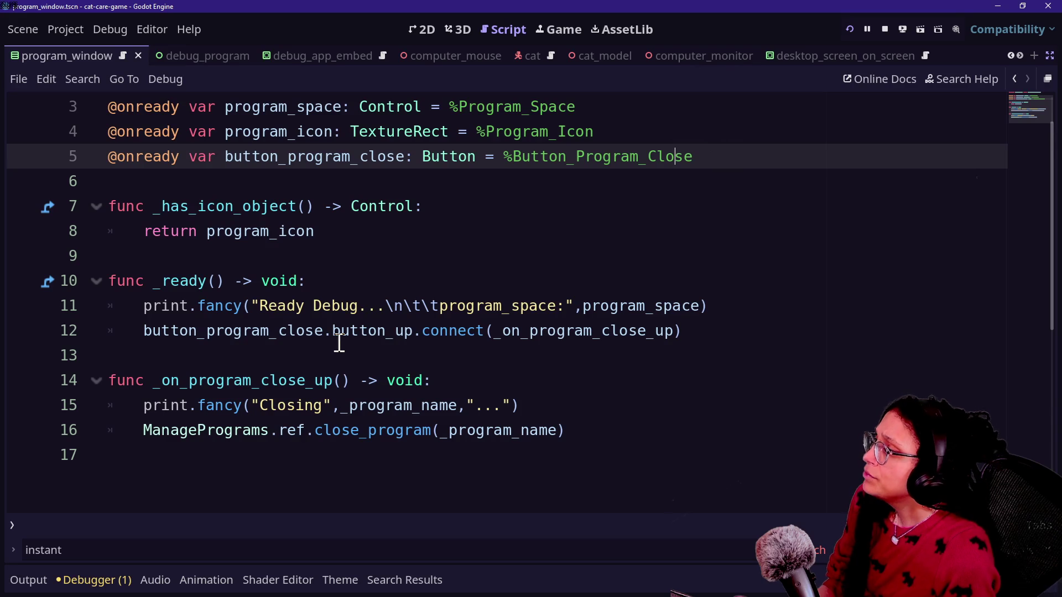
scroll(251, 343, up, 1)
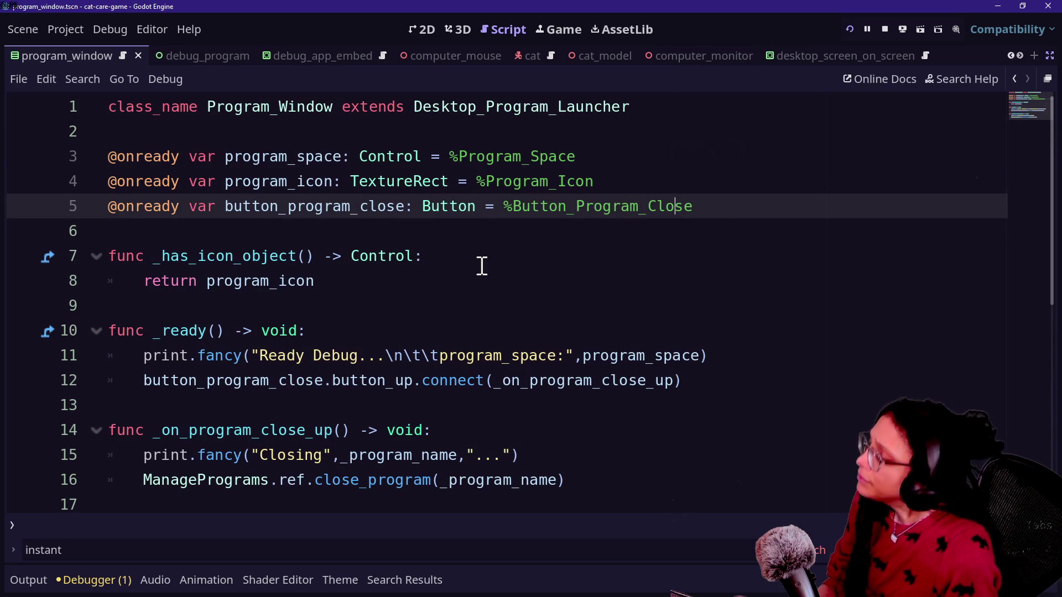
key(shift+alt+o)
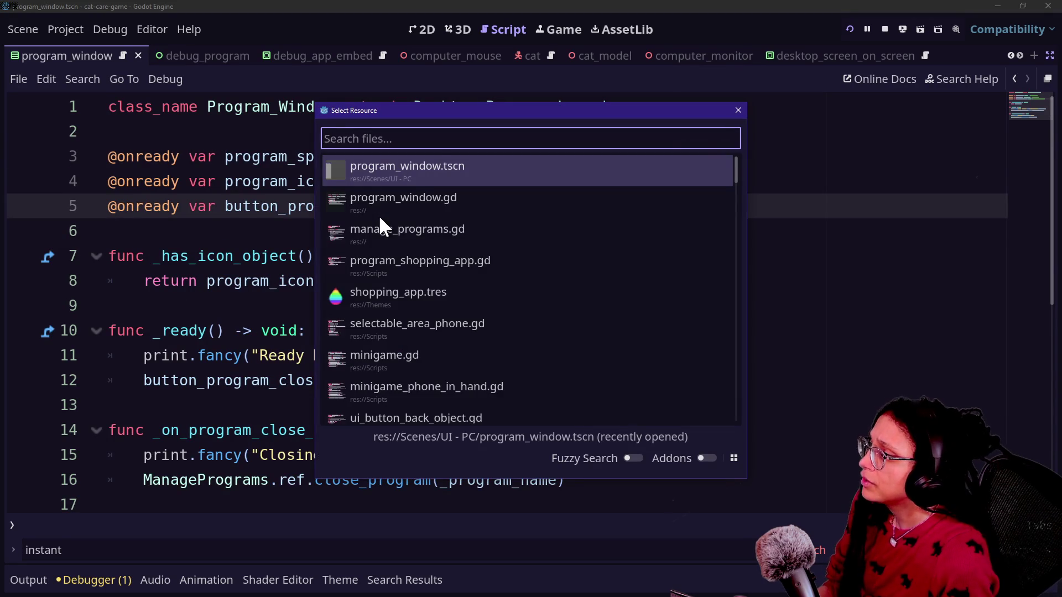
Pick manage_programs.gd from the quick-open results and open it.
key(Down)
key(Down)
key(Down)
key(Up)
key(Down)
key(Up)
key(Down)
key(Up)
key(Return)
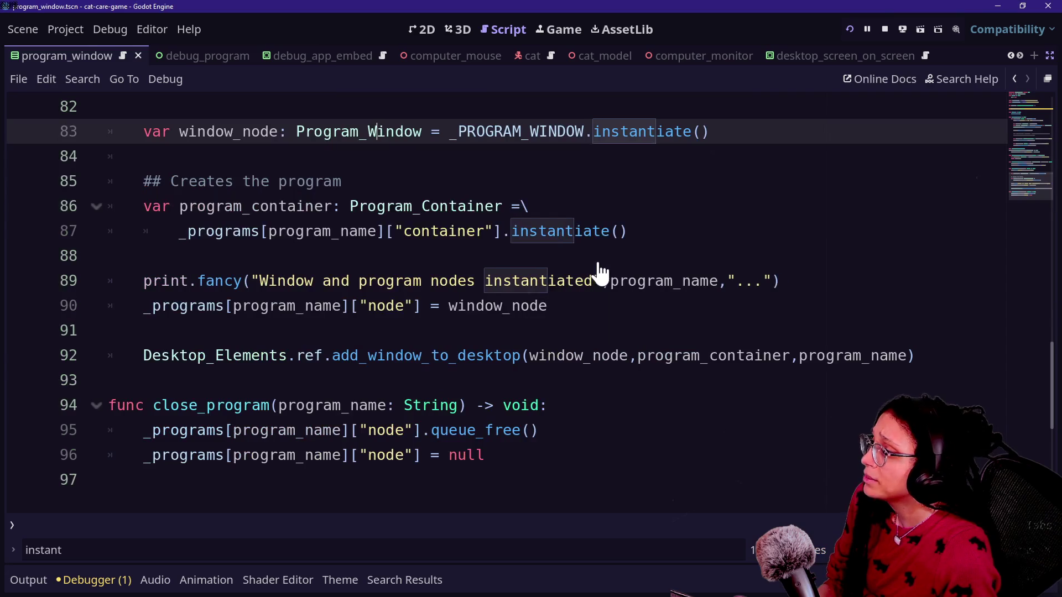
Search the script for 'icon' and step through the first matches.
scroll(291, 311, up, 2)
scroll(290, 311, down, 2)
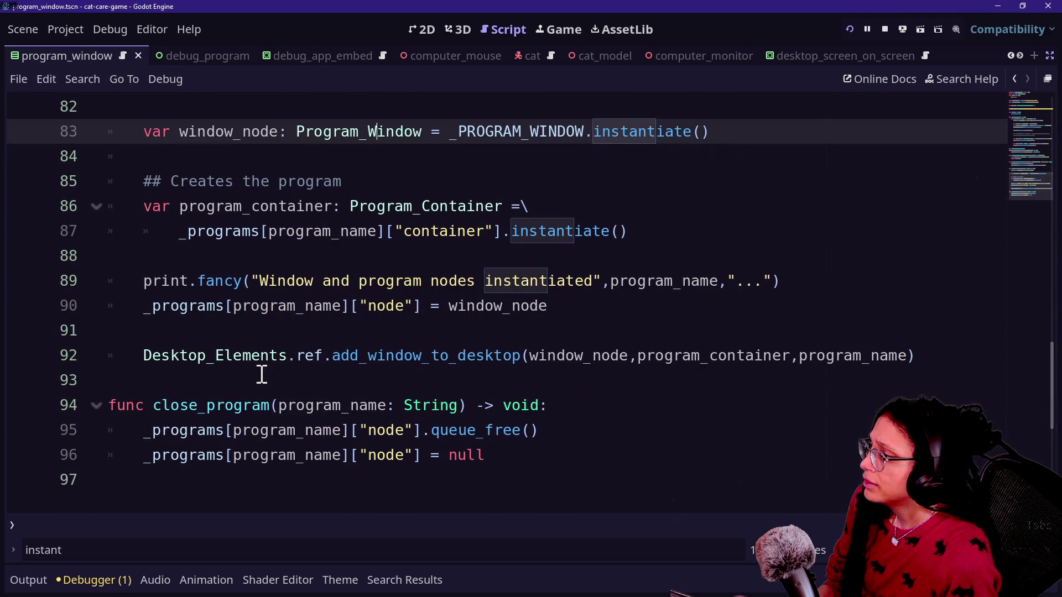
click(352, 359)
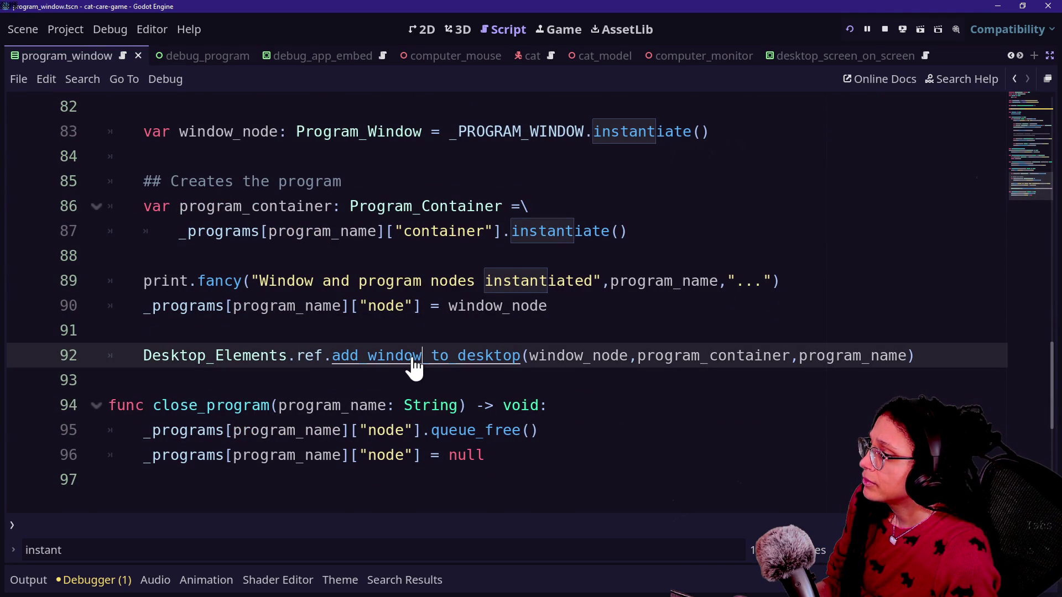
key(ctrl+f)
text(icon)
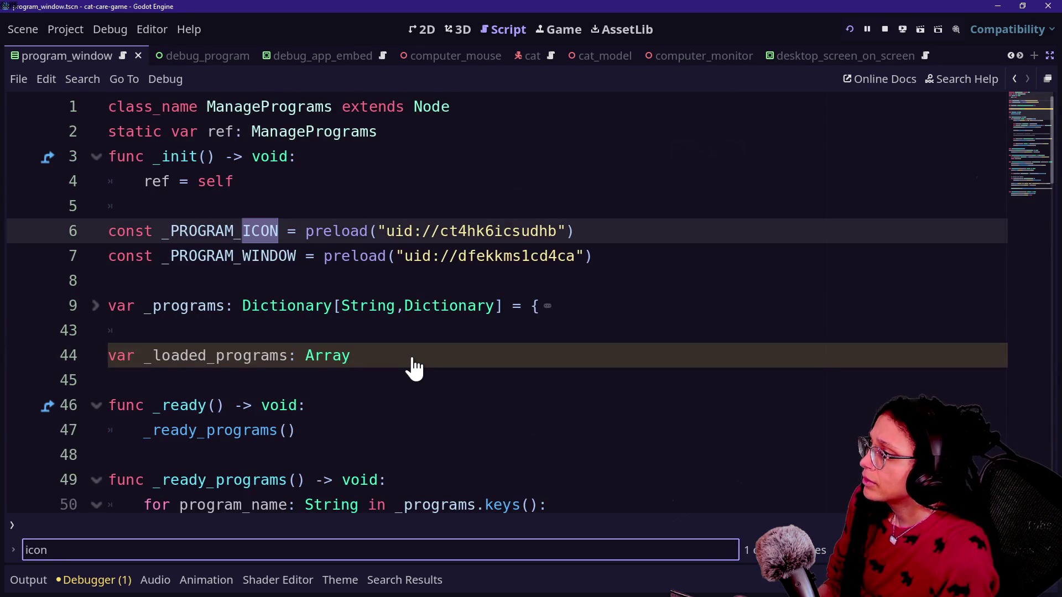
key(Return)
key(Return)
key(Return)
key(Return)
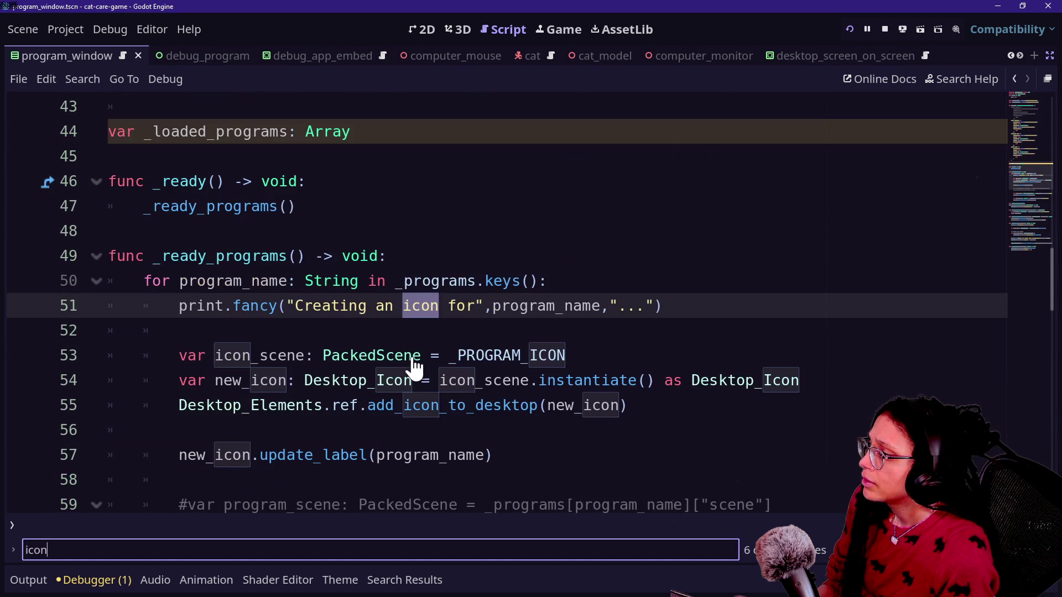
key(Return)
Examine the Desktop_Icon type used on line 54 where icons are created.
click(316, 230)
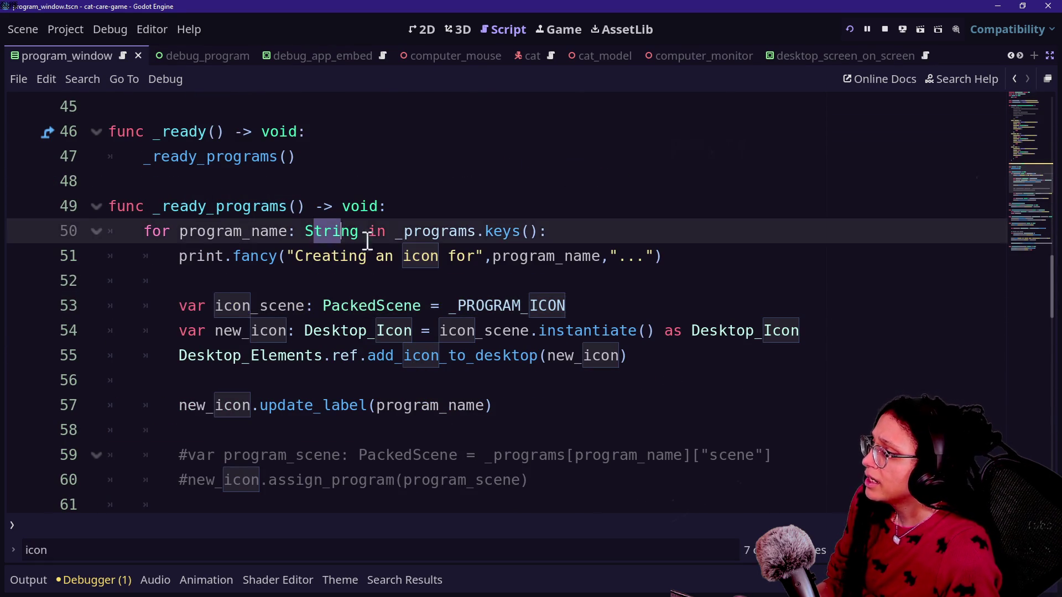
click(564, 255)
drag(210, 330, 490, 330)
drag(298, 331, 436, 335)
click(369, 325)
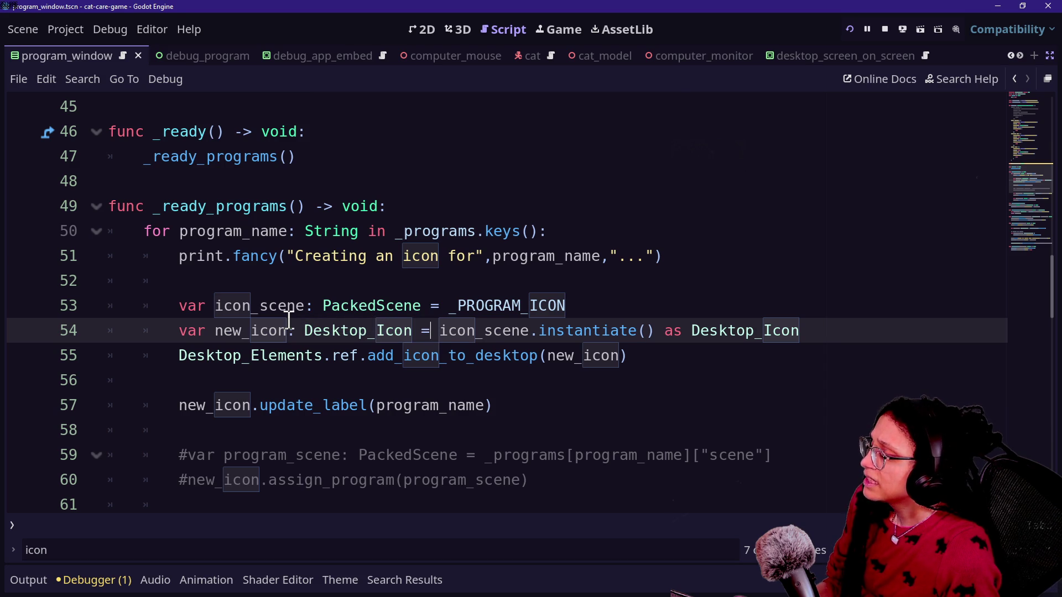
Continue the 'icon' search down to the match on line 55.
scroll(287, 321, down, 3)
scroll(284, 321, up, 8)
scroll(280, 331, down, 9)
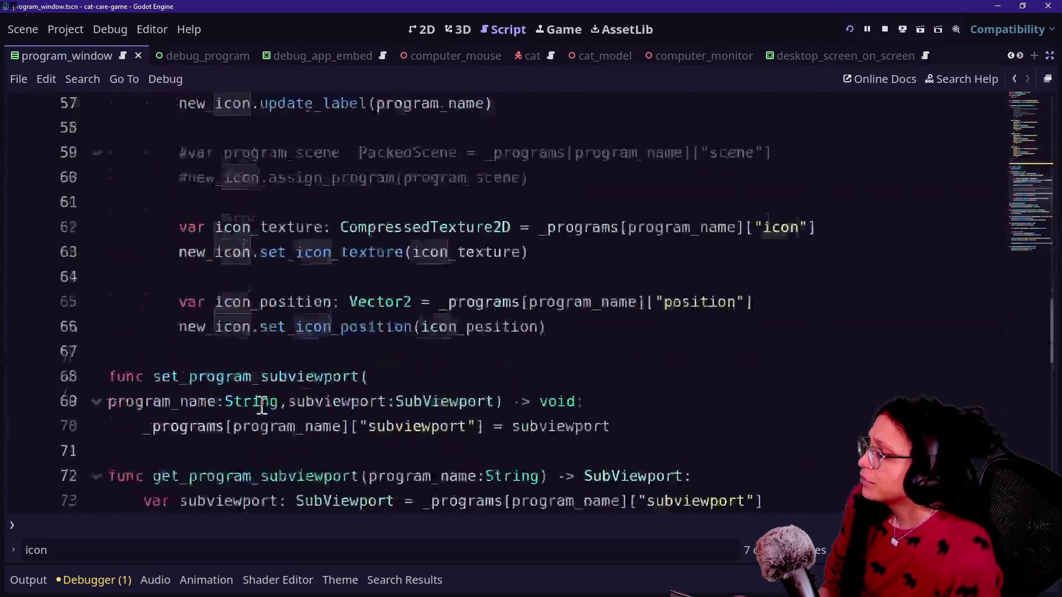
scroll(282, 415, down, 10)
click(304, 553)
key(Return)
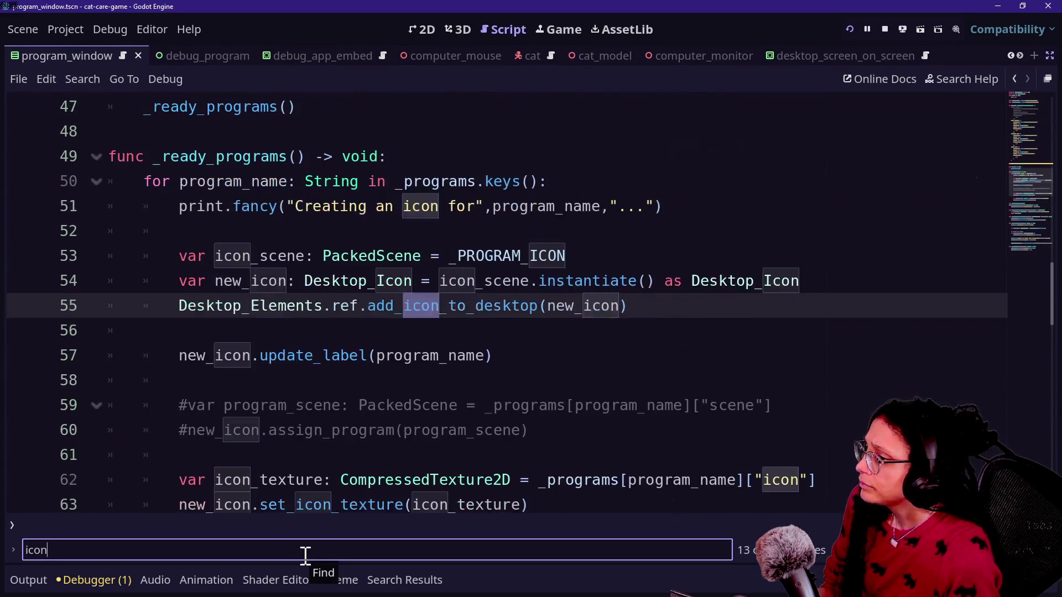
key(Return)
Scroll down to the set_icon_texture call on line 78 and examine it.
scroll(358, 451, down, 2)
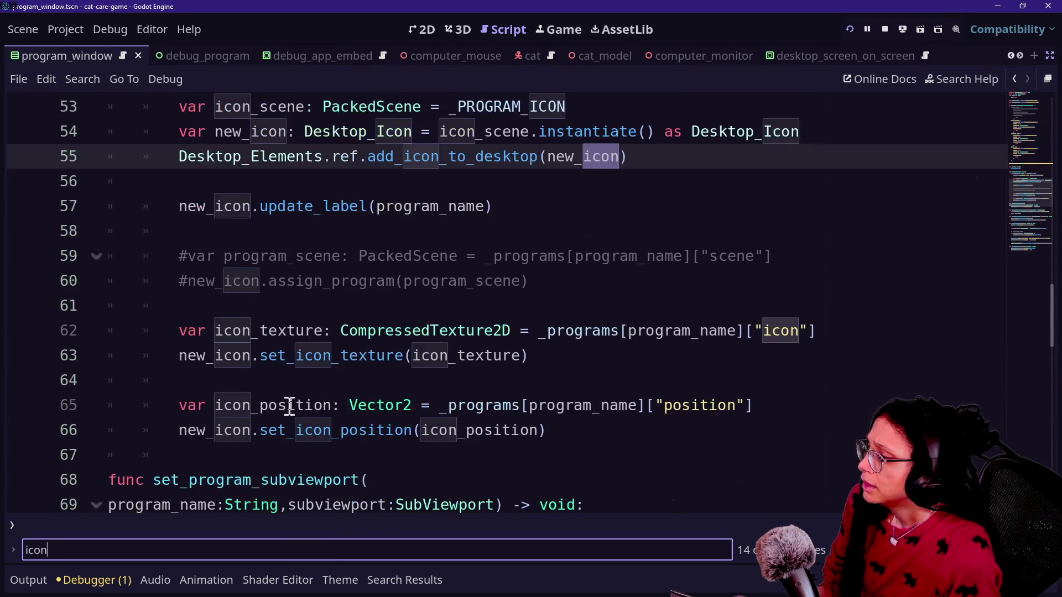
scroll(348, 359, down, 2)
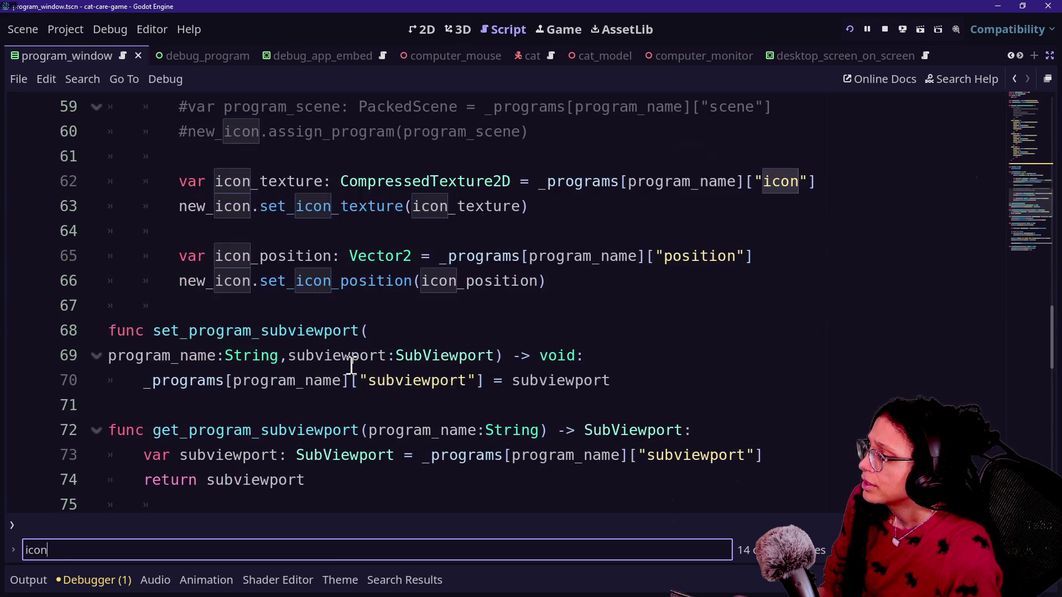
scroll(304, 320, down, 2)
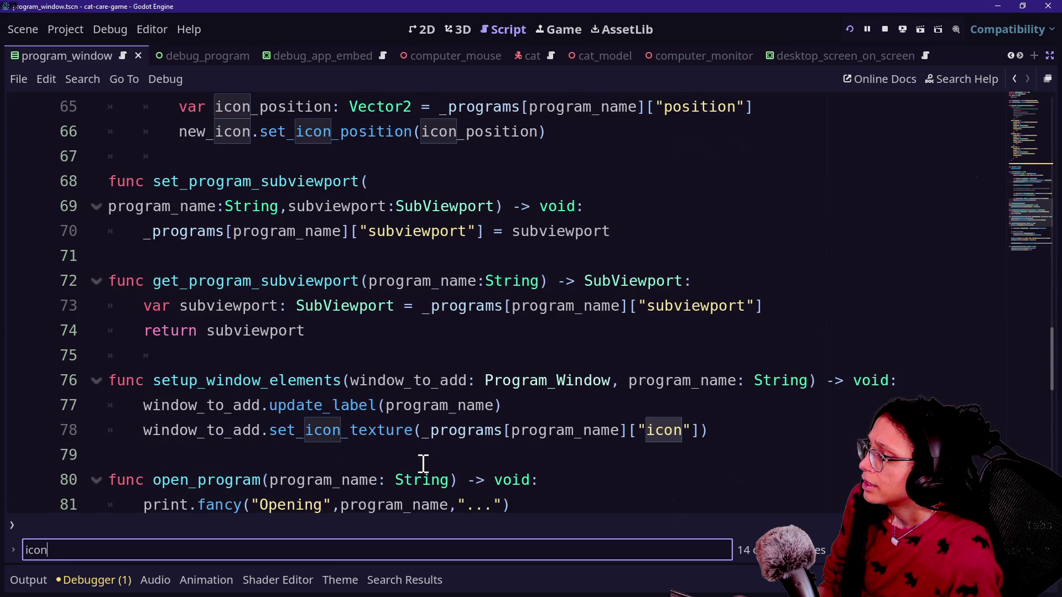
scroll(423, 464, down, 1)
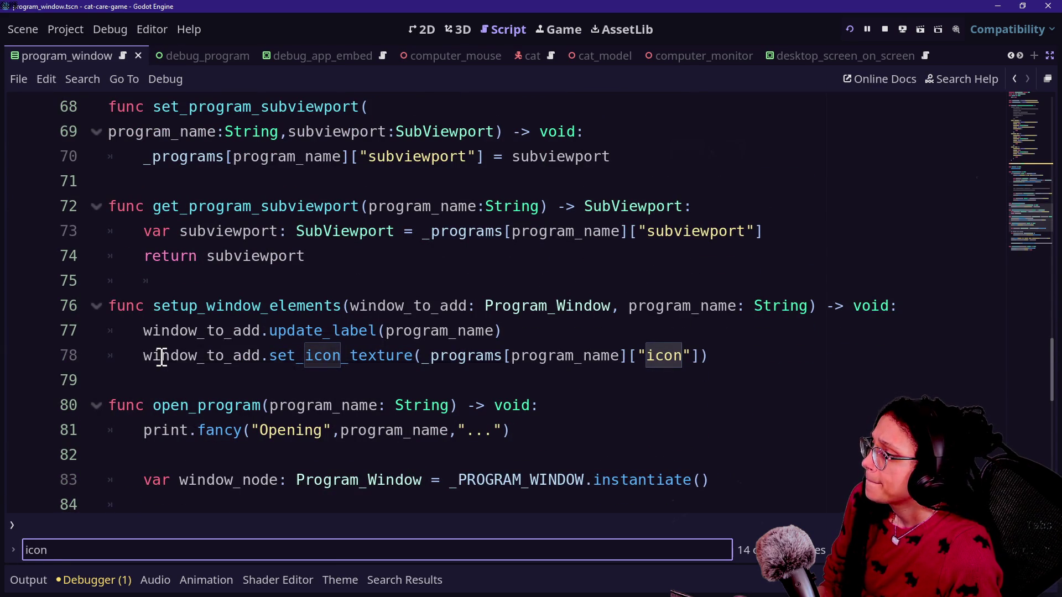
drag(161, 357, 415, 350)
drag(269, 355, 355, 353)
click(358, 359)
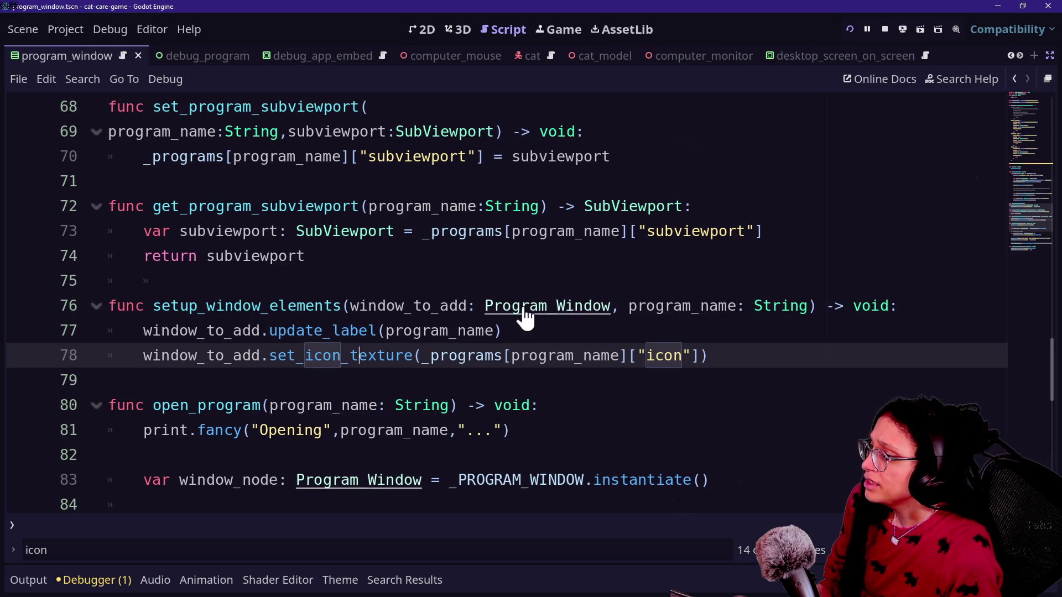
Jump to the Program_Window class definition.
ctrl+click(521, 311)
scroll(329, 348, down, 3)
scroll(329, 348, up, 3)
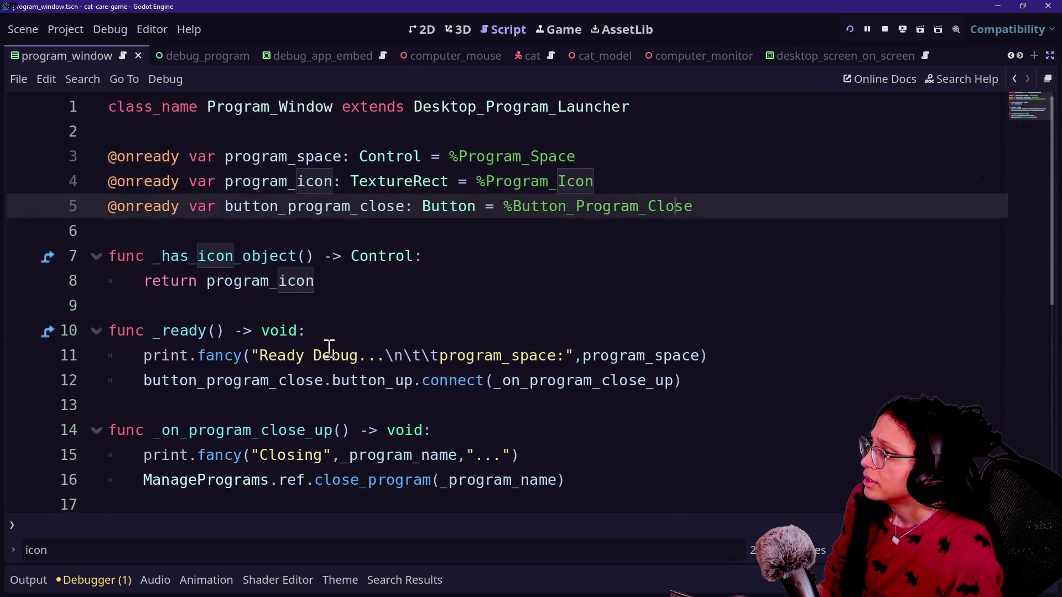
Jump from the parent class name to the Desktop_Program_Launcher class definition.
click(441, 107)
click(619, 135)
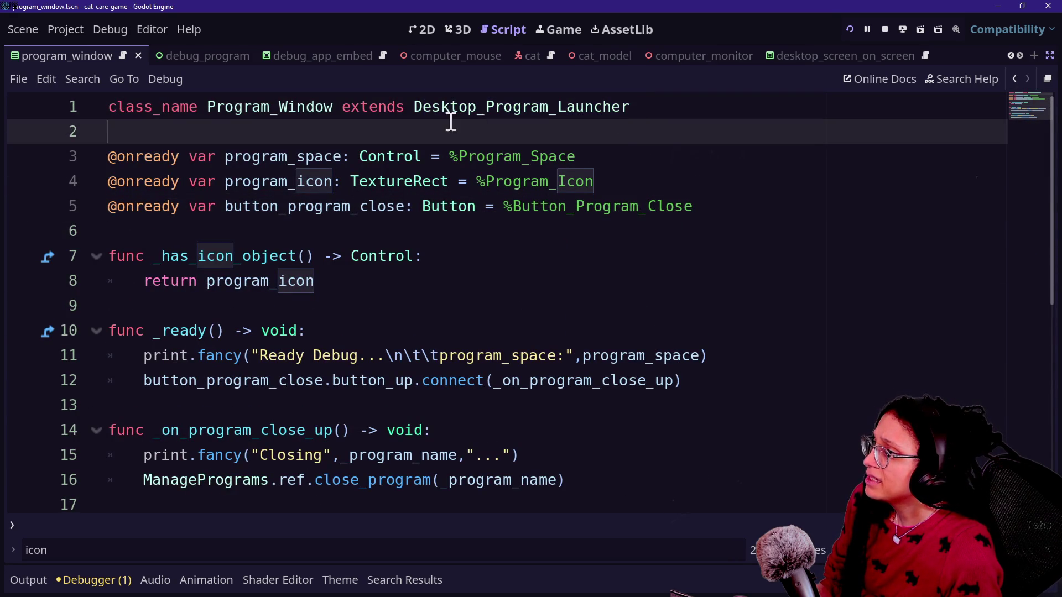
click(415, 106)
drag(414, 107, 634, 113)
click(634, 113)
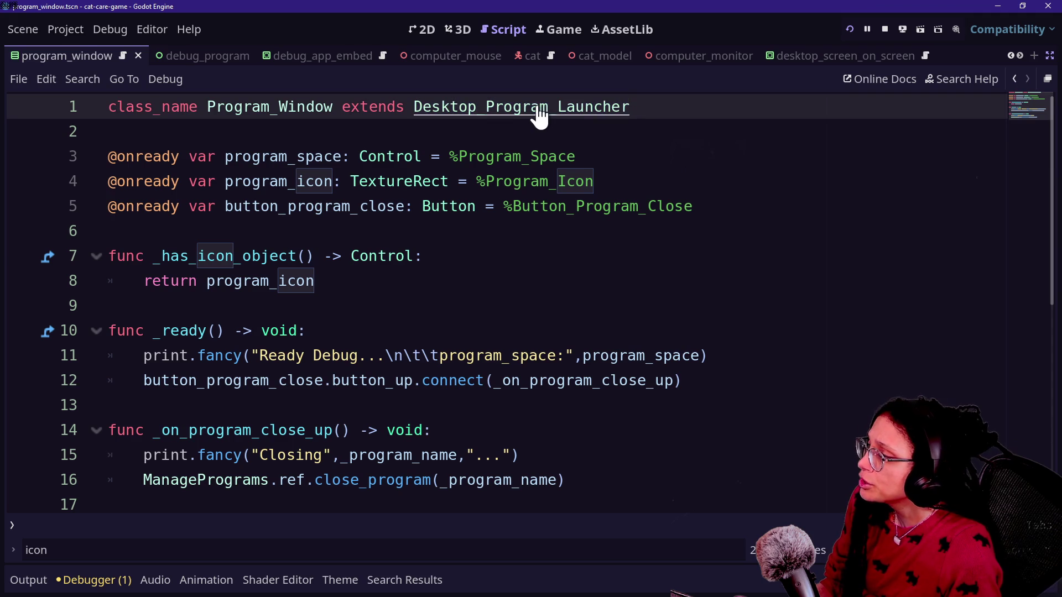
ctrl+click(539, 111)
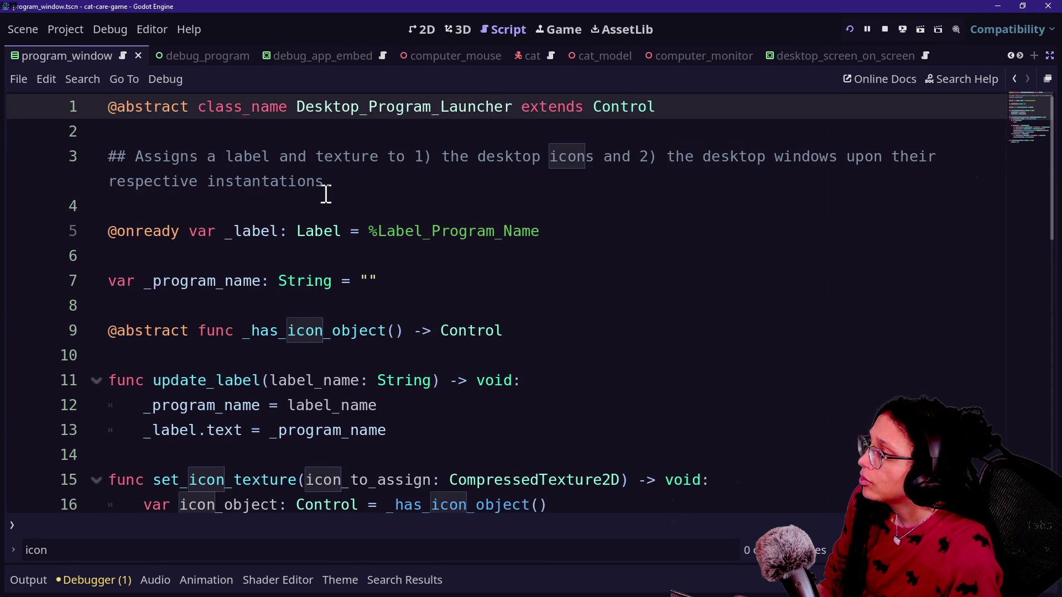
Review the _program_name variable declaration near line 7.
scroll(326, 193, down, 1)
triple_click(450, 213)
click(474, 224)
drag(111, 181, 117, 215)
click(118, 216)
click(396, 205)
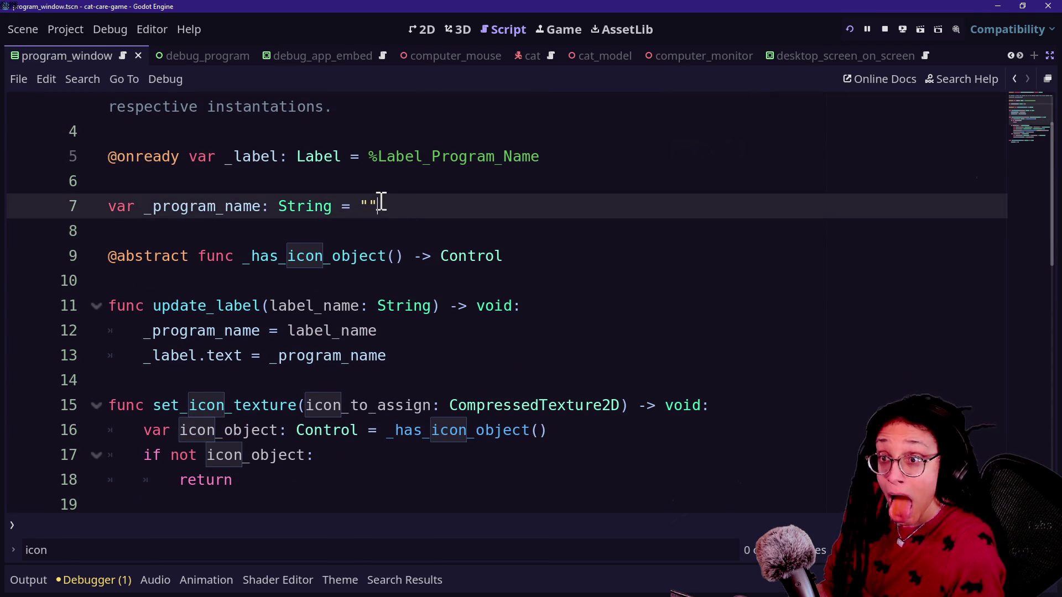
scroll(381, 202, down, 1)
Below update_label, add the signature func get_program_name() -> String:.
click(483, 280)
key(Return)
key(Return)
key(BackSpace)
text(fimv)
key(BackSpace)
key(BackSpace)
key(BackSpace)
text(unc get_or)
key(BackSpace)
key(BackSpace)
text(prog)
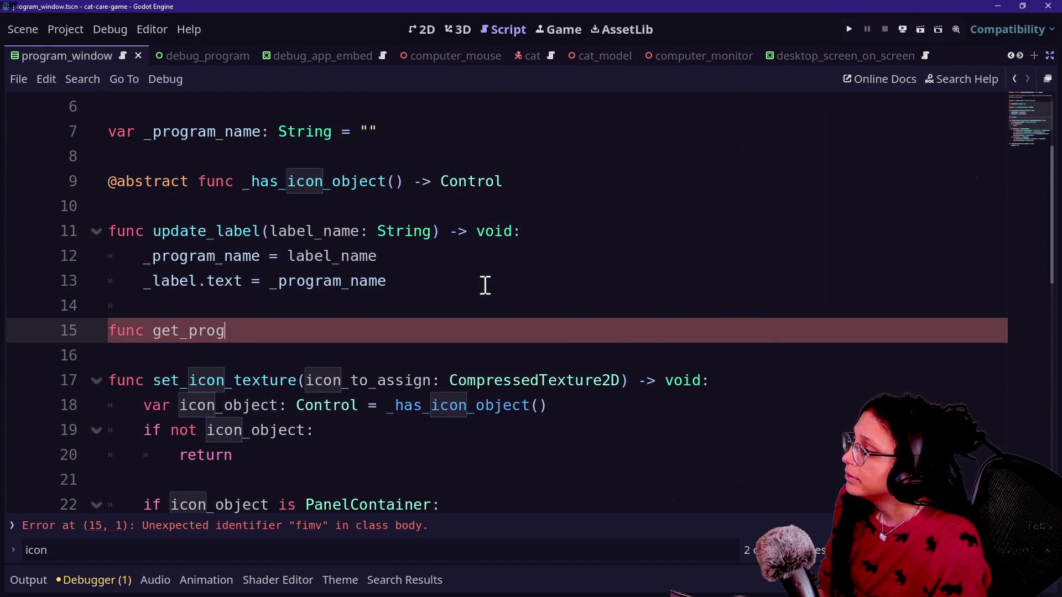
text(ram_name: String =)
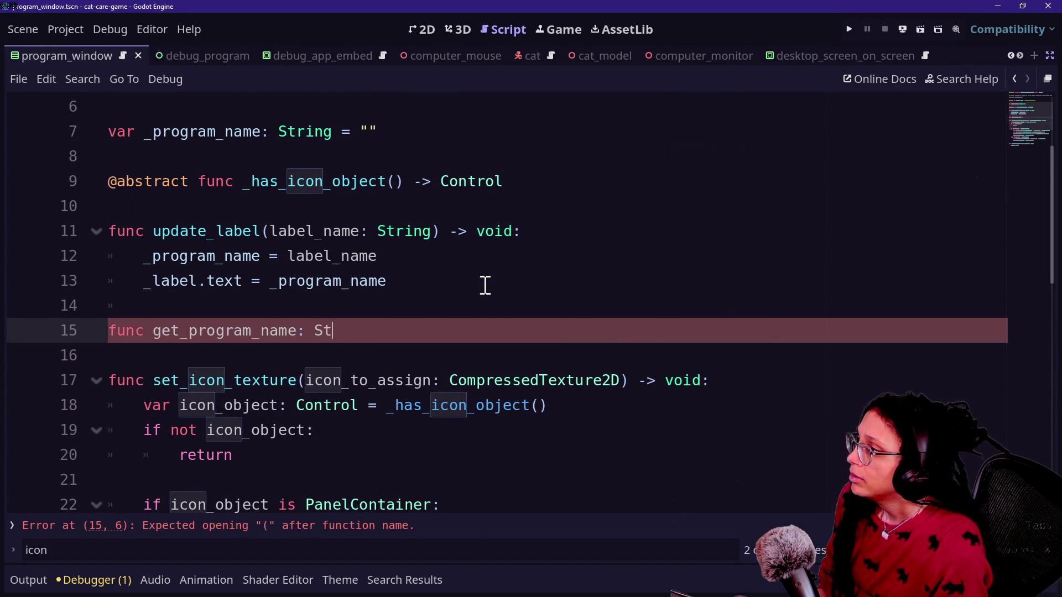
key(BackSpace)
key(BackSpace)
key(BackSpace)
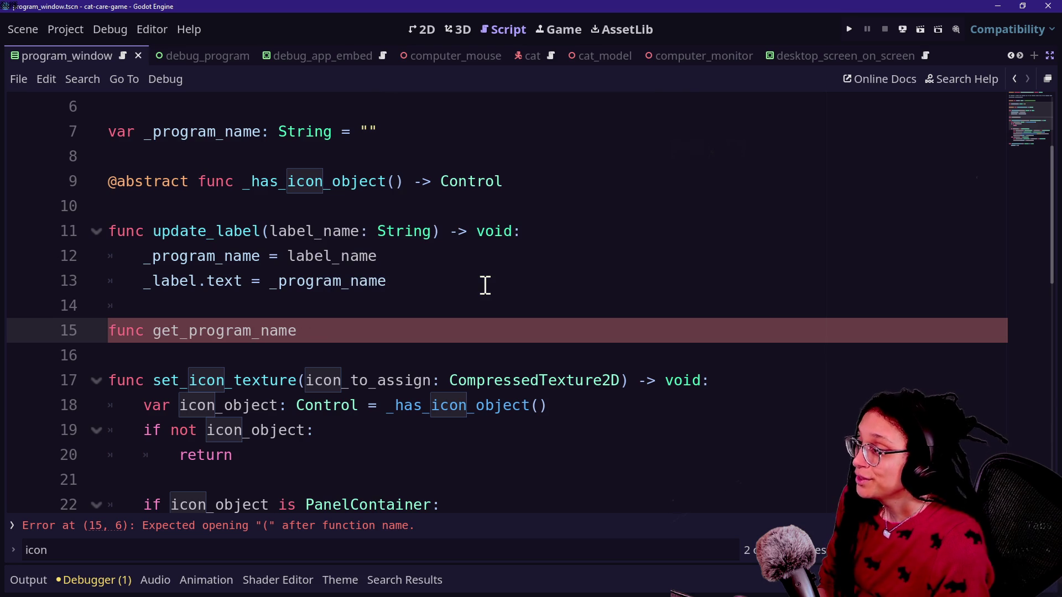
text(() ->String:)
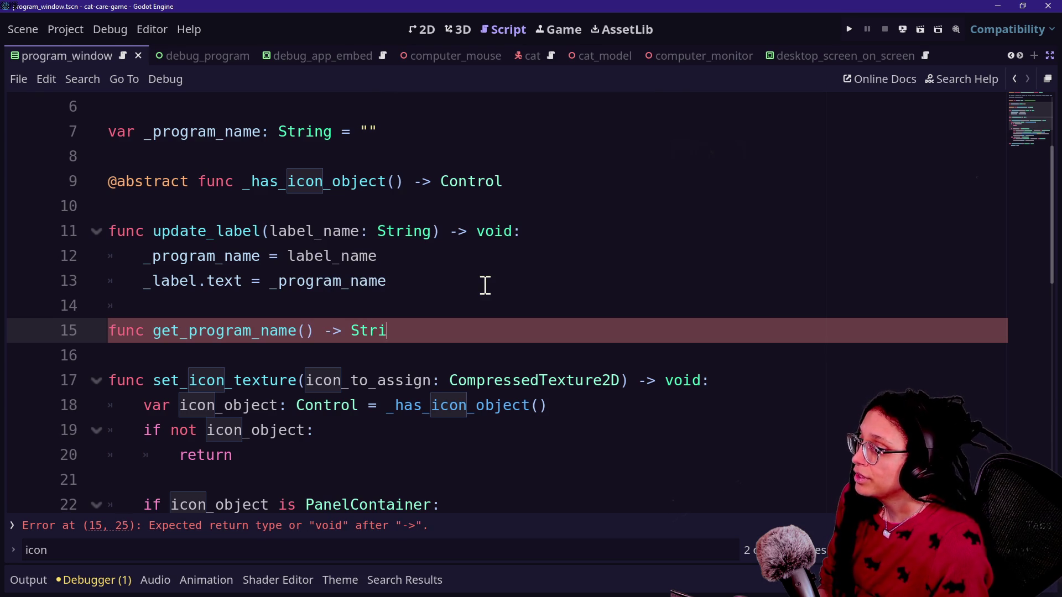
Give the function the body 'return _program_name' and save the script.
key(Return)
text(eturn _program)
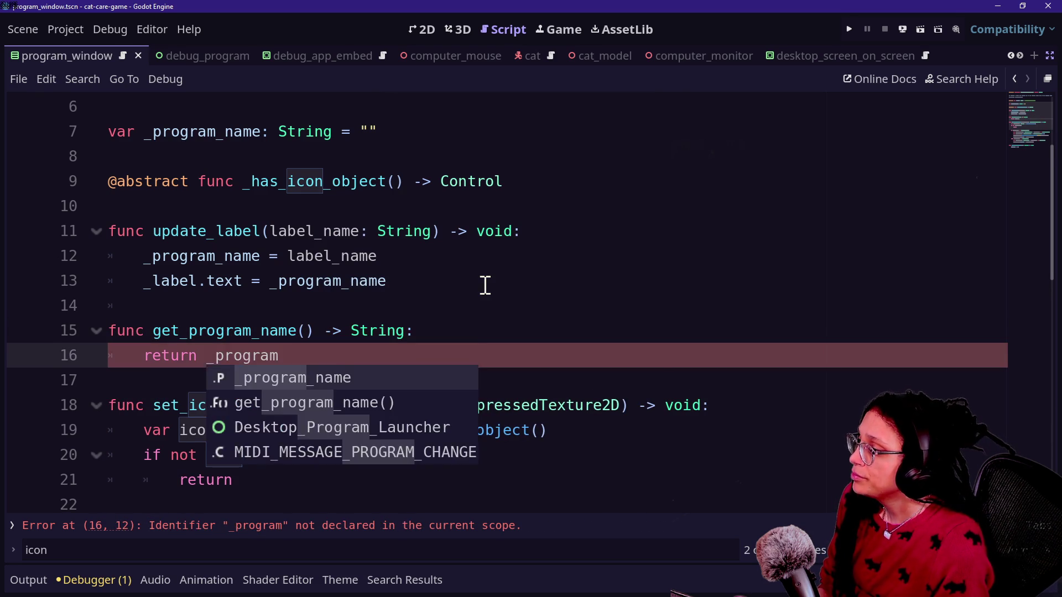
key(Return)
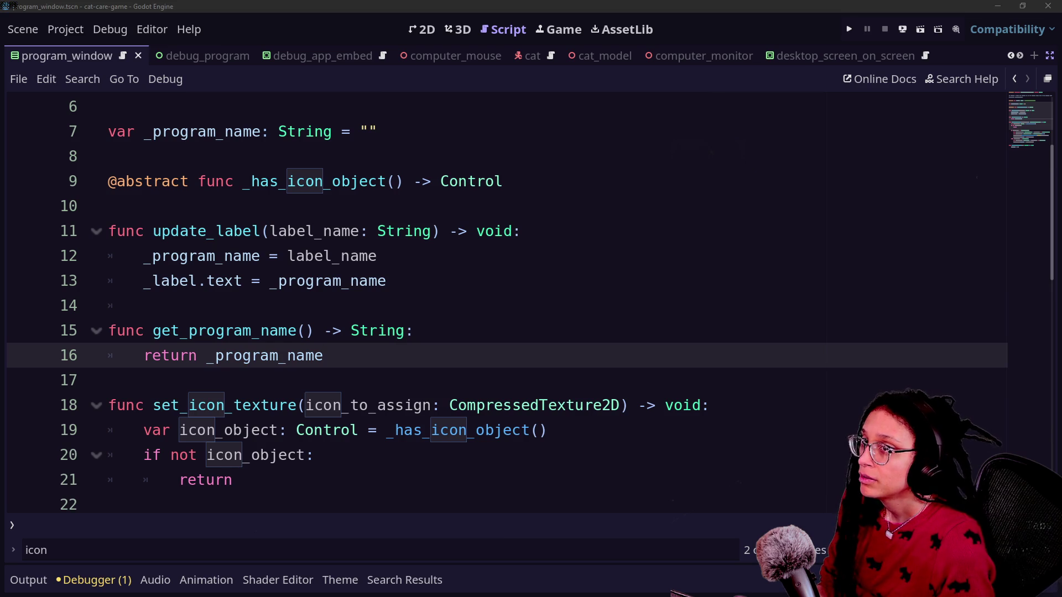
click(591, 258)
scroll(580, 262, up, 2)
key(ctrl+s)
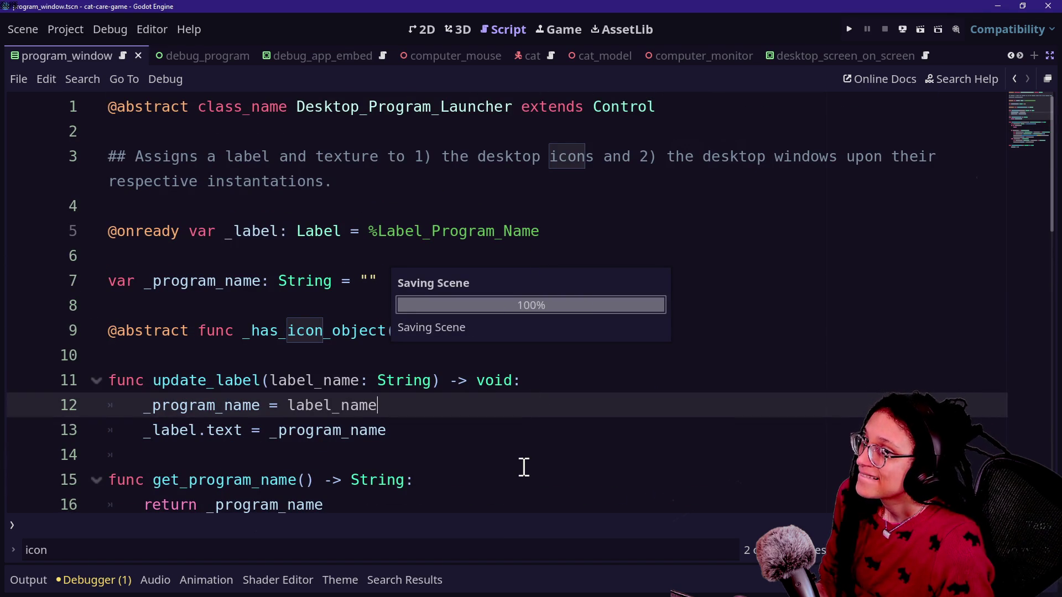
Reposition the caret around line 7 of the current script.
click(521, 285)
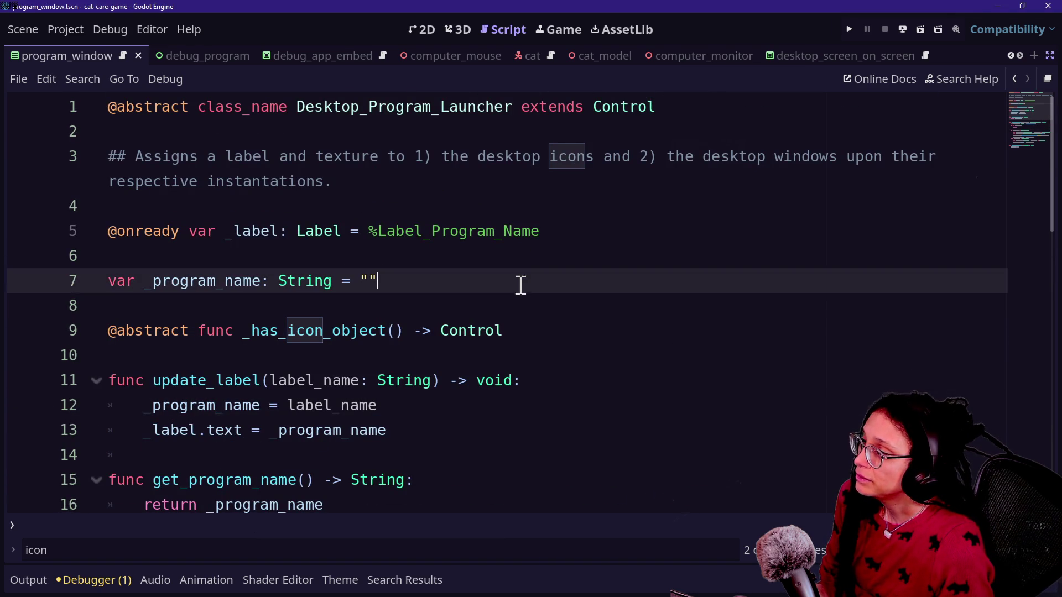
click(571, 254)
click(586, 302)
click(586, 348)
click(580, 237)
click(619, 282)
click(626, 332)
click(616, 276)
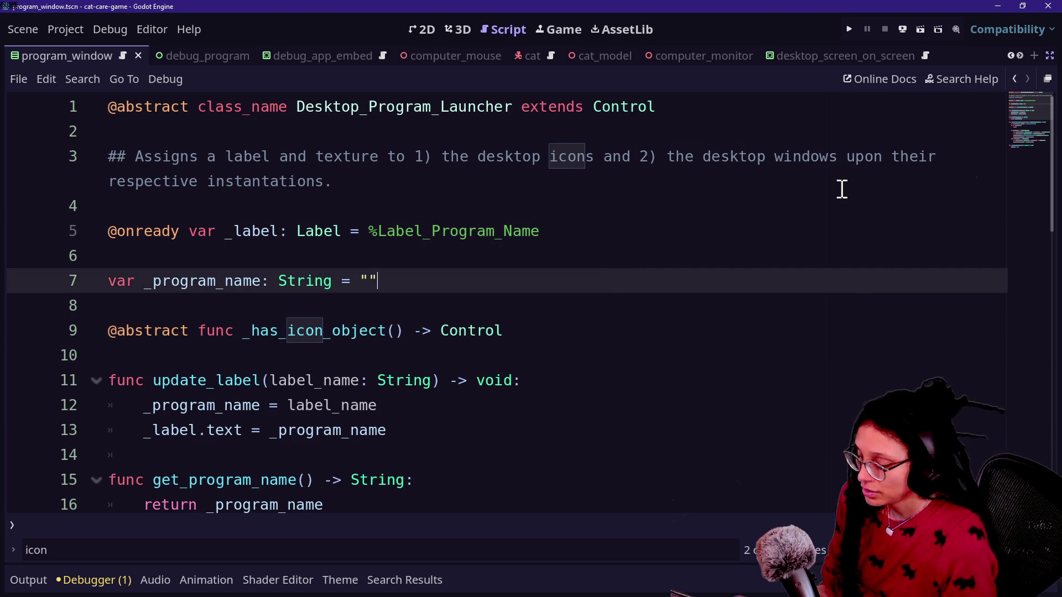
Quick-open program_window.gd from the recent files list.
key(shift+alt+o)
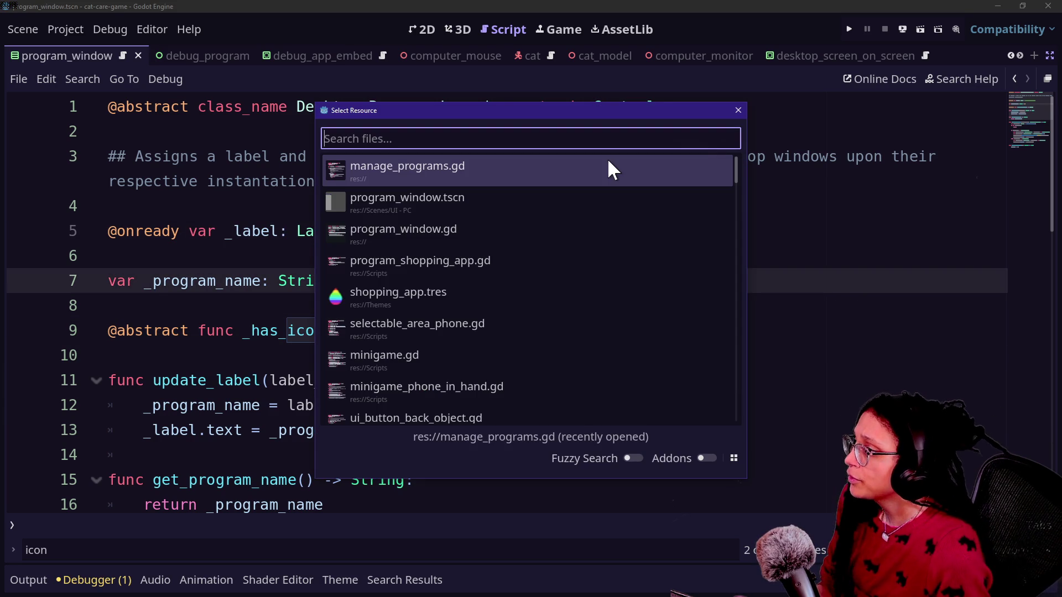
key(Down)
key(Up)
key(Down)
key(Down)
key(Return)
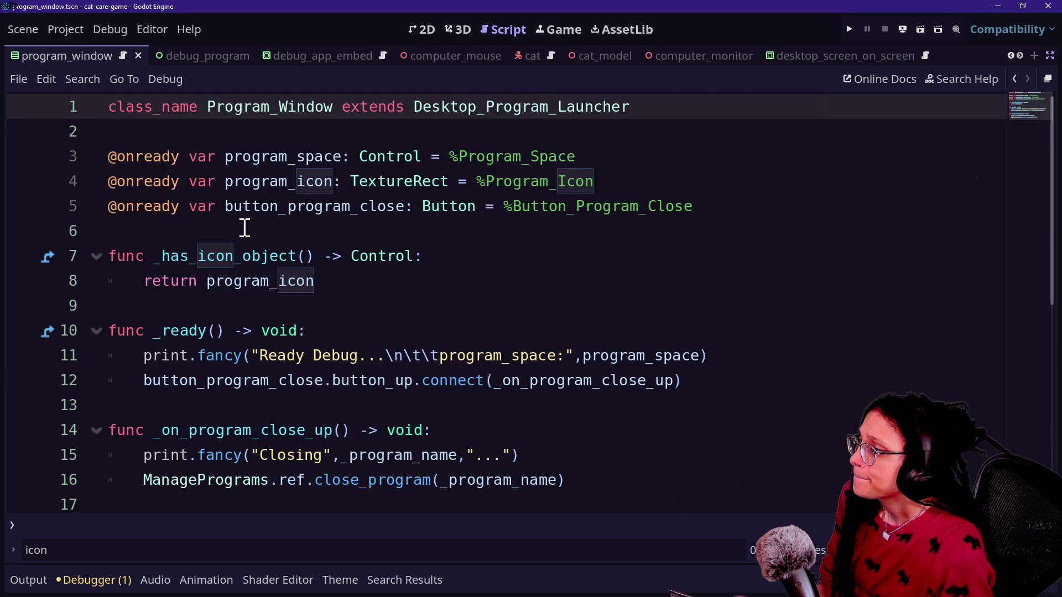
Quick-open manage_programs.gd from the recent files list.
key(shift+alt+o)
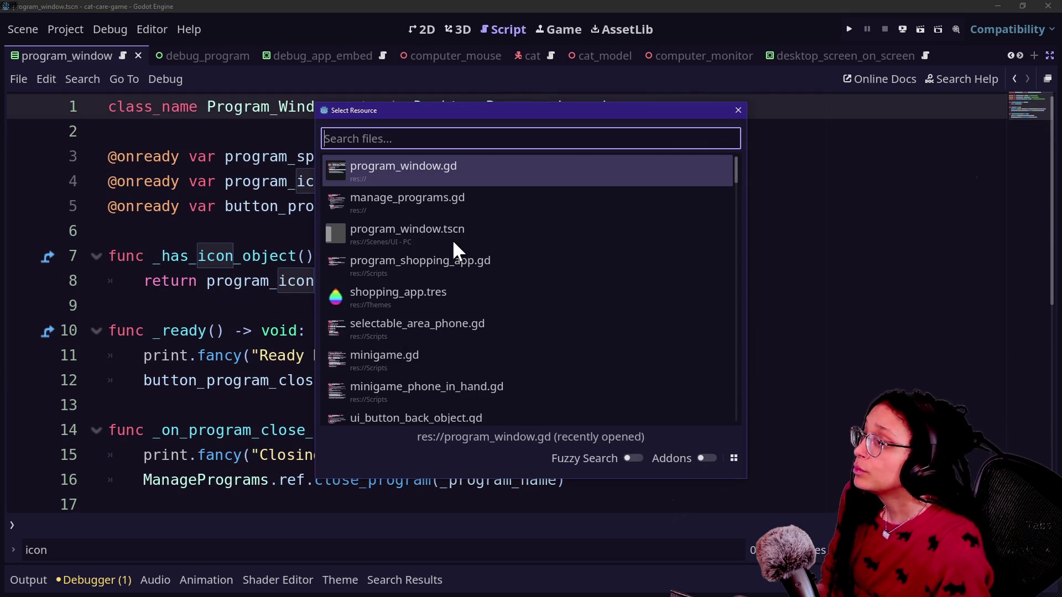
key(Down)
key(Down)
key(Up)
key(Up)
key(Down)
key(Down)
key(Down)
key(Down)
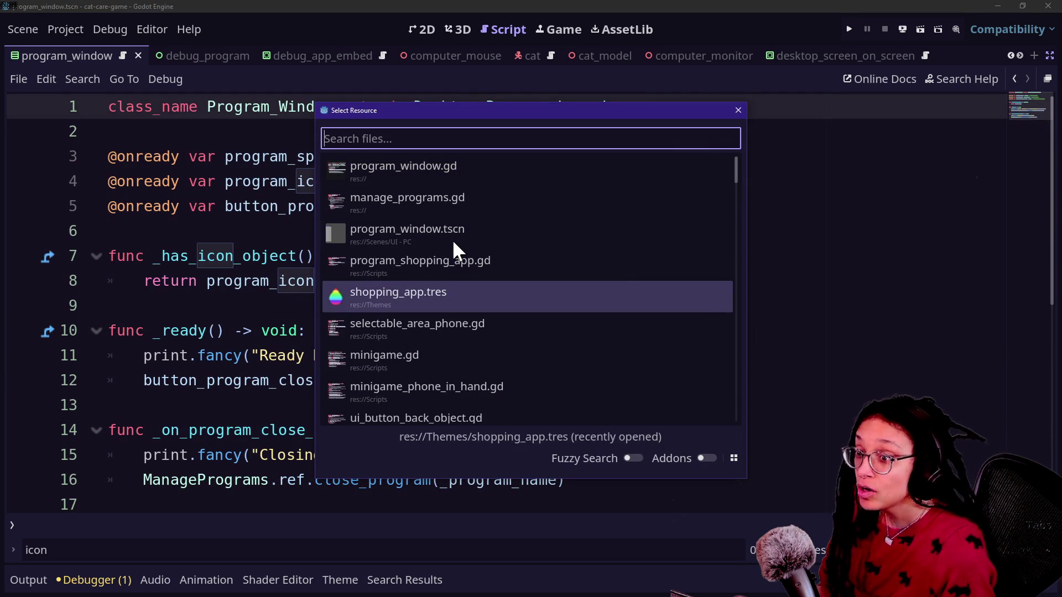
key(Up)
key(Down)
key(Up)
key(Down)
key(Up)
key(Up)
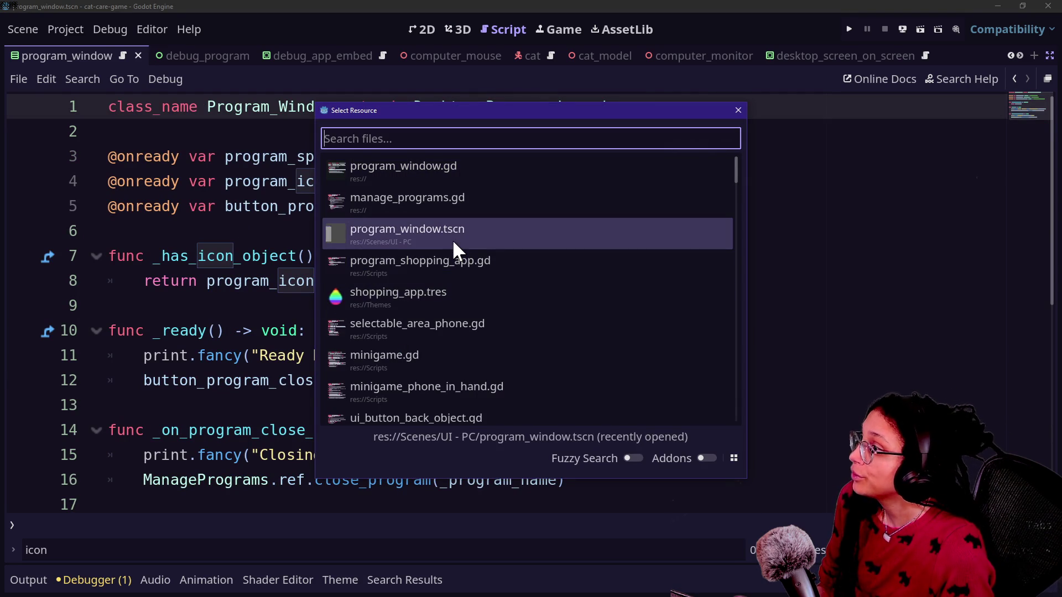
key(Up)
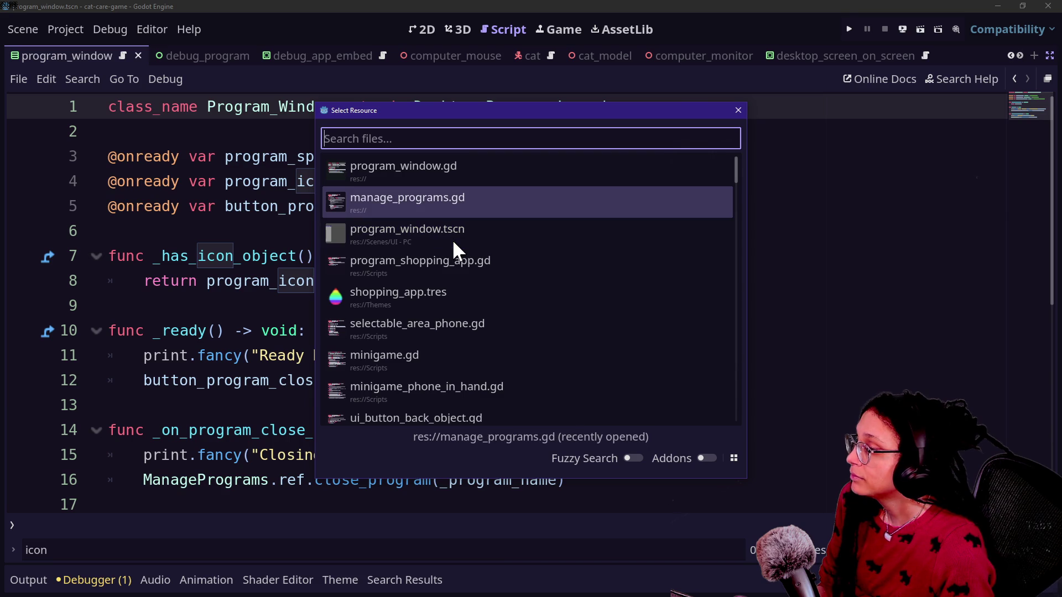
key(Return)
scroll(259, 303, up, 15)
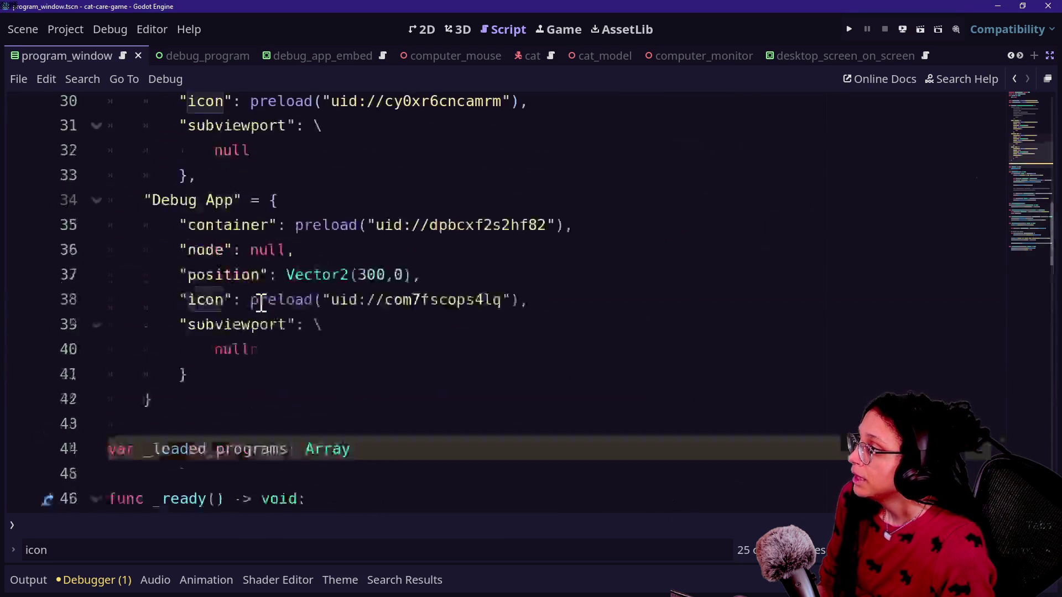
Type the array on line 44 as Array[Program_Window].
scroll(261, 302, down, 5)
scroll(261, 303, down, 4)
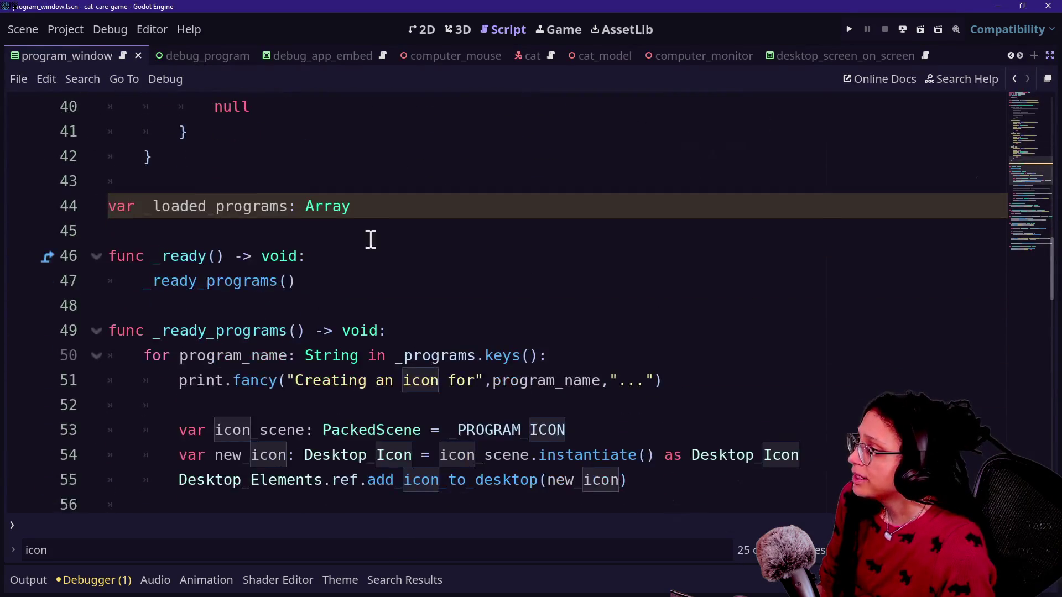
click(403, 205)
text([)
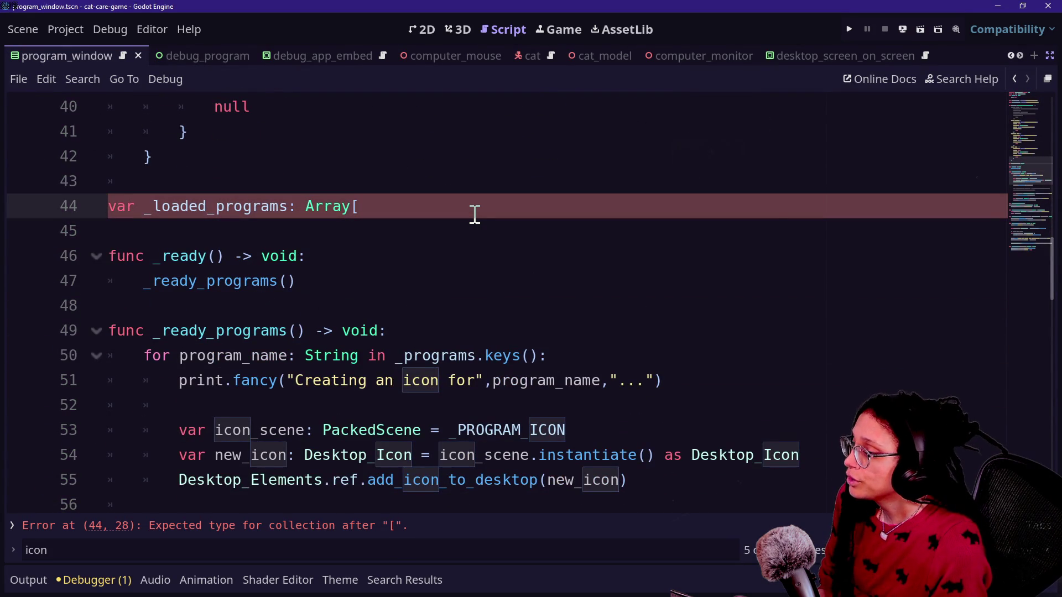
text(Program_W)
key(Return)
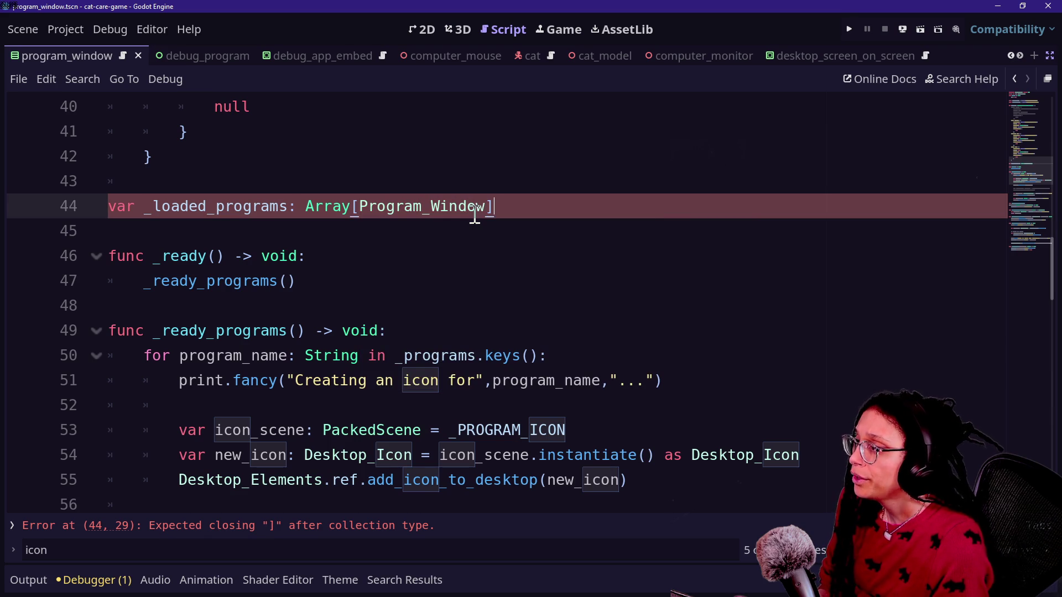
drag(287, 206, 670, 237)
click(378, 206)
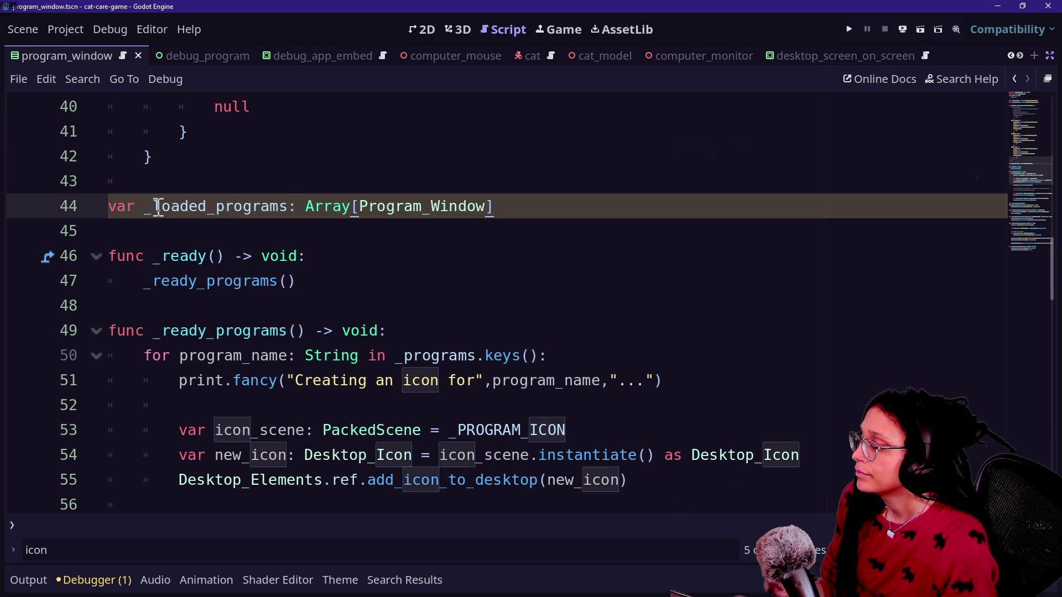
Try renaming _loaded_programs to _open_programs, undo the rename, and save the script.
drag(157, 207, 205, 210)
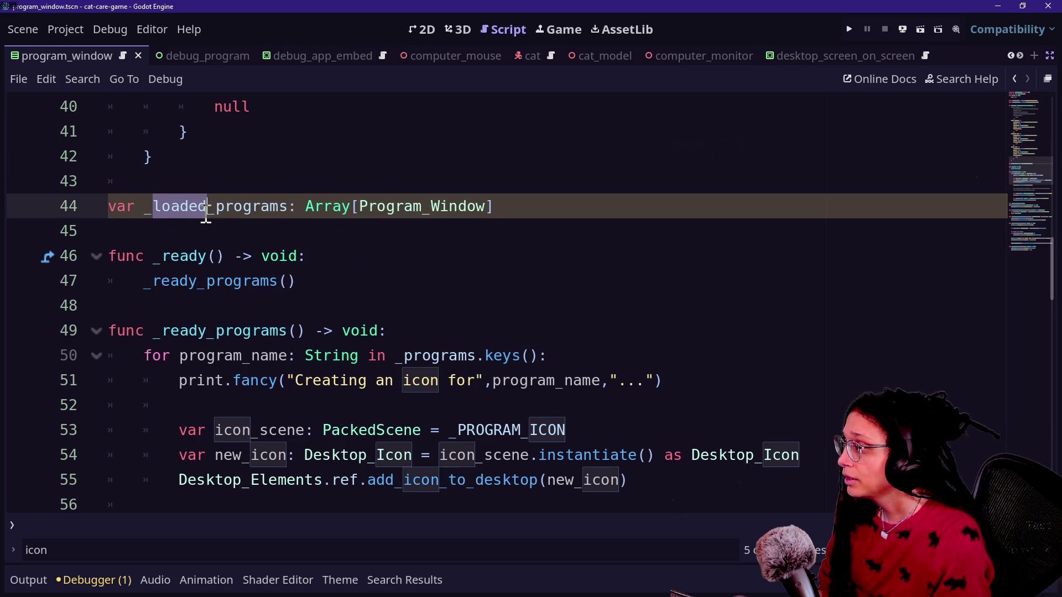
text(open)
click(372, 303)
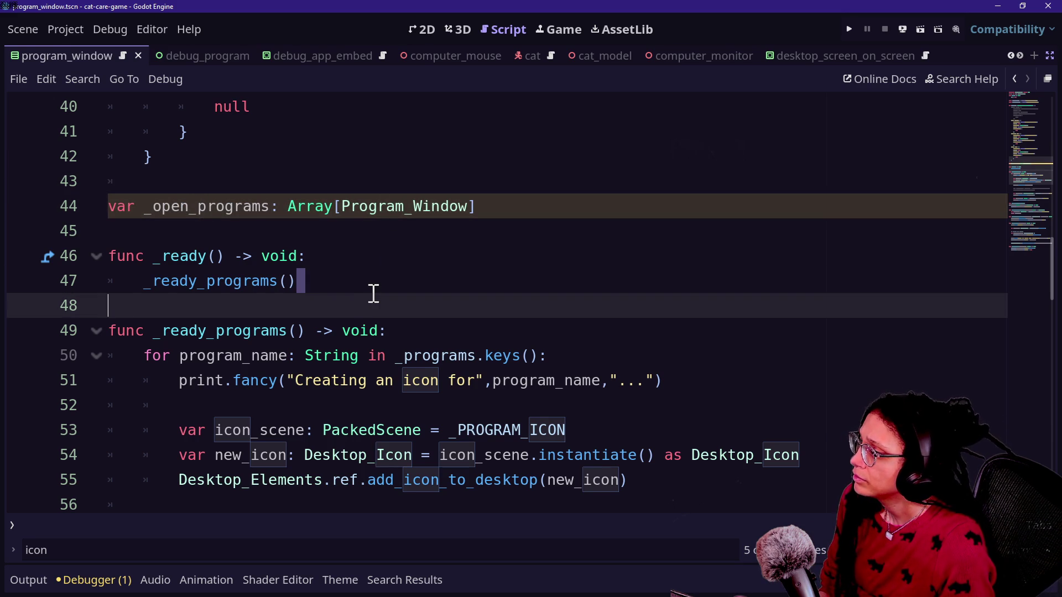
scroll(372, 291, up, 1)
key(ctrl+z)
key(ctrl+s)
Review the declarations on lines 42–45, then move down to _ready_programs.
click(573, 248)
click(504, 300)
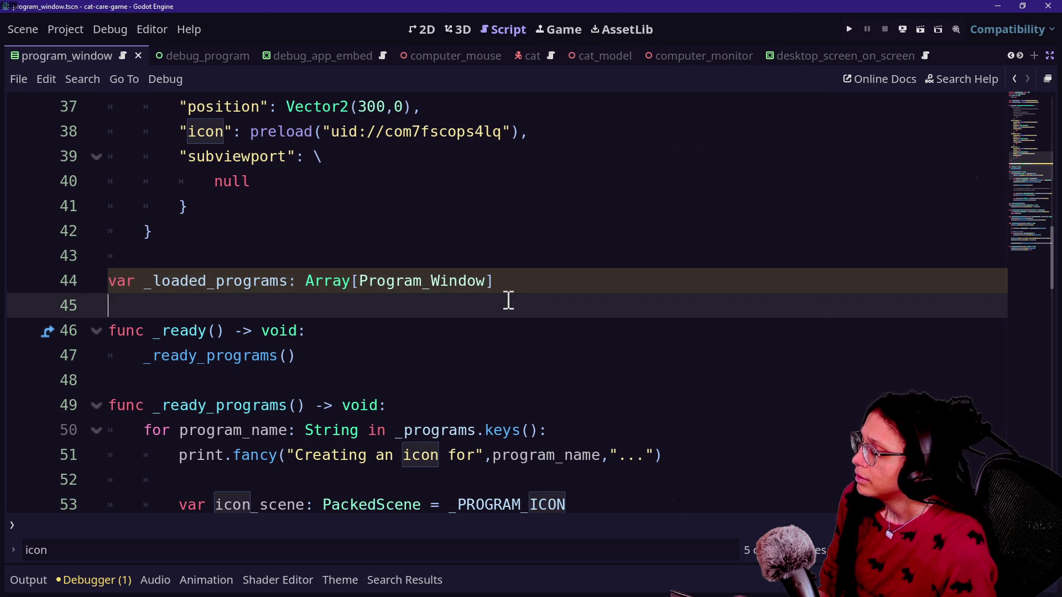
scroll(505, 299, down, 1)
drag(142, 202, 368, 204)
click(443, 171)
click(509, 150)
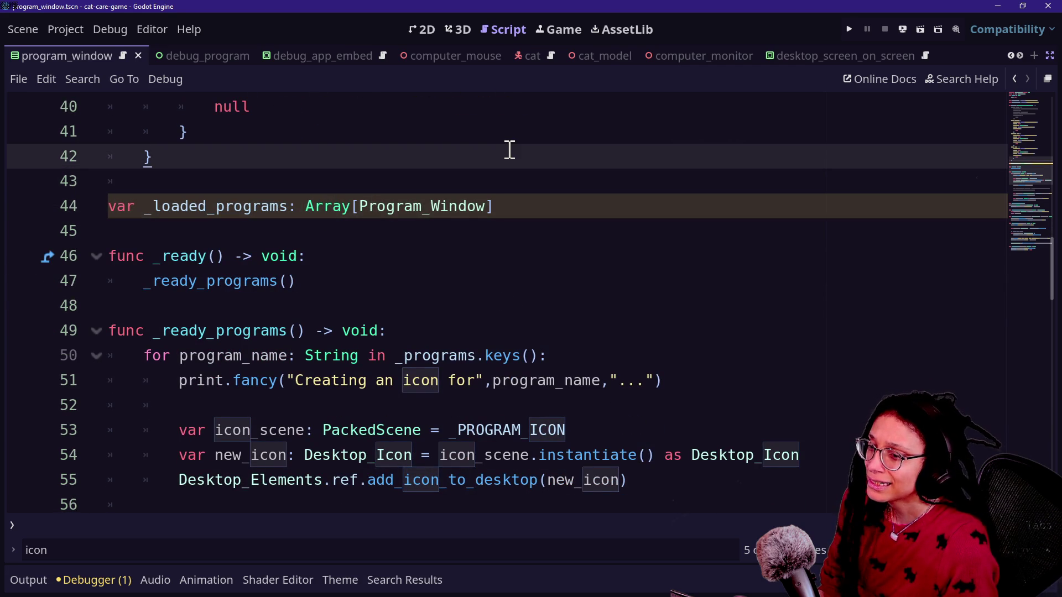
scroll(476, 263, down, 1)
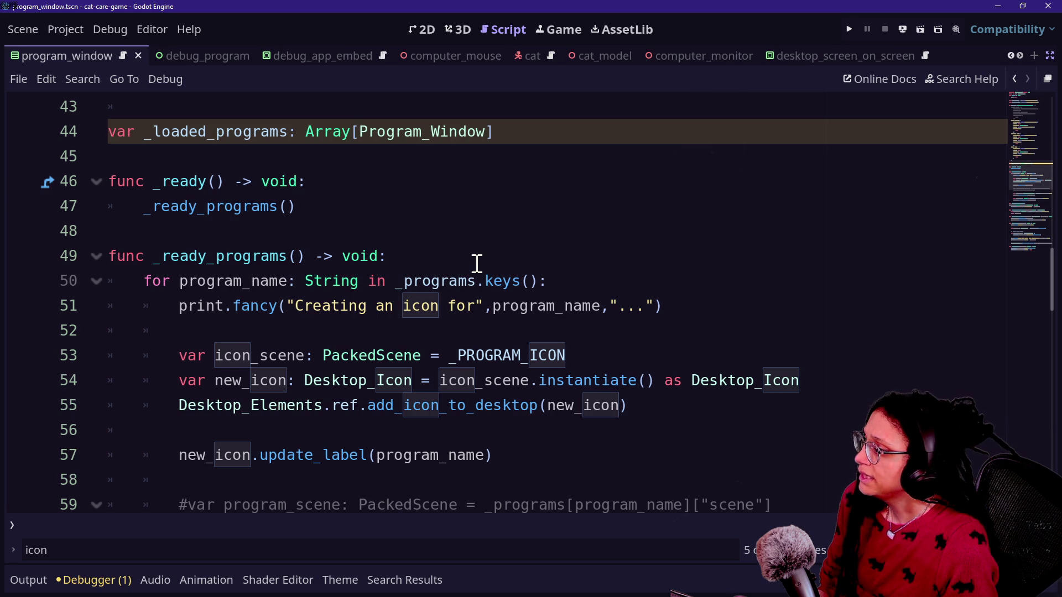
scroll(476, 263, down, 1)
scroll(516, 410, down, 2)
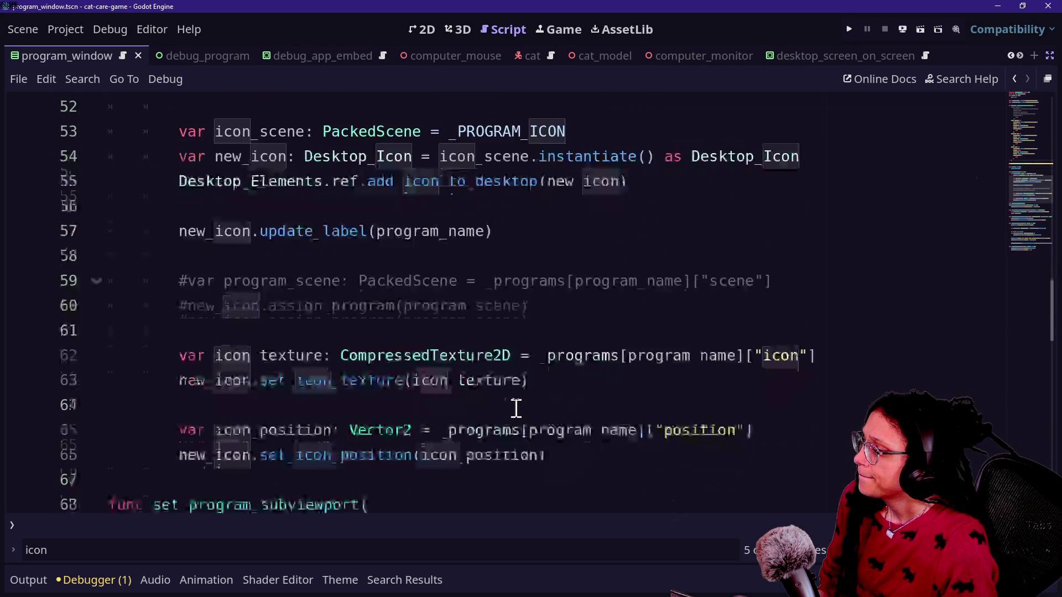
Delete the commented program_scene and assign_program lines 59–60 and the blank line below.
click(586, 341)
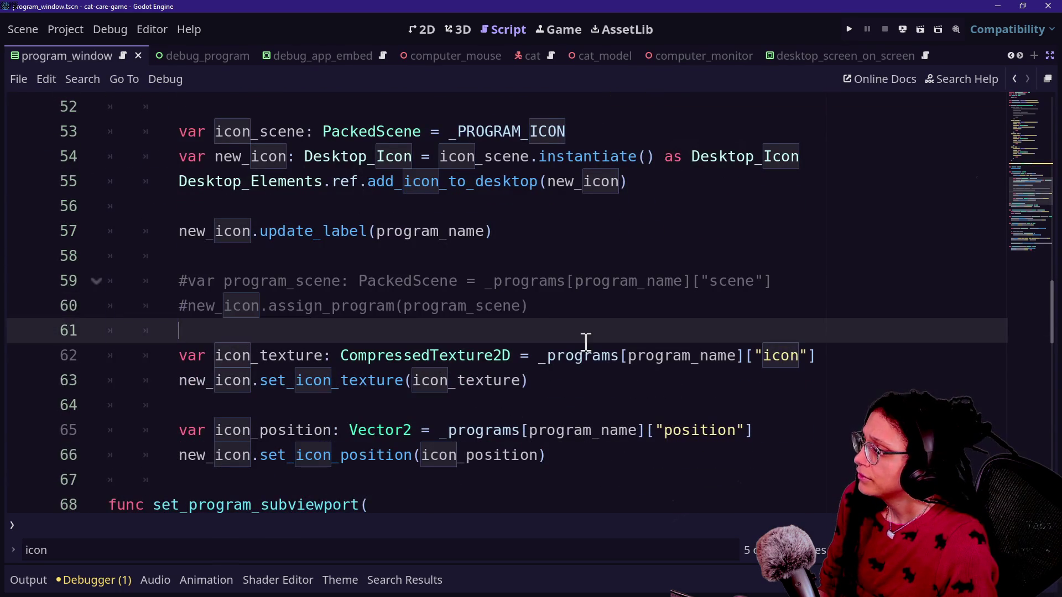
click(313, 278)
click(461, 279)
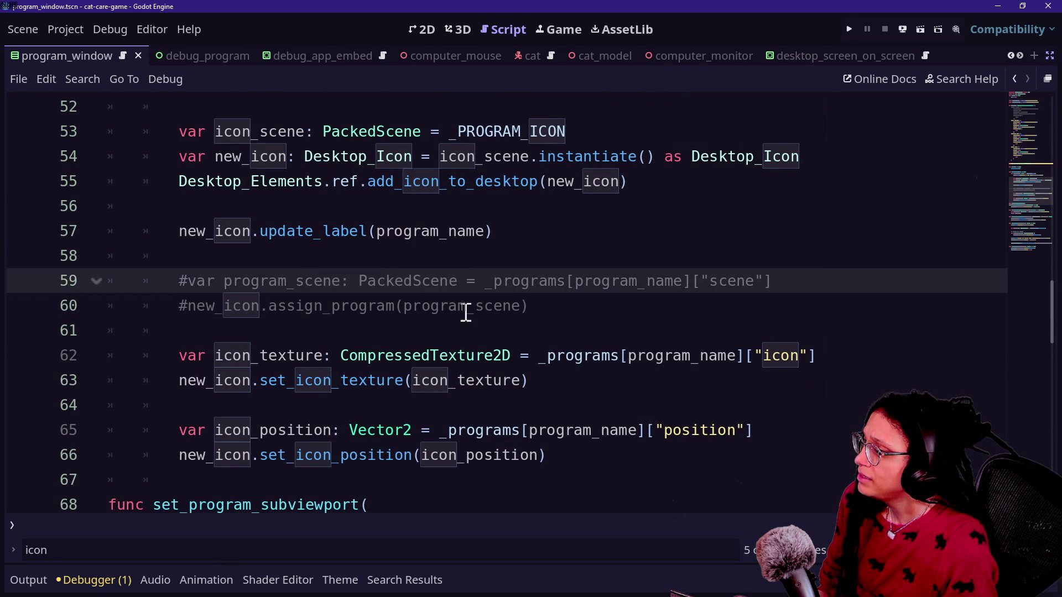
drag(542, 303, 541, 244)
key(BackSpace)
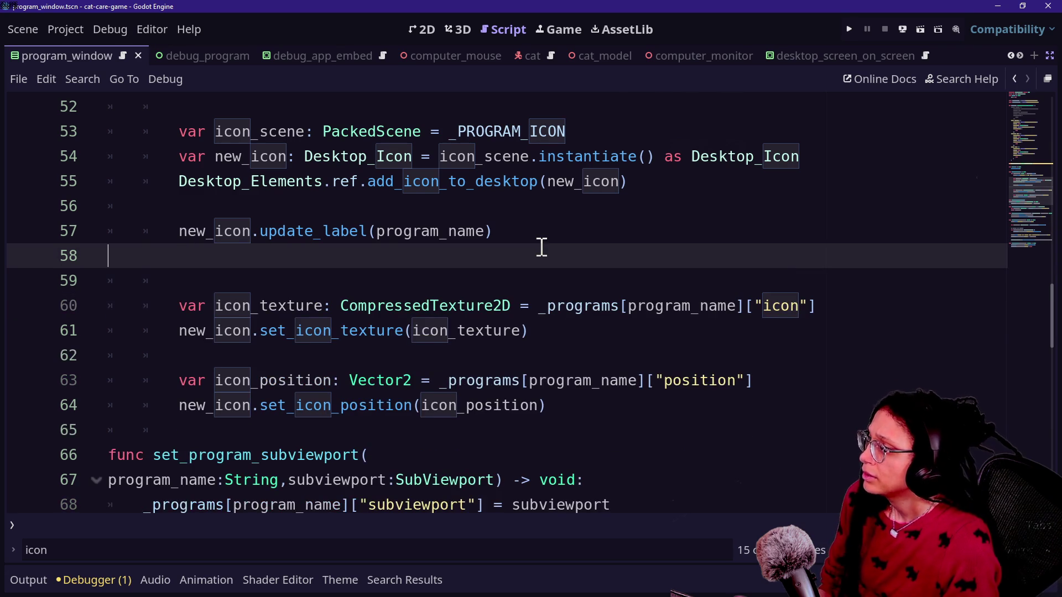
key(BackSpace)
scroll(542, 247, down, 1)
scroll(541, 248, up, 3)
scroll(541, 247, down, 5)
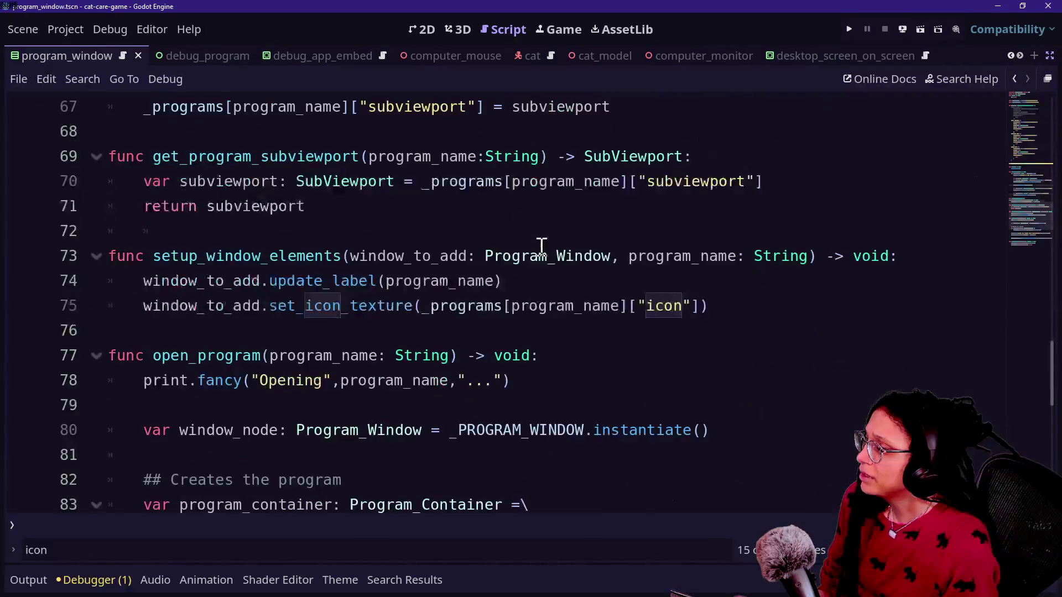
scroll(292, 384, down, 3)
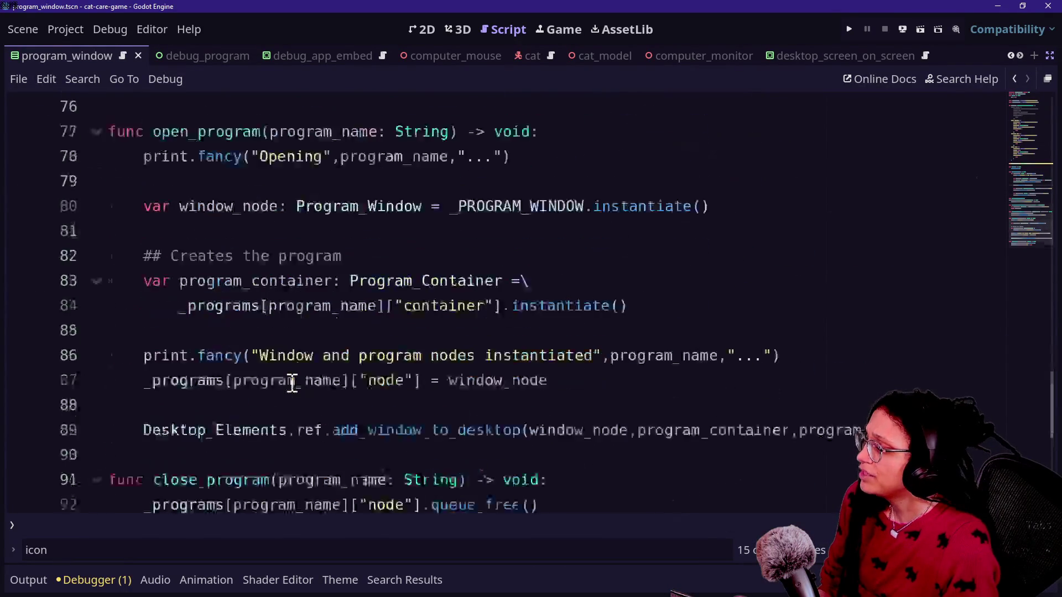
scroll(292, 383, up, 10)
scroll(292, 383, down, 2)
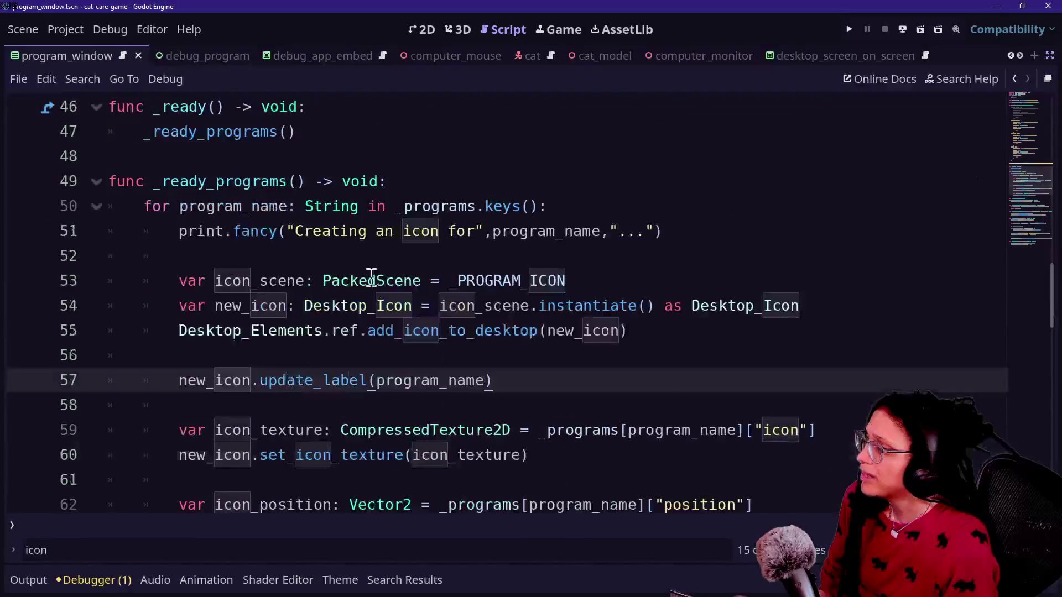
scroll(369, 279, up, 7)
click(420, 426)
scroll(423, 423, down, 1)
scroll(423, 424, down, 2)
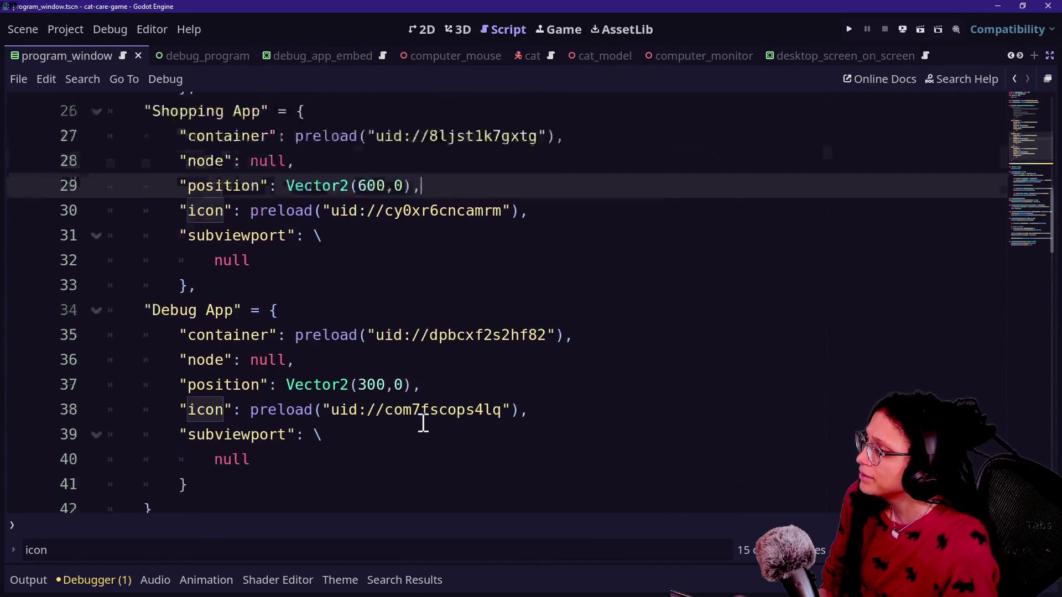
click(335, 450)
right_click(342, 453)
click(387, 315)
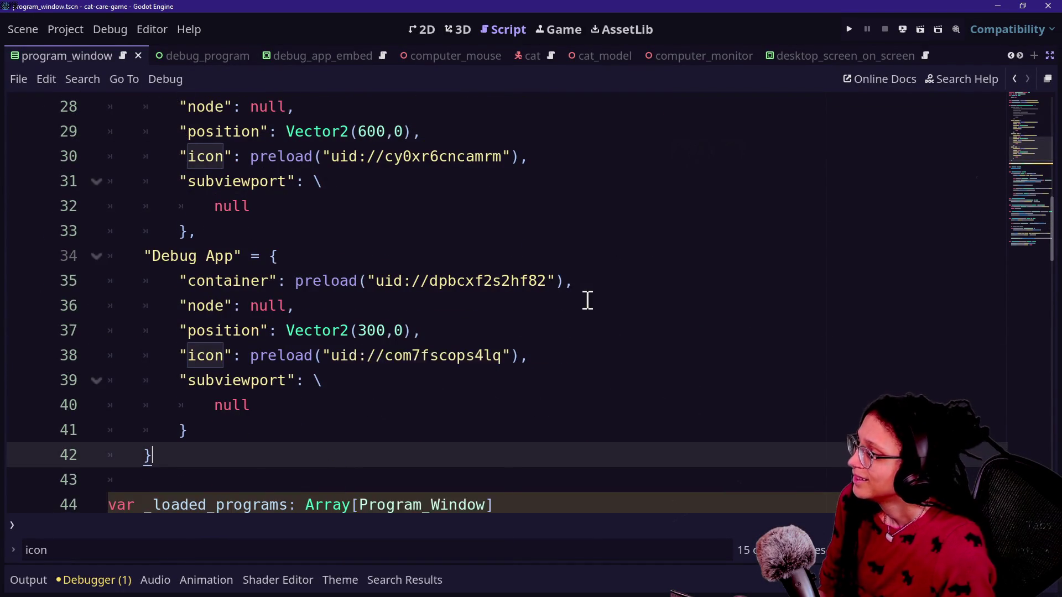
scroll(586, 301, down, 5)
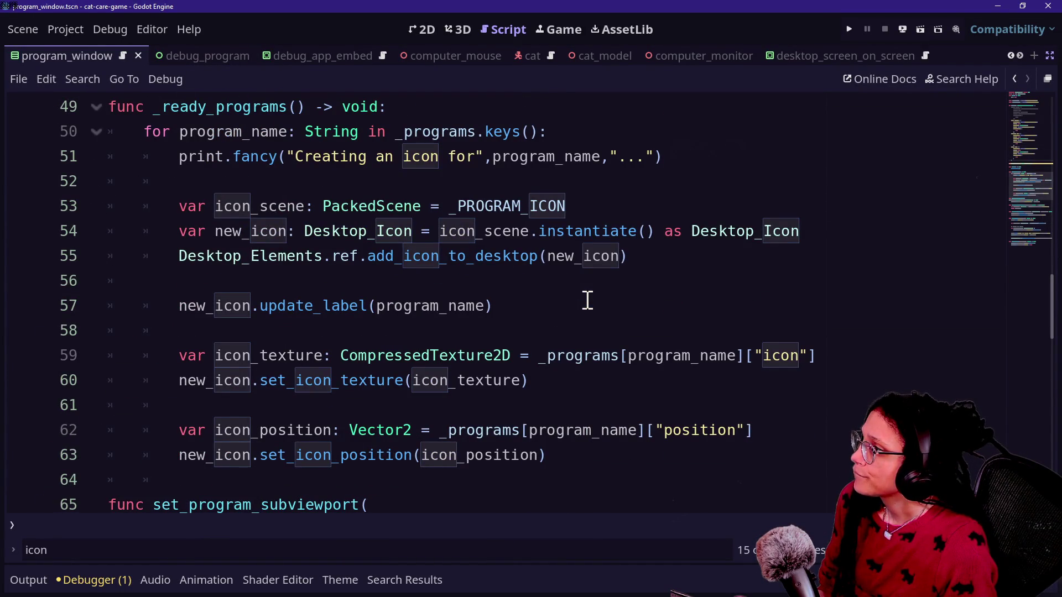
scroll(572, 319, down, 2)
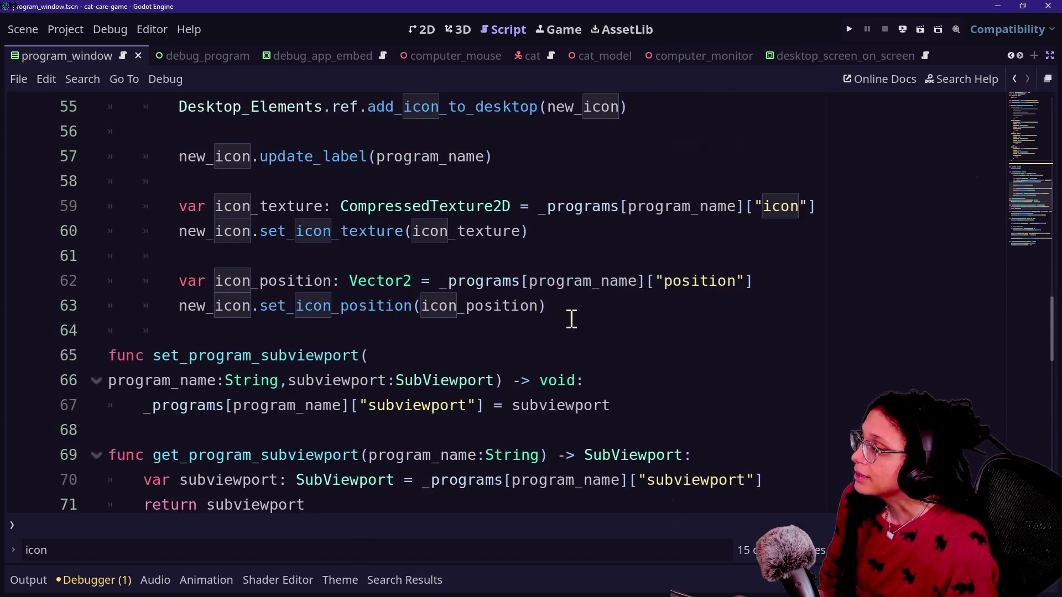
scroll(571, 319, down, 5)
scroll(571, 319, down, 1)
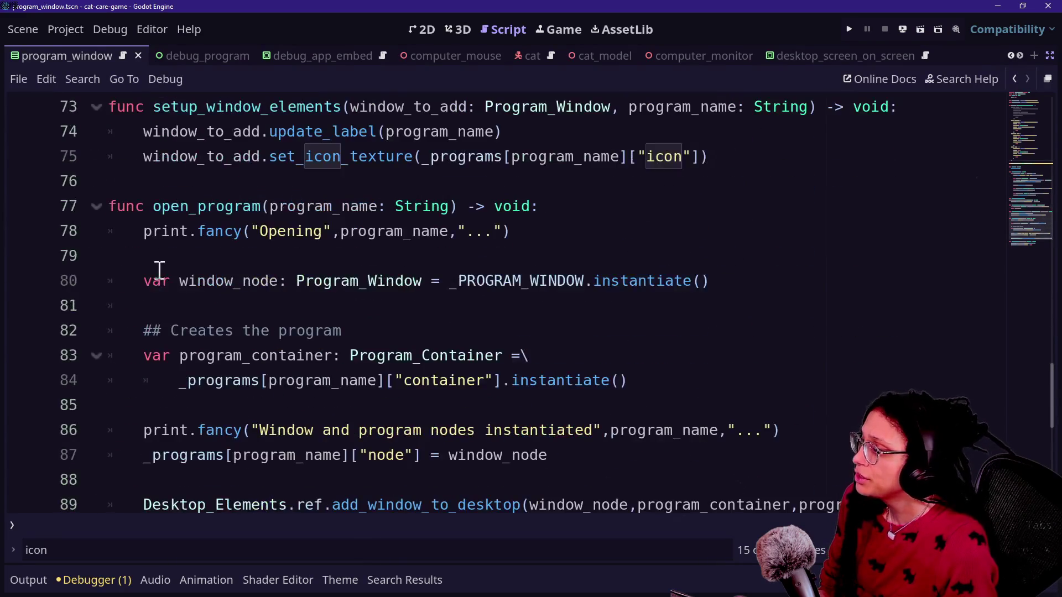
drag(218, 265, 517, 322)
click(516, 322)
click(481, 230)
click(563, 322)
click(527, 281)
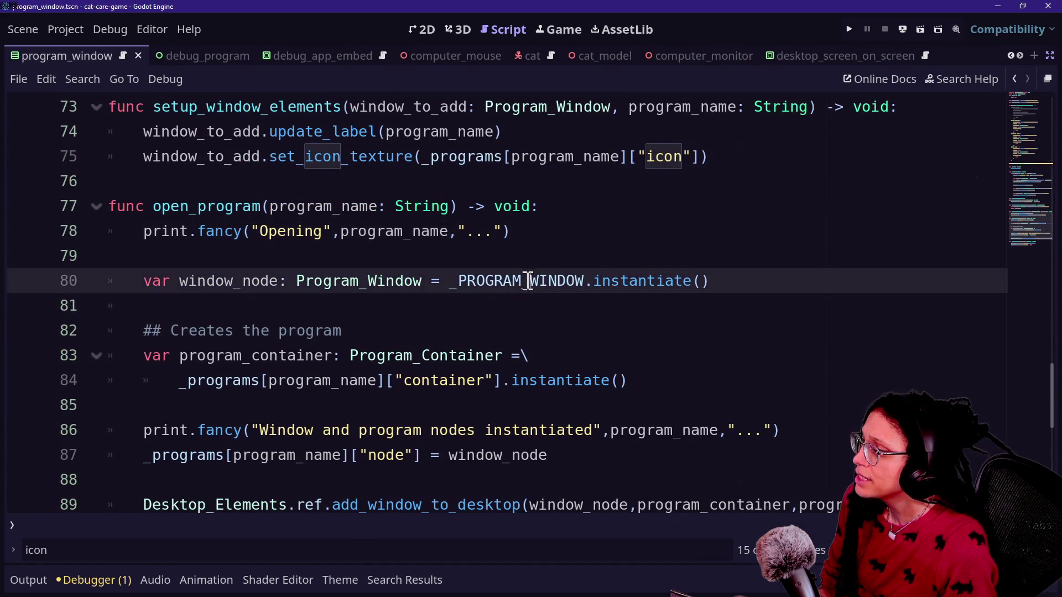
click(542, 303)
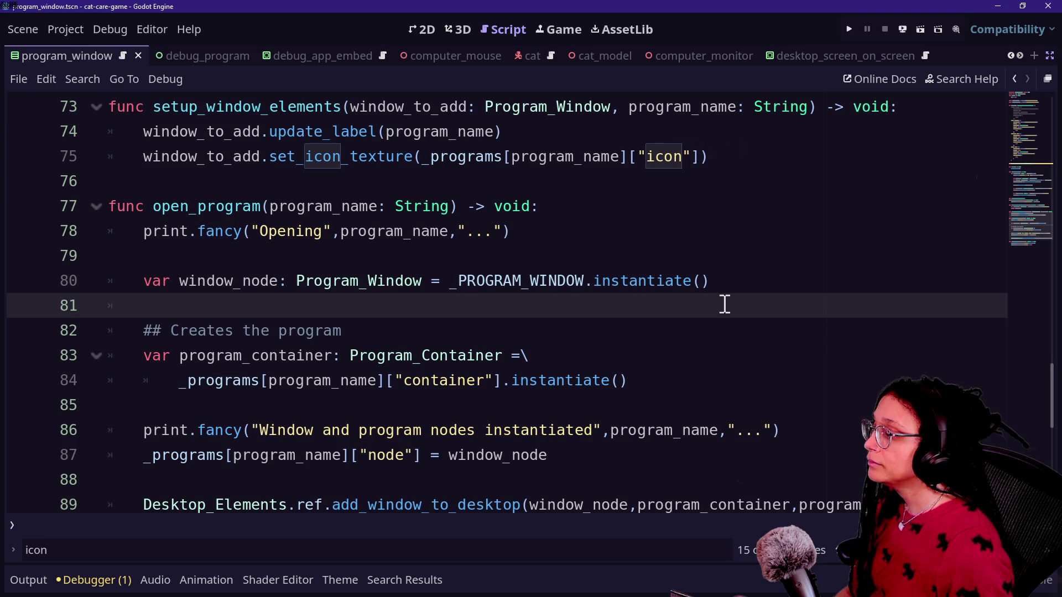
scroll(617, 449, down, 1)
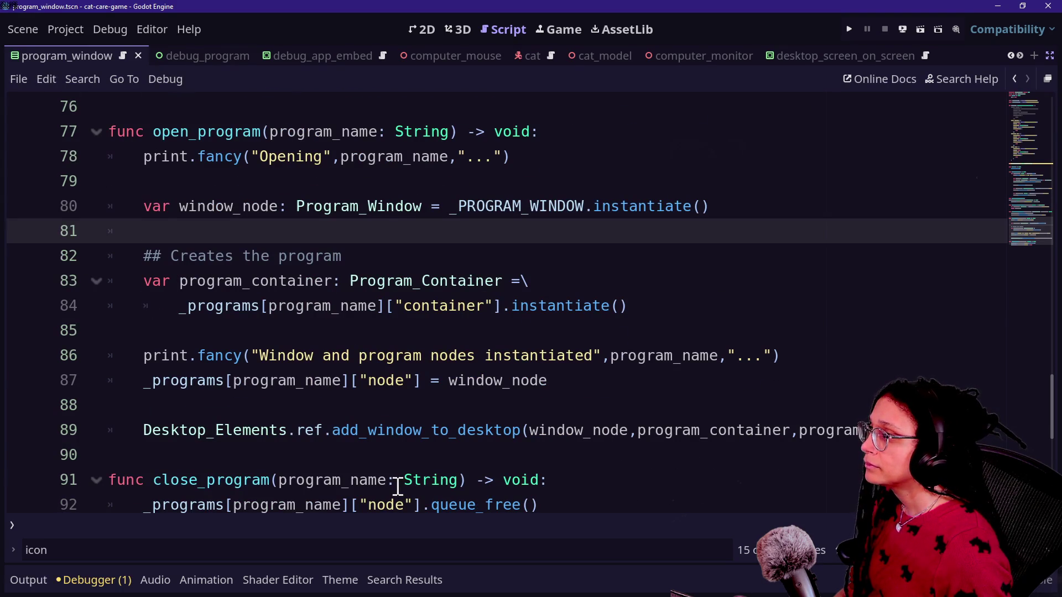
scroll(587, 347, up, 1)
scroll(587, 348, down, 3)
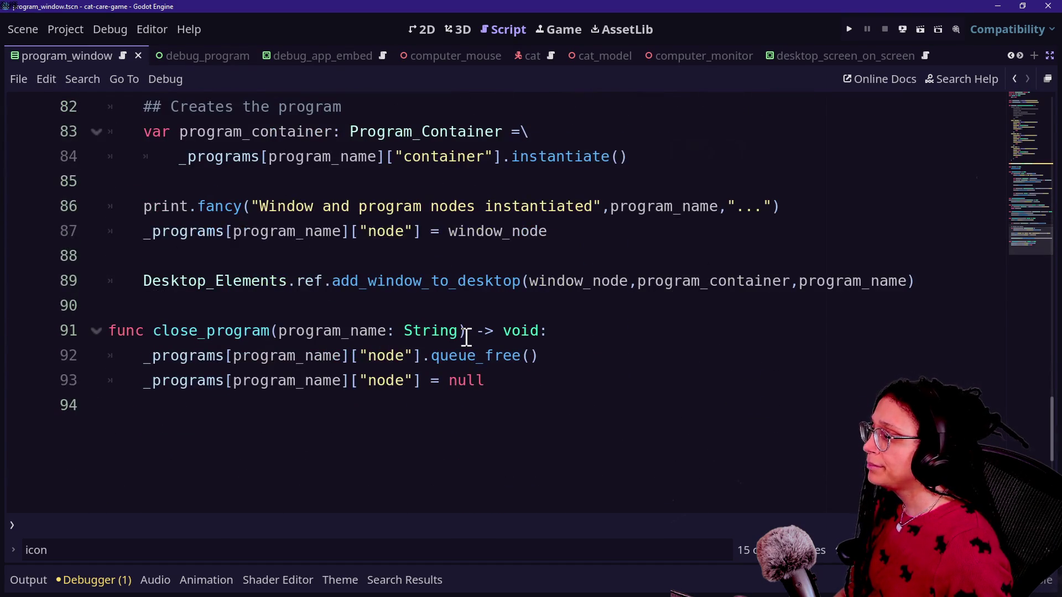
drag(219, 294, 356, 298)
click(549, 279)
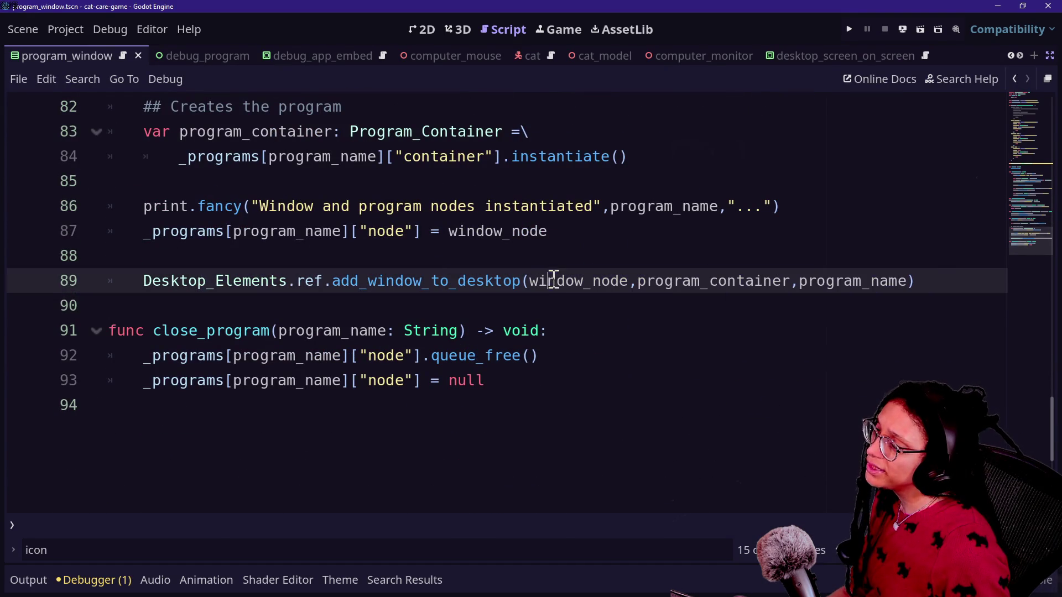
mouse_move(754, 280)
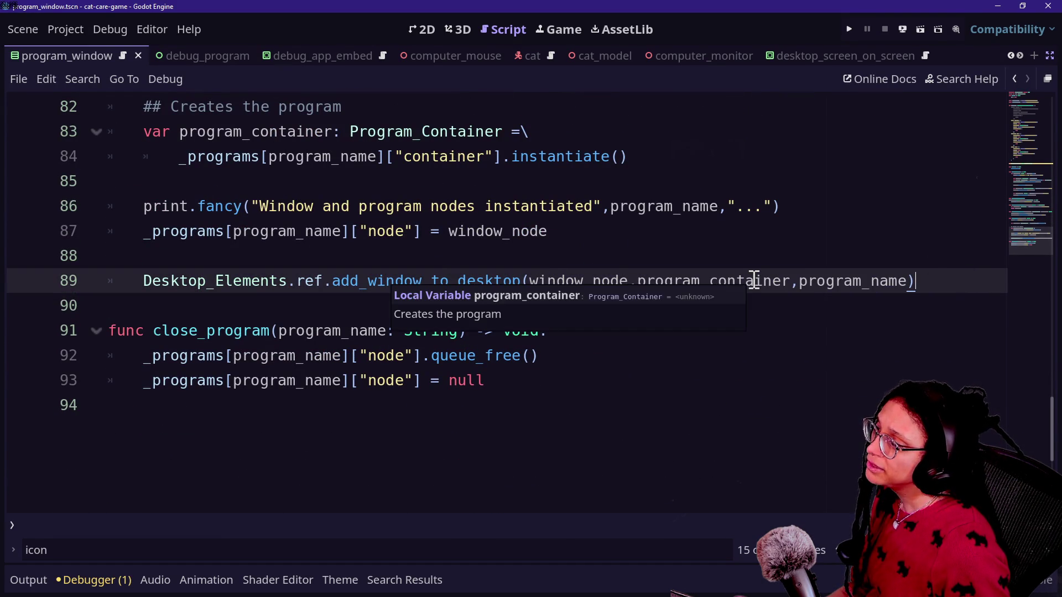
key(Return)
key(Return)
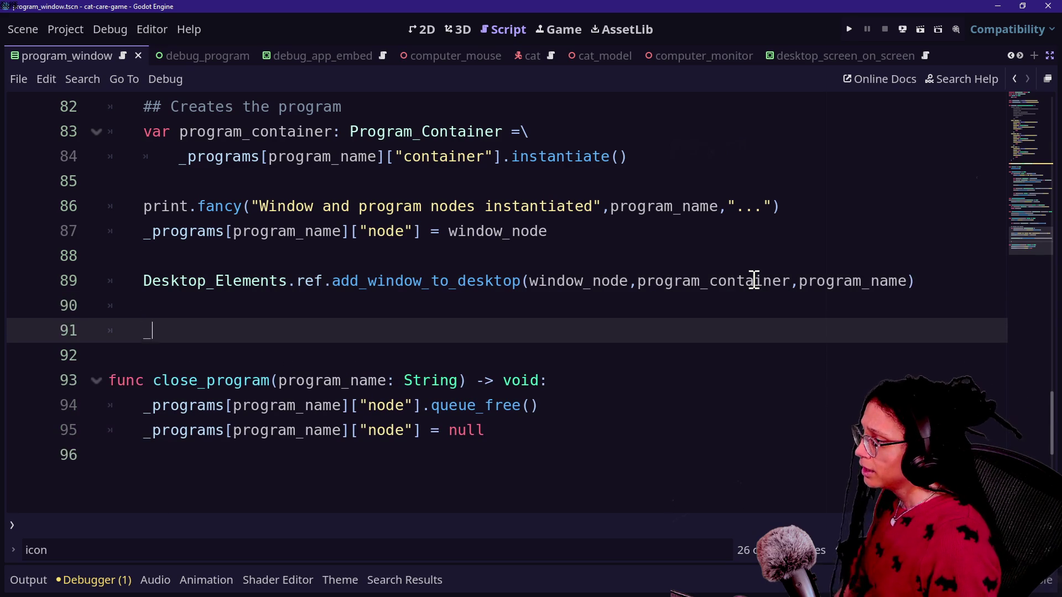
Add a _log_loaded_program() call in the loading code.
text(_log_progr)
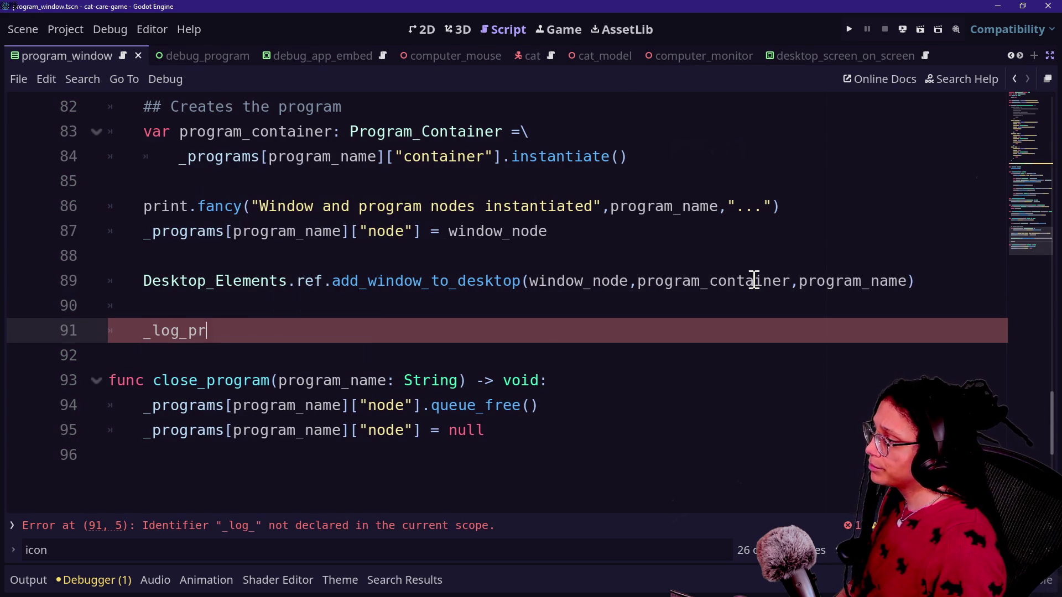
key(BackSpace)
key(BackSpace)
key(BackSpace)
text(o)
key(BackSpace)
text(loaded_program())
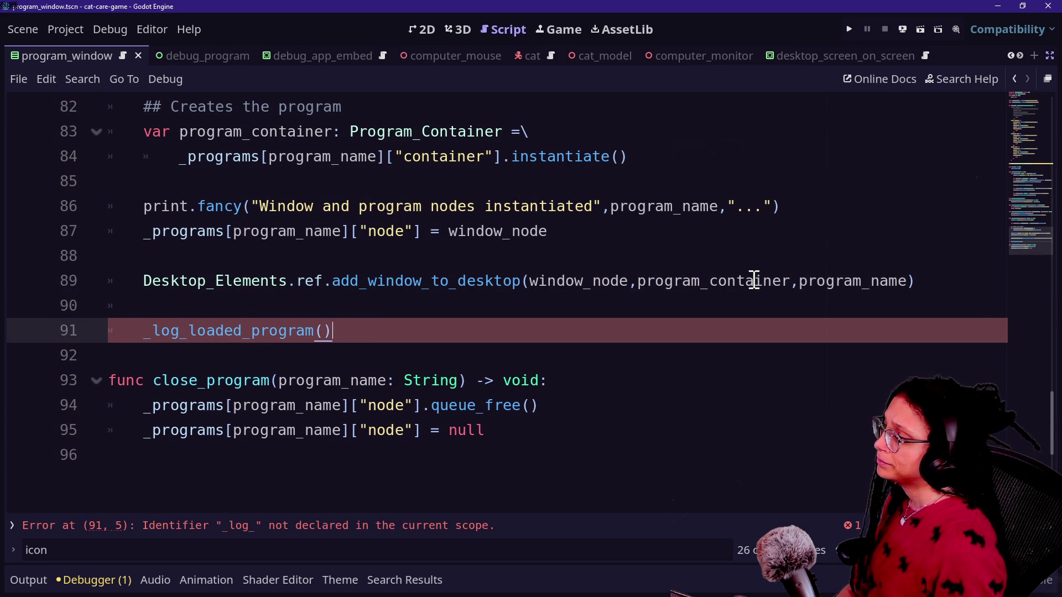
scroll(479, 323, up, 5)
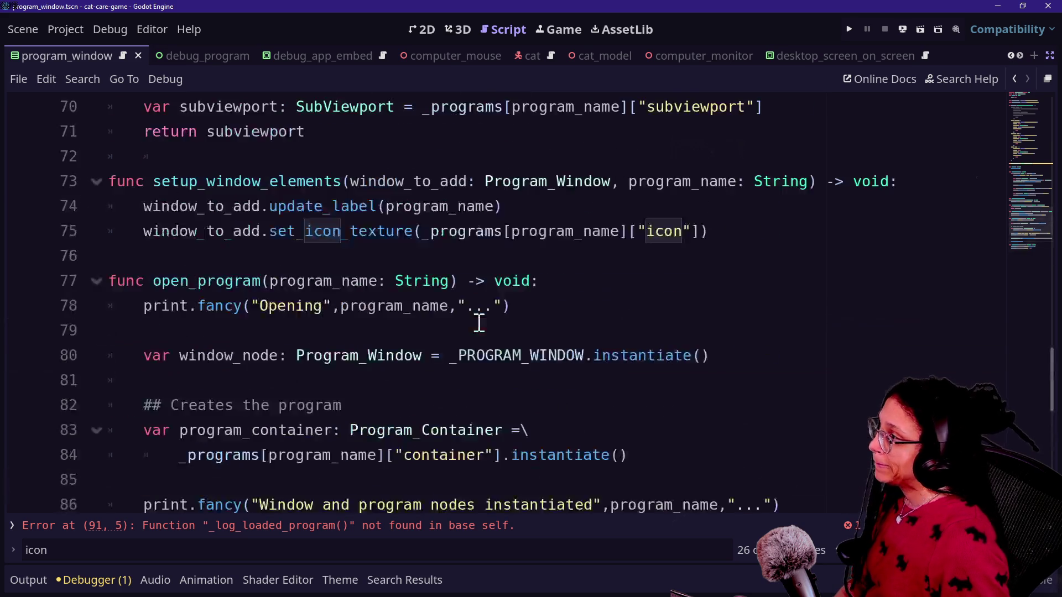
scroll(479, 323, down, 5)
Declare func _log_loaded_program() -> void: below close_program.
click(499, 429)
key(Return)
key(Return)
key(BackSpace)
text(func _log_loaded_program)
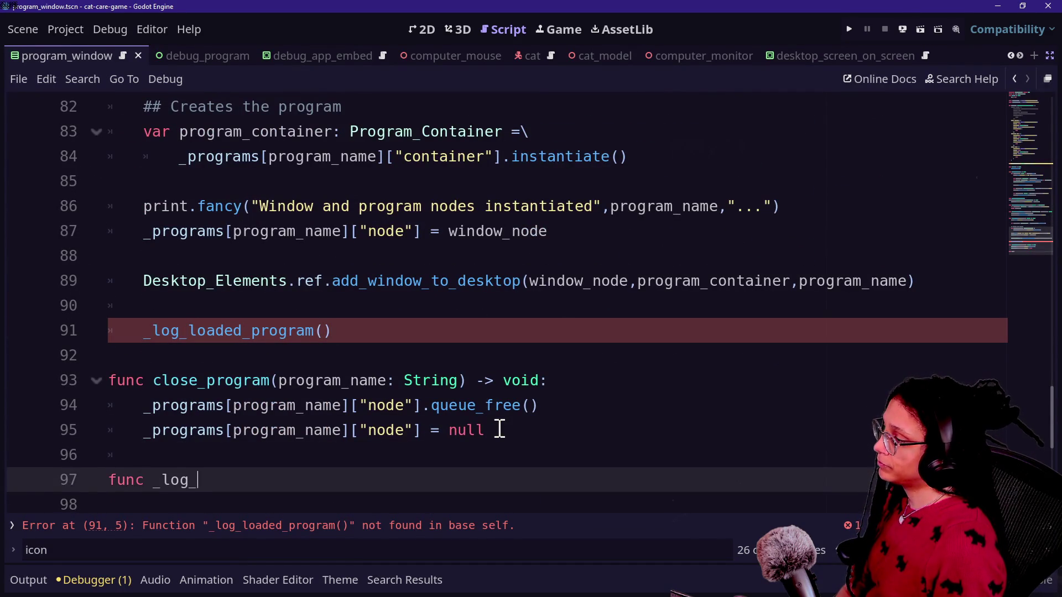
text(() -> void:)
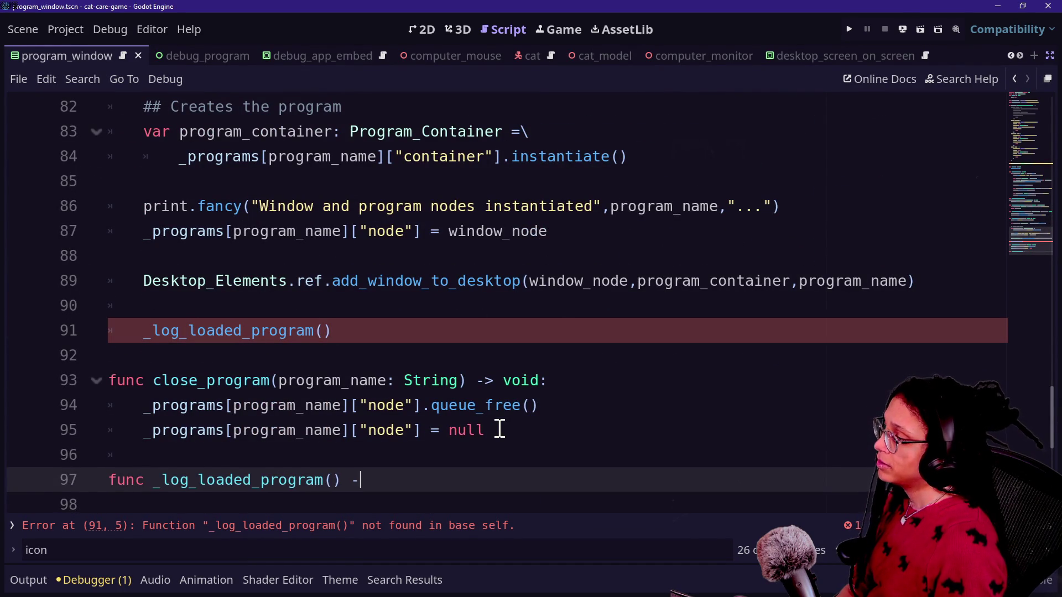
key(Return)
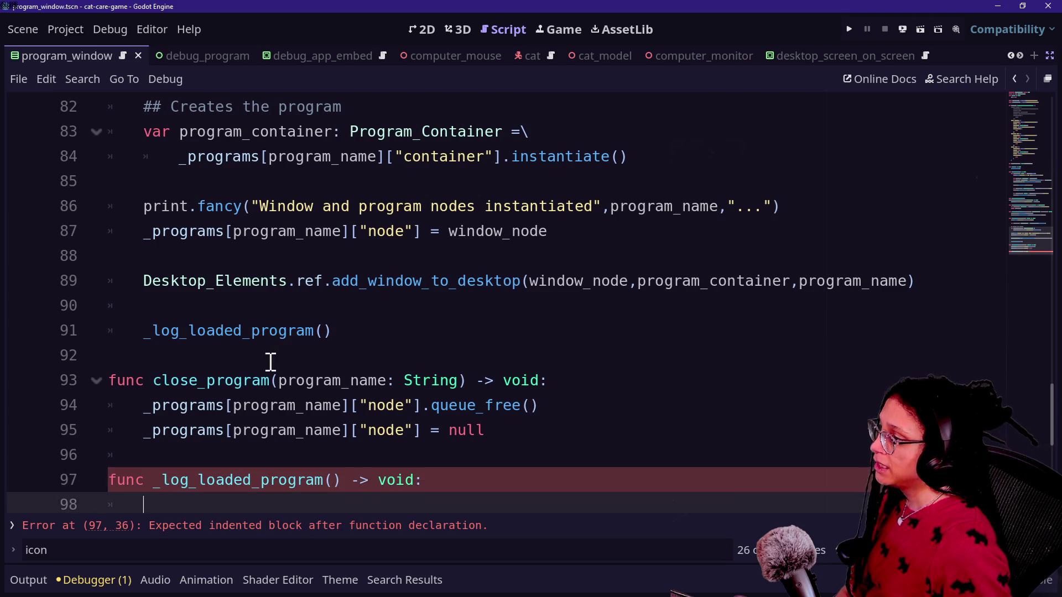
Pass window_node as the argument of the _log_loaded_program call.
click(322, 329)
scroll(493, 336, up, 1)
key(Left)
text(win)
key(BackSpace)
key(BackSpace)
key(BackSpace)
key(Right)
text(window_node)
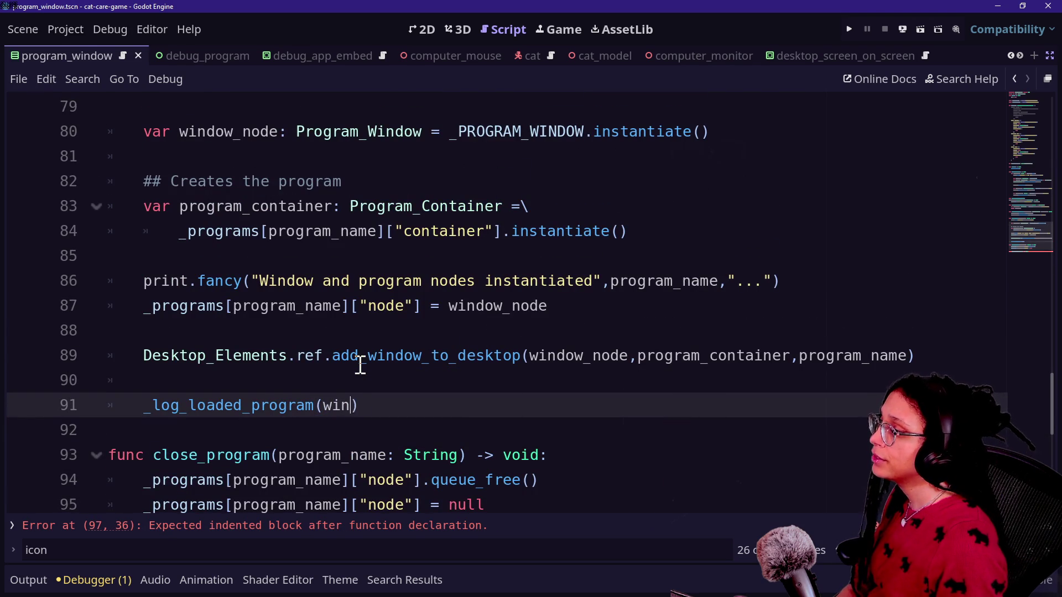
scroll(245, 340, down, 1)
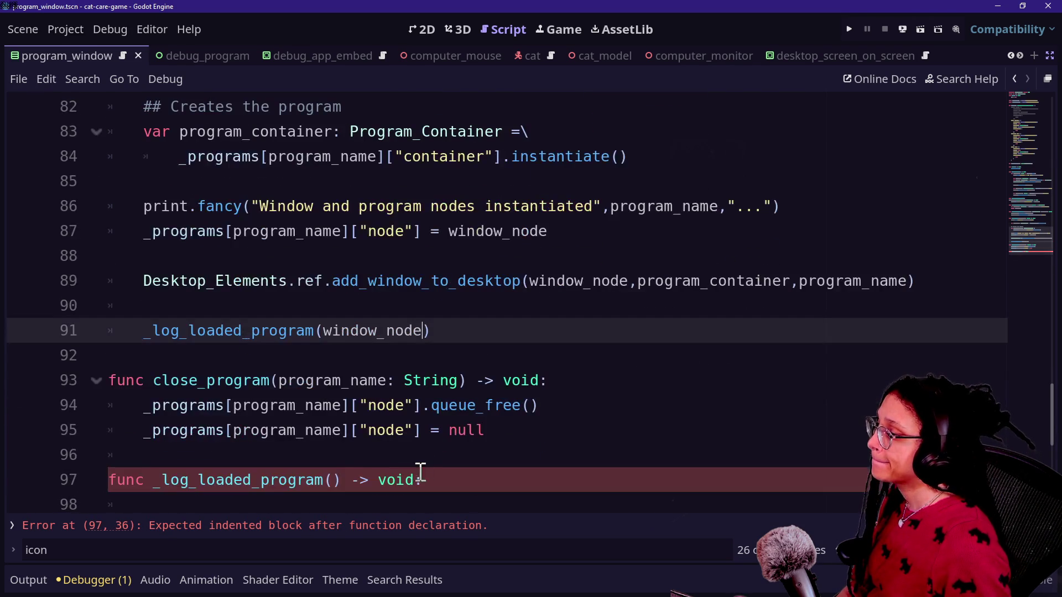
Give _log_loaded_program a window_node: Program_Window parameter.
click(334, 480)
text(window_Node)
key(BackSpace)
key(BackSpace)
key(BackSpace)
key(BackSpace)
text(node: Program_W) -> voi)
key(BackSpace)
key(BackSpace)
text(_W)
key(Return)
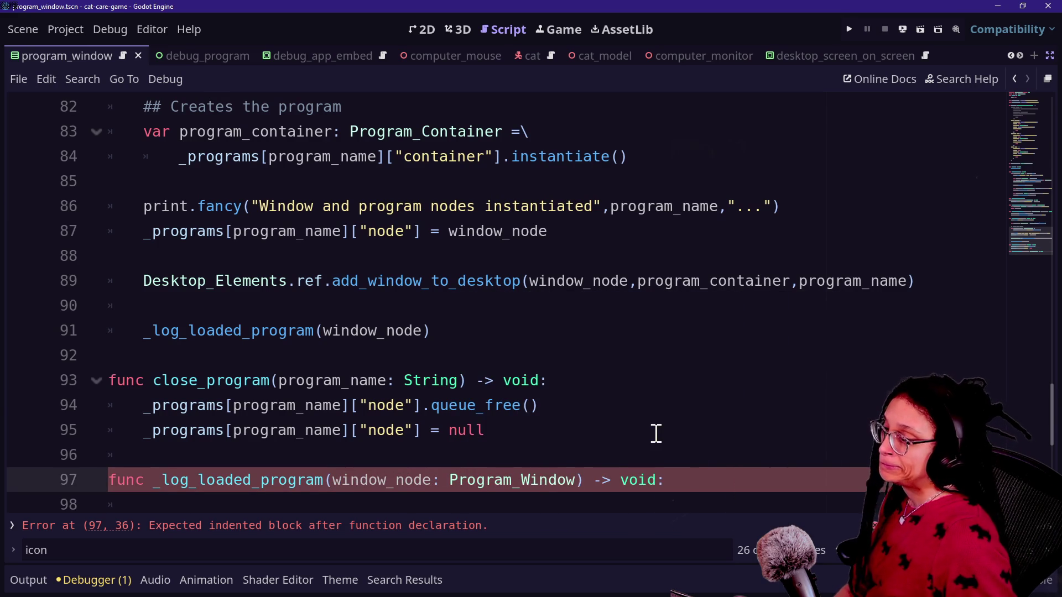
click(712, 480)
key(Return)
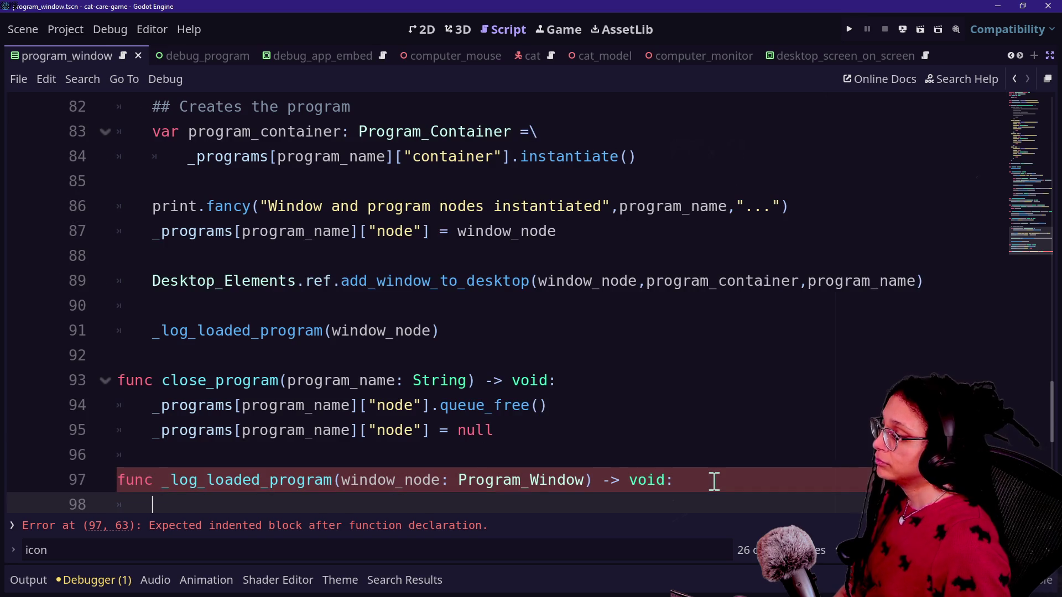
Make the function body _loaded_programs.append(window_node) and save the script.
text(_loa)
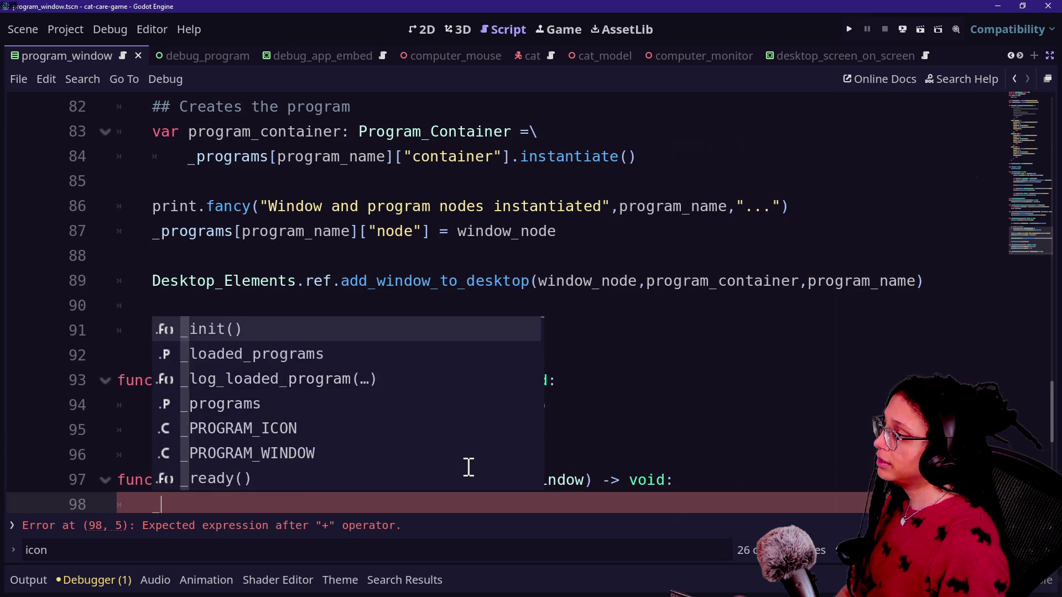
key(Return)
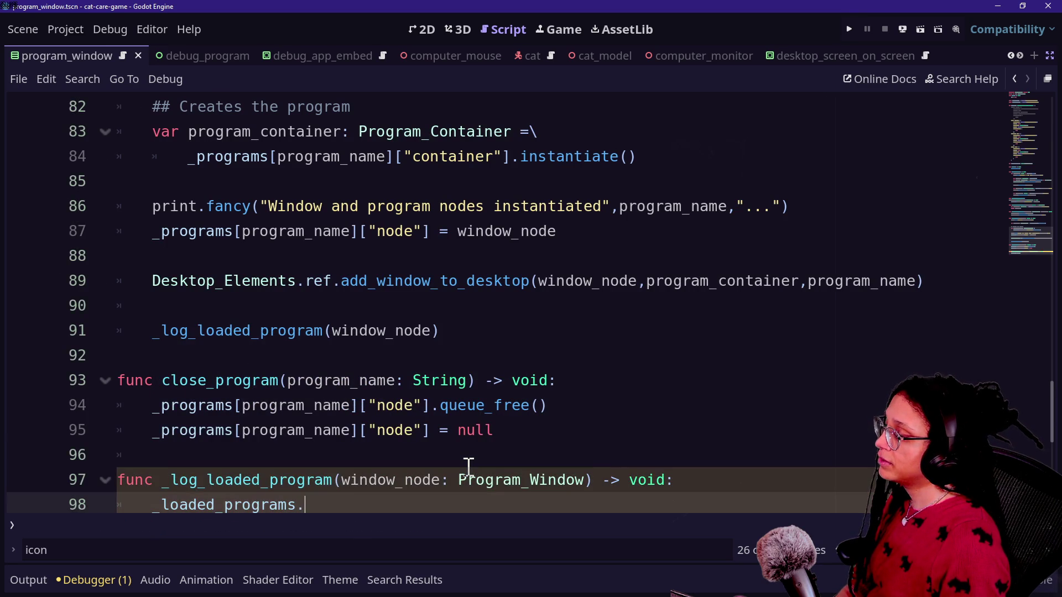
text(append)
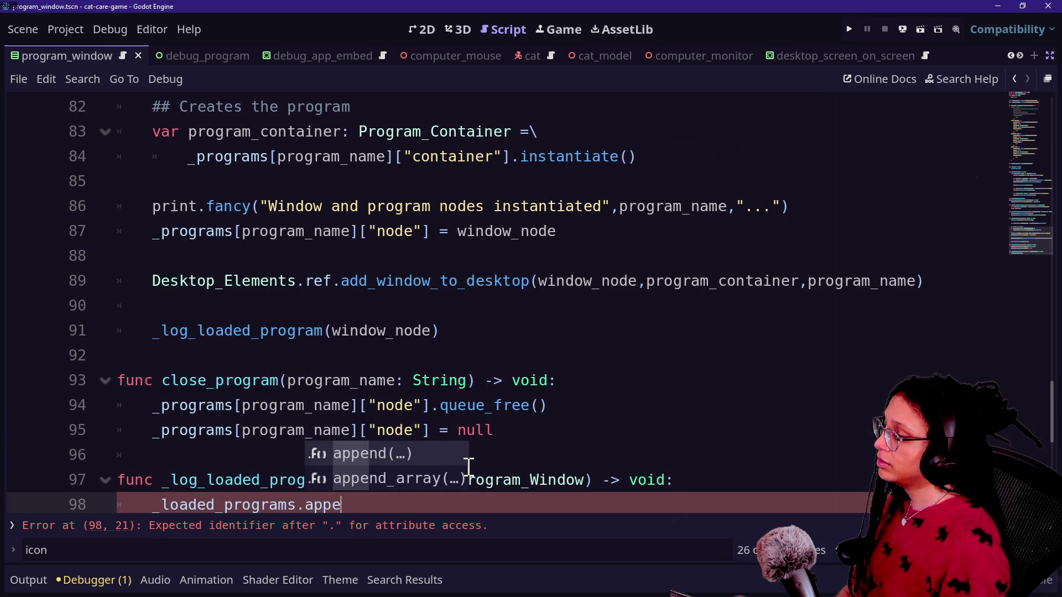
key(Return)
text(window_node))
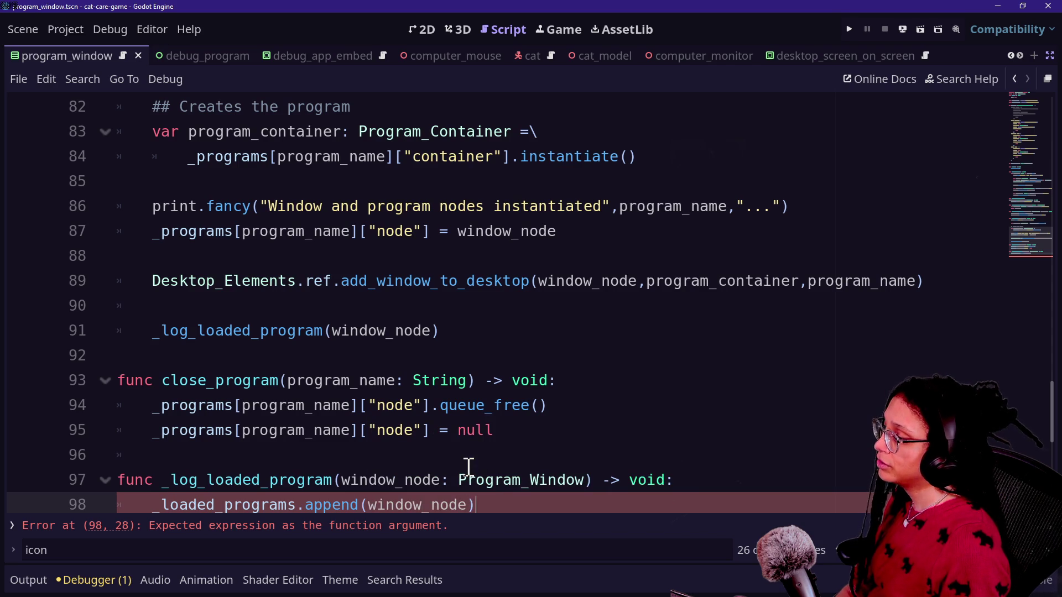
scroll(296, 394, down, 1)
click(467, 445)
key(ctrl+s)
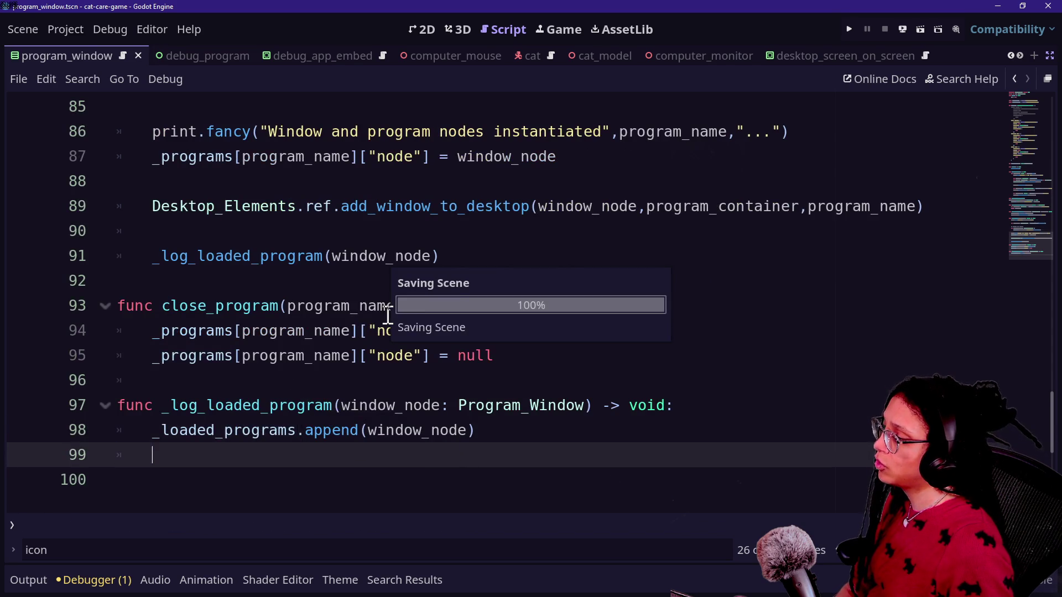
Scroll back to the top of the script, lines 1–2.
scroll(387, 313, up, 15)
scroll(332, 210, up, 6)
scroll(434, 185, down, 2)
scroll(439, 184, up, 2)
scroll(438, 184, down, 3)
scroll(332, 166, up, 3)
click(237, 107)
click(417, 141)
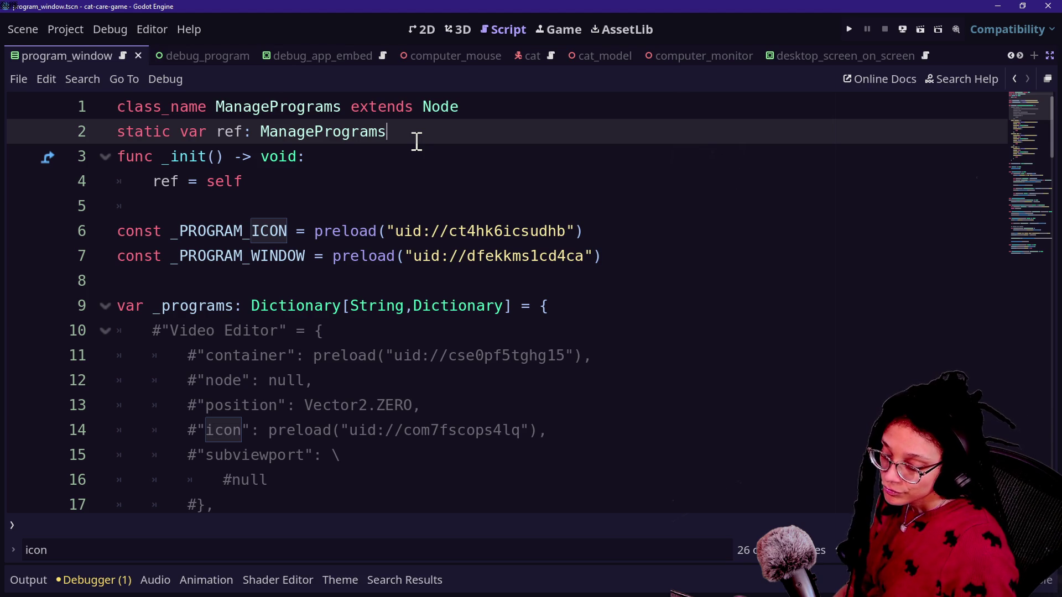
Find minigame_computer_station.gd by searching 'computer minig' in the quick file finder and open it.
key(shift+alt+o)
text(minigame)
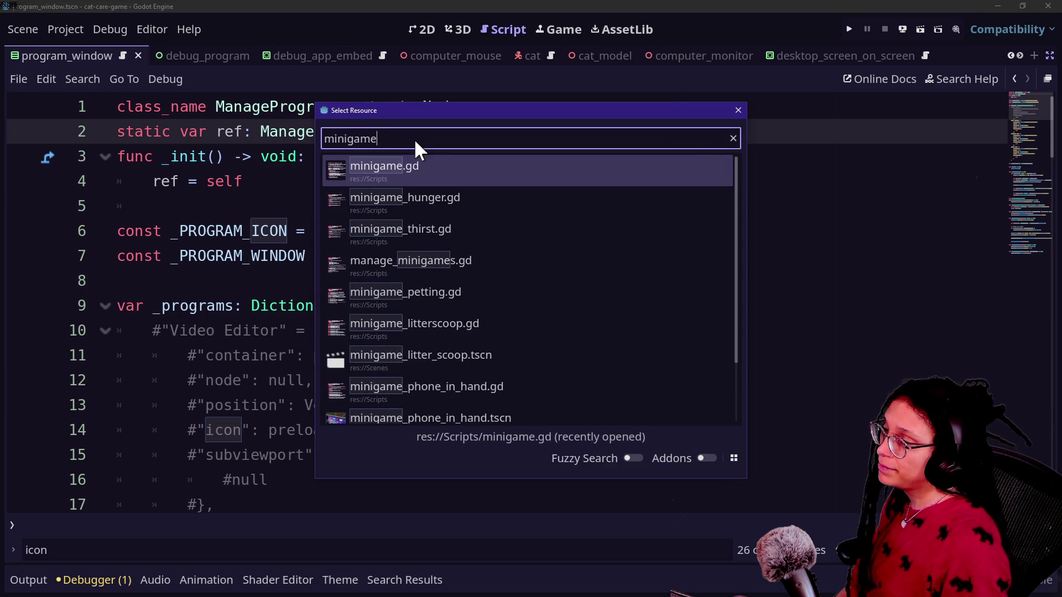
text( desk)
key(BackSpace)
key(BackSpace)
key(BackSpace)
key(ctrl+a)
text(desktopp)
key(BackSpace)
key(BackSpace)
key(BackSpace)
key(BackSpace)
key(BackSpace)
text(computer minig)
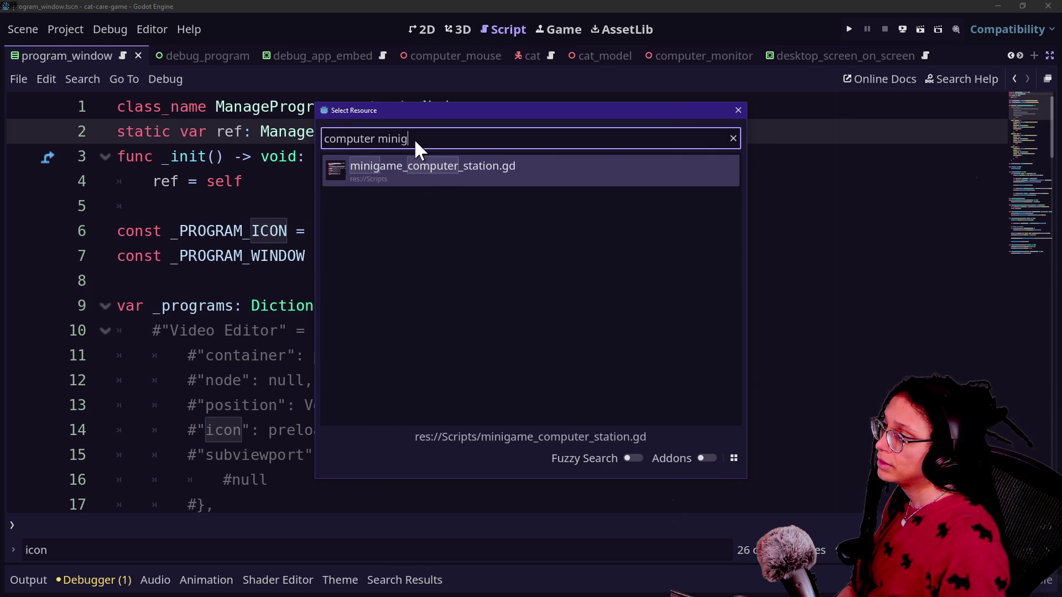
key(Return)
scroll(328, 206, up, 5)
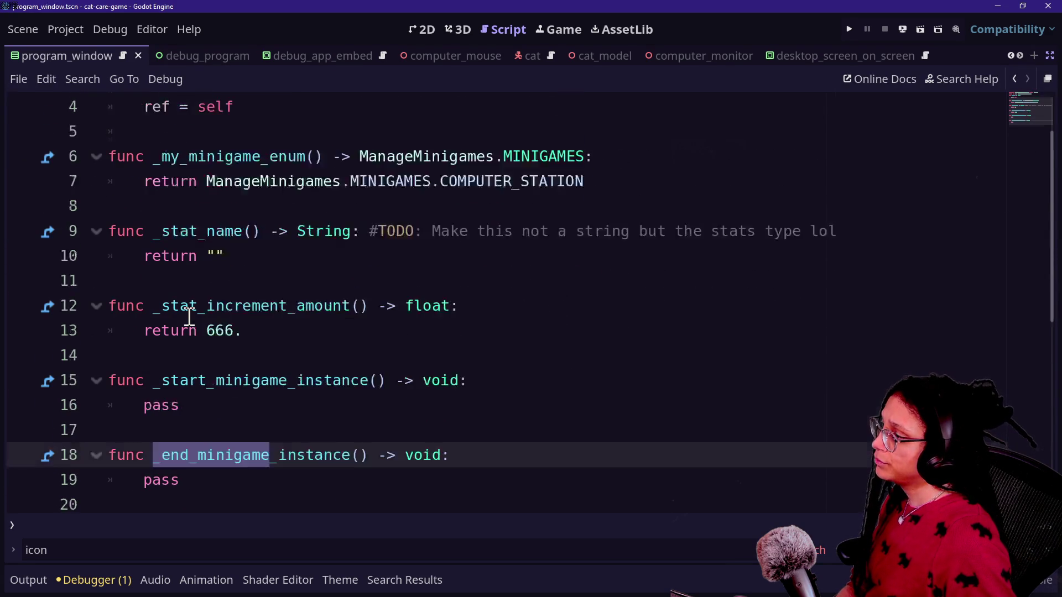
scroll(190, 316, down, 1)
drag(162, 306, 333, 342)
click(333, 342)
mouse_move(324, 319)
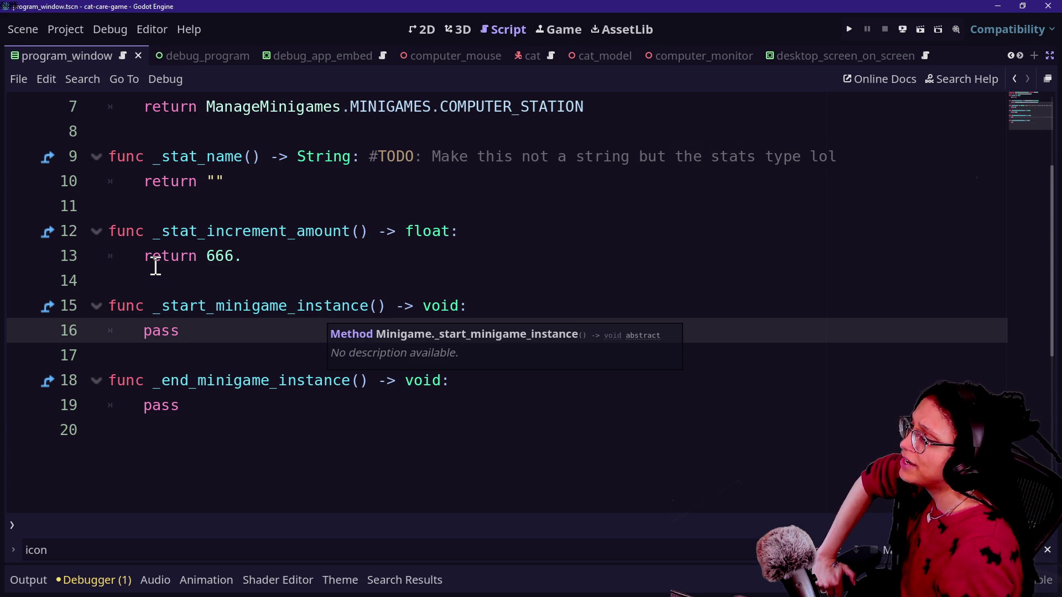
Read the INF constant's documentation, then return to the script's return 666. line.
click(984, 83)
text(inf)
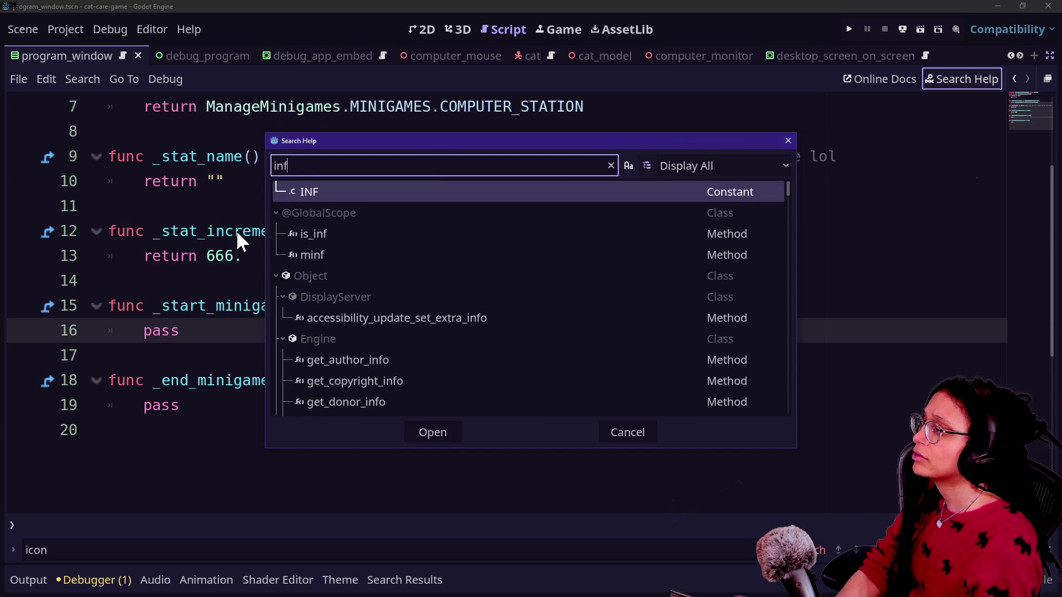
double_click(305, 191)
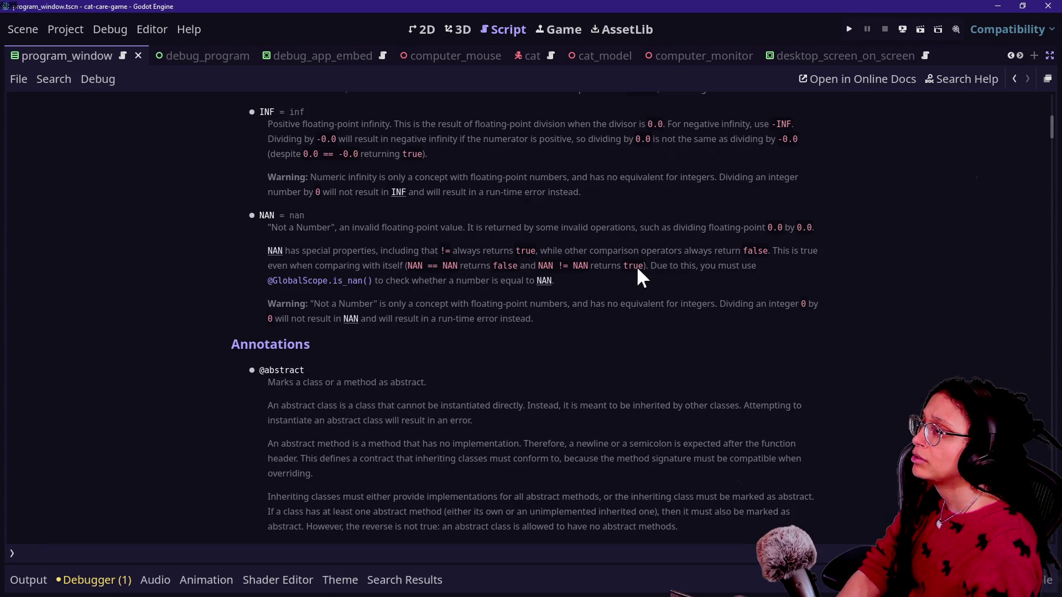
click(1014, 79)
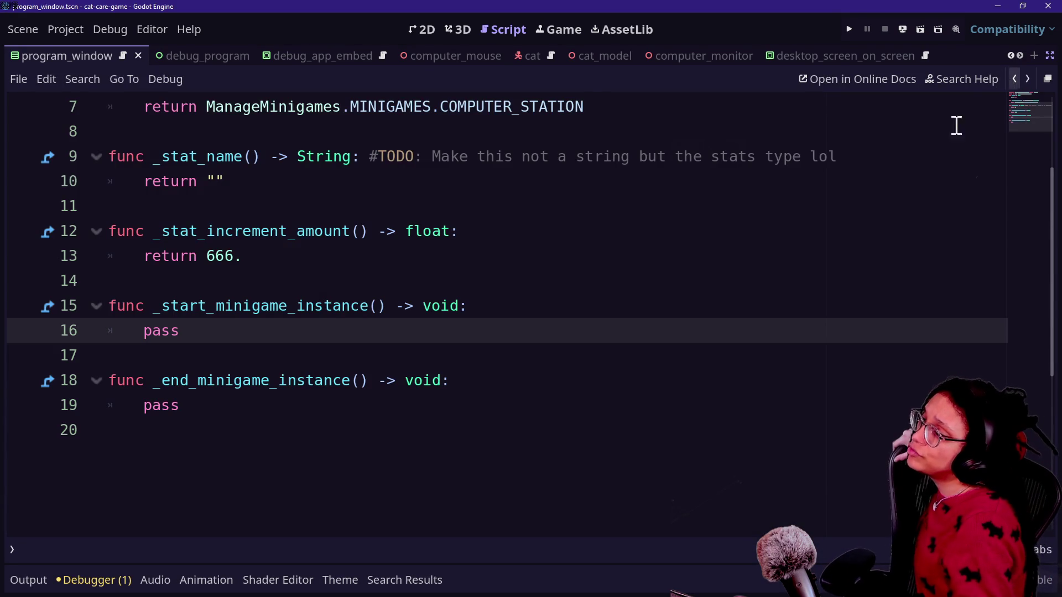
click(196, 256)
double_click(213, 256)
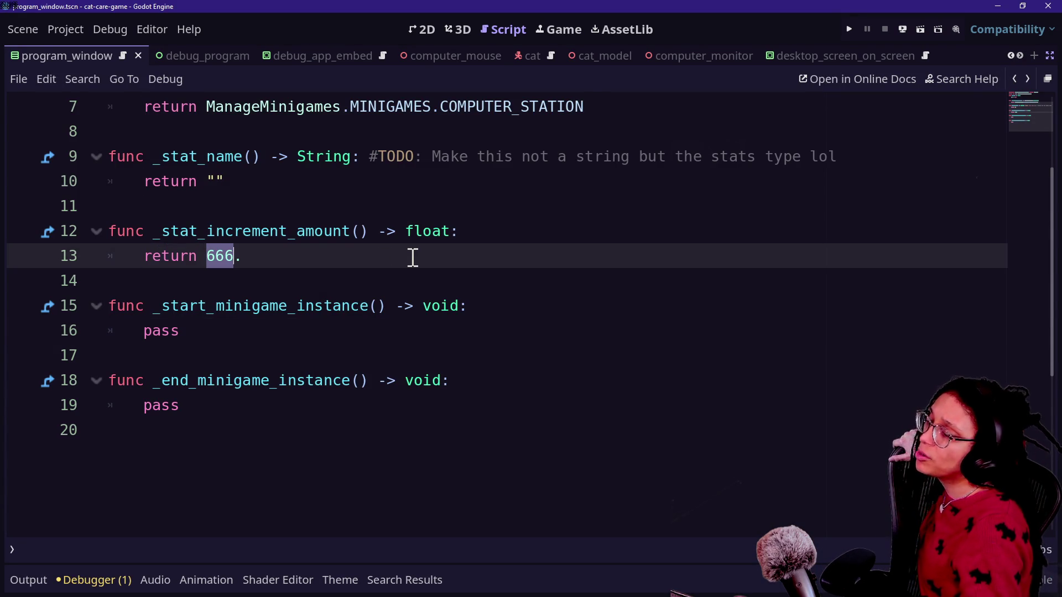
scroll(412, 256, up, 1)
scroll(412, 259, up, 2)
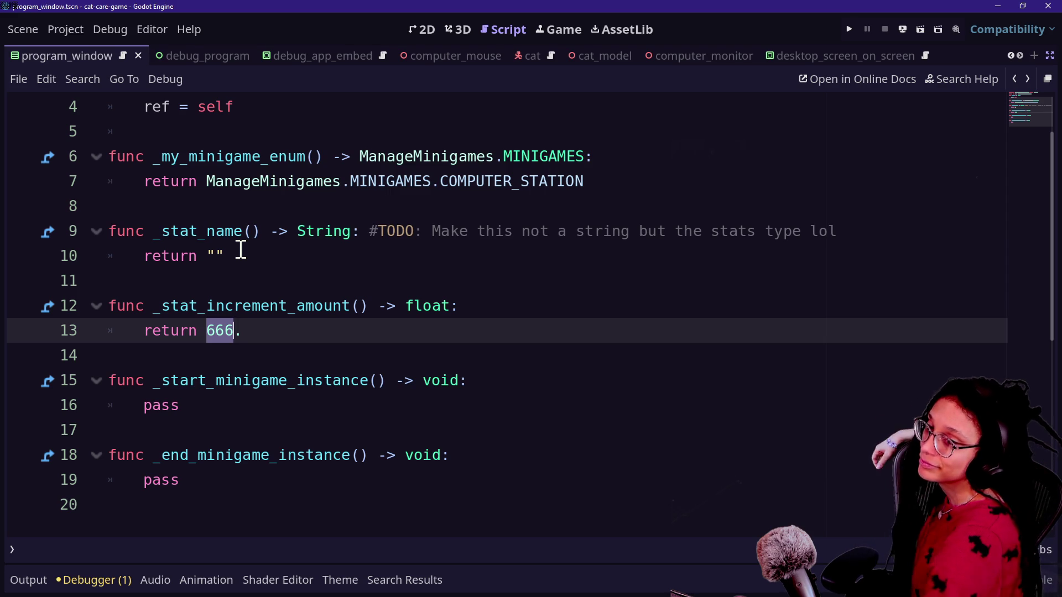
Inspect the 666. return value on line 13 and the stubs around it.
click(202, 408)
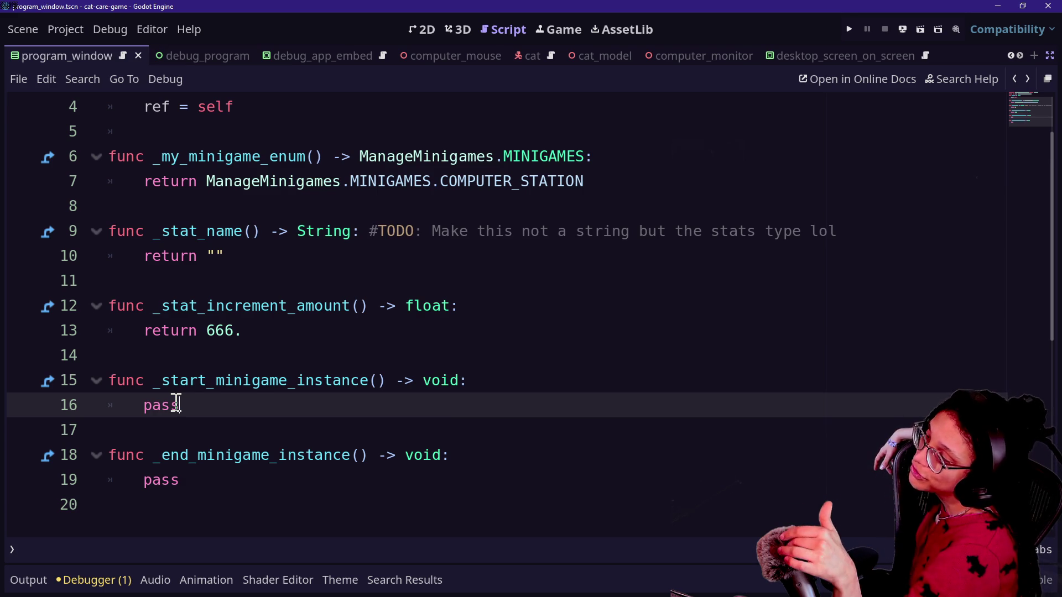
click(173, 330)
click(362, 354)
click(130, 248)
click(290, 332)
key(Left)
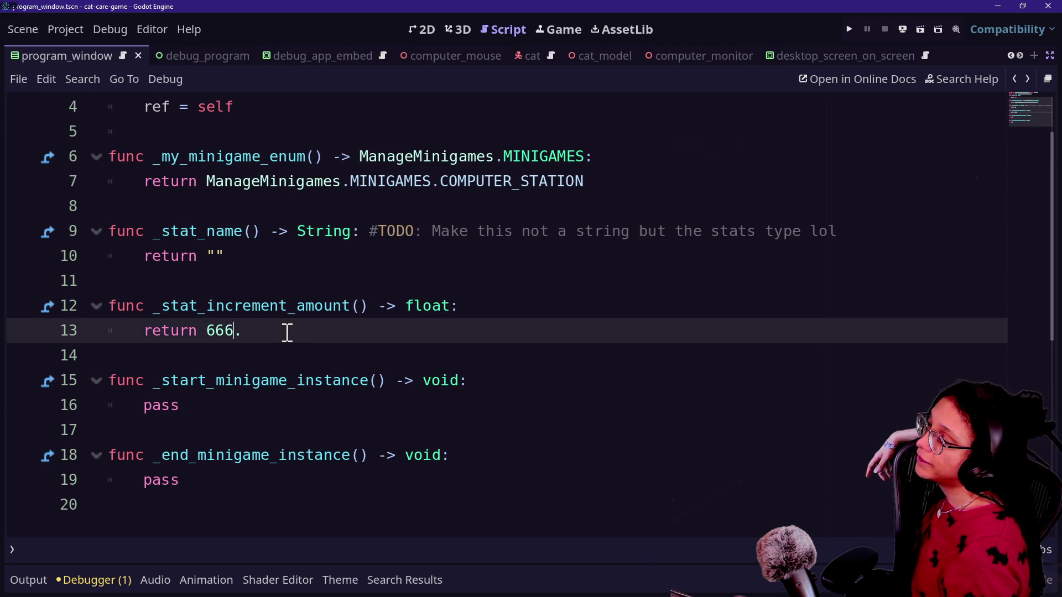
key(shift+Right)
key(shift+Right)
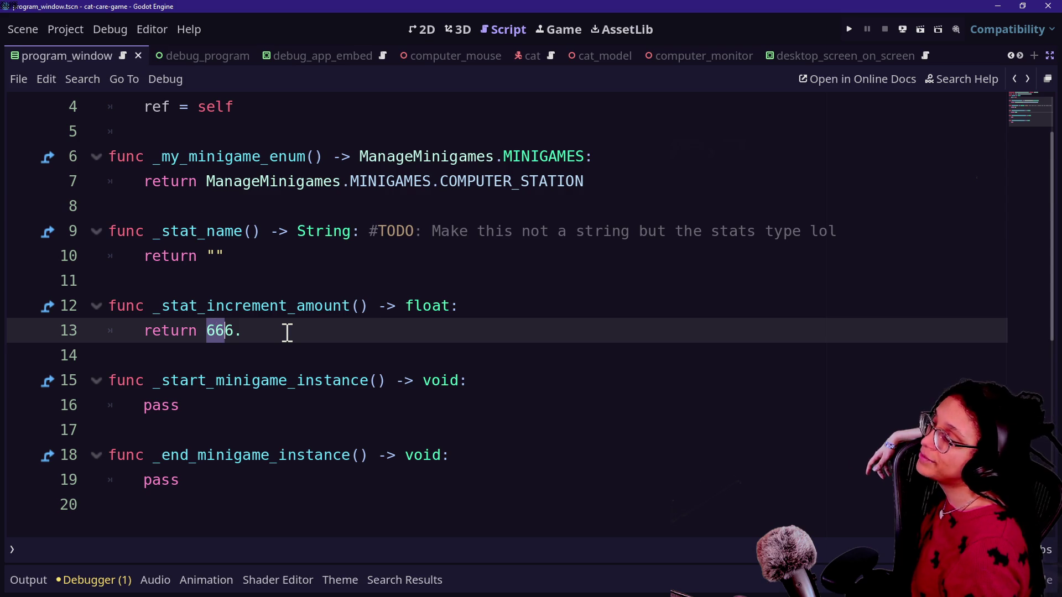
key(Right)
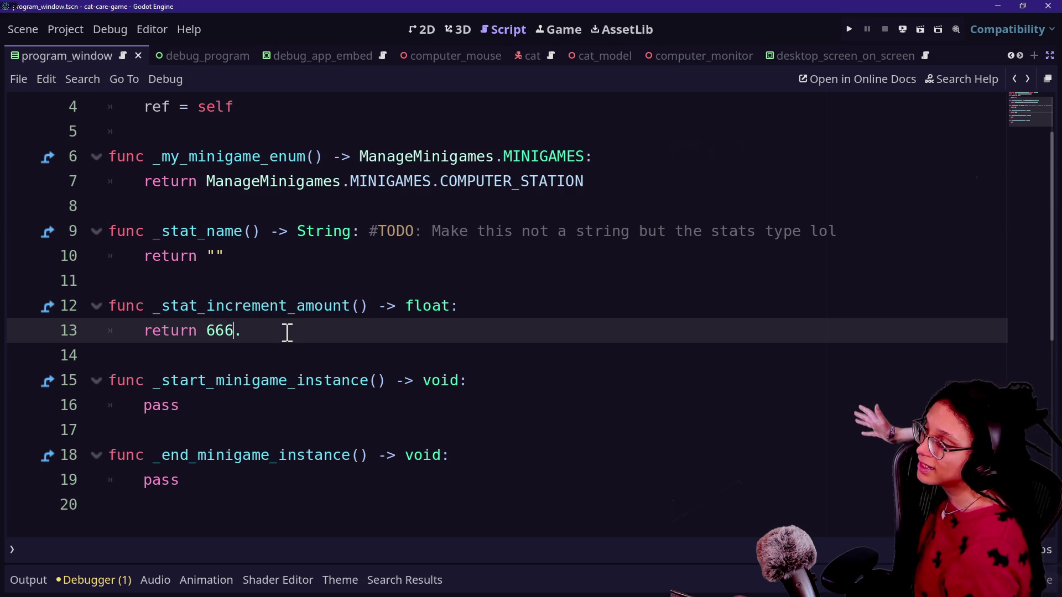
key(Right)
key(Right)
key(Right)
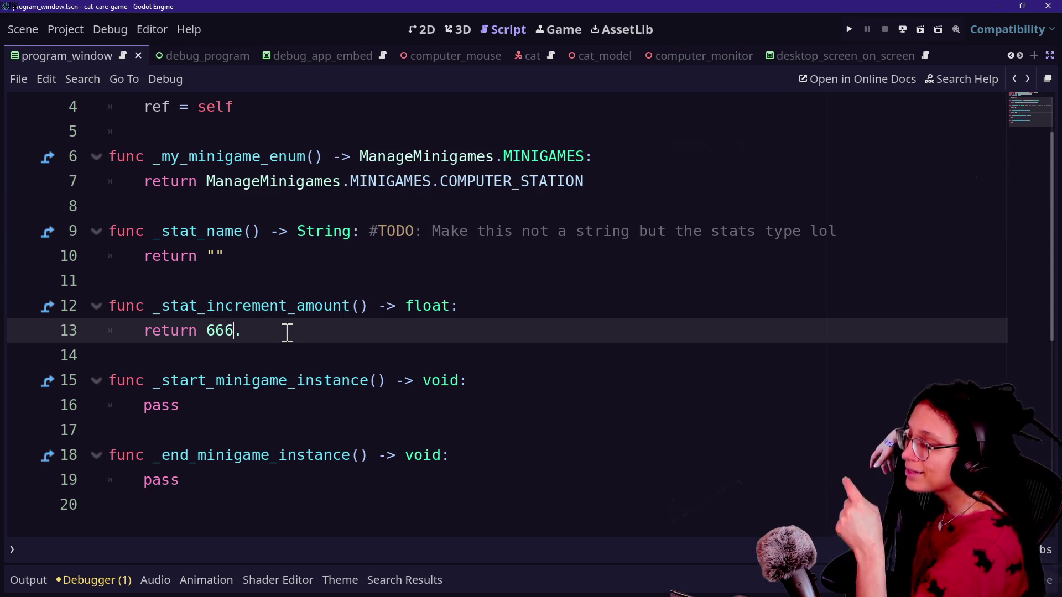
key(Down)
key(Down)
key(Down)
key(Down)
key(Up)
key(Up)
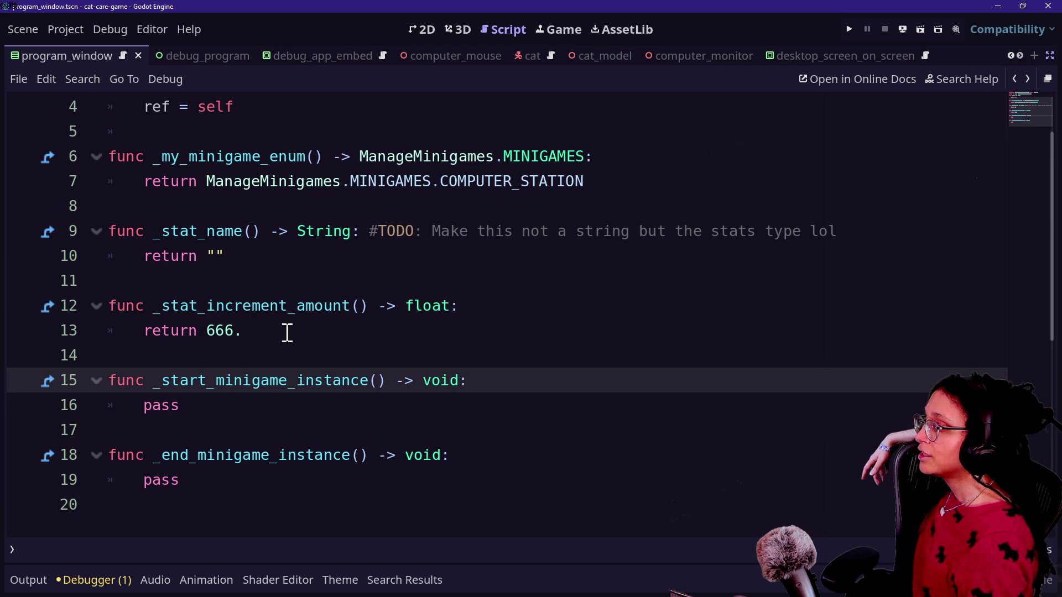
Review the pass stubs on lines 12–18, then search the project for 'shopping' files.
click(212, 404)
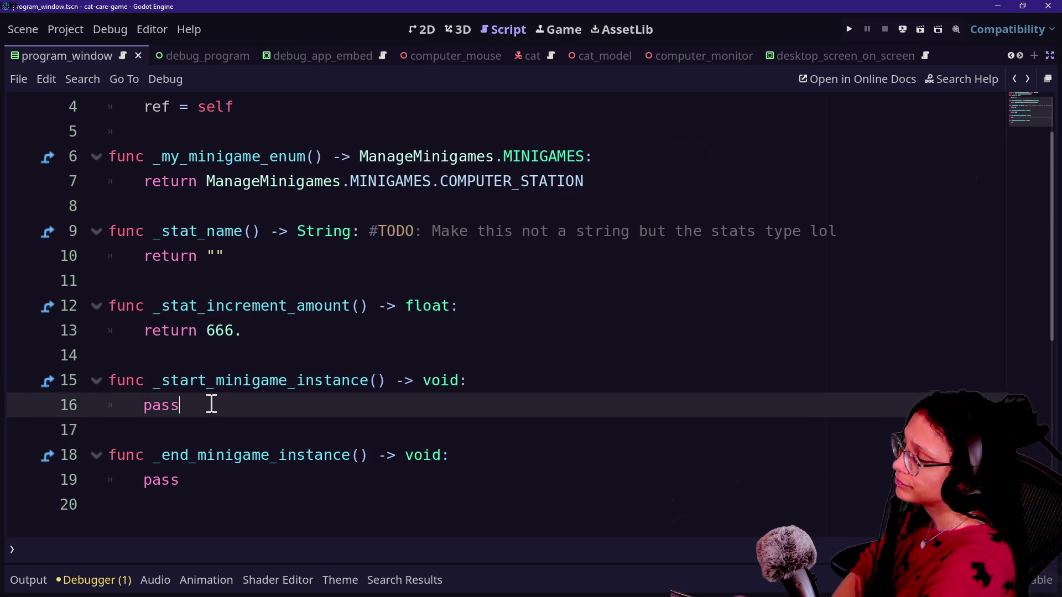
double_click(216, 327)
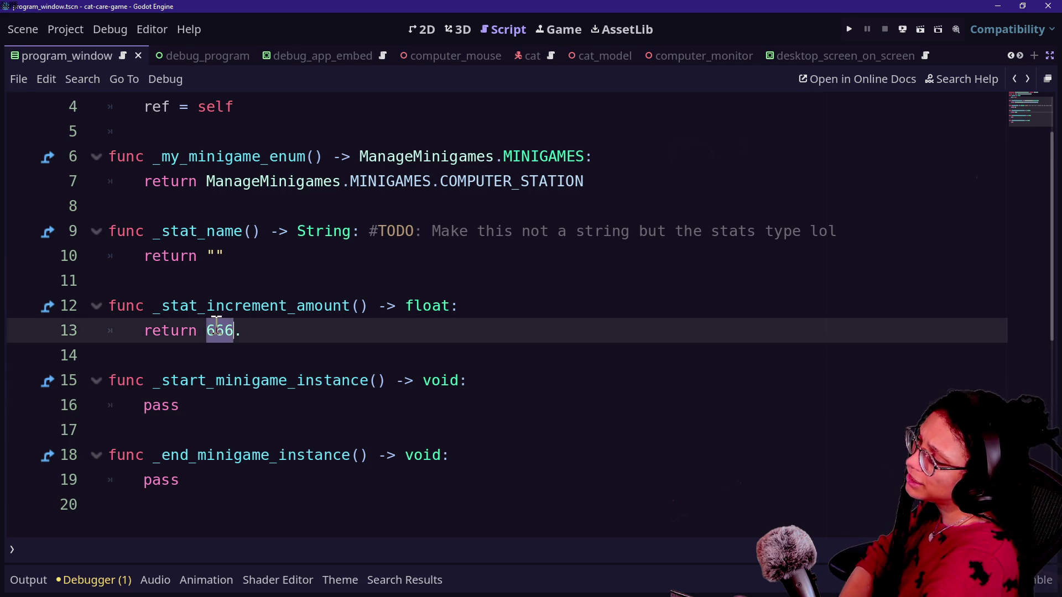
triple_click(217, 328)
click(256, 337)
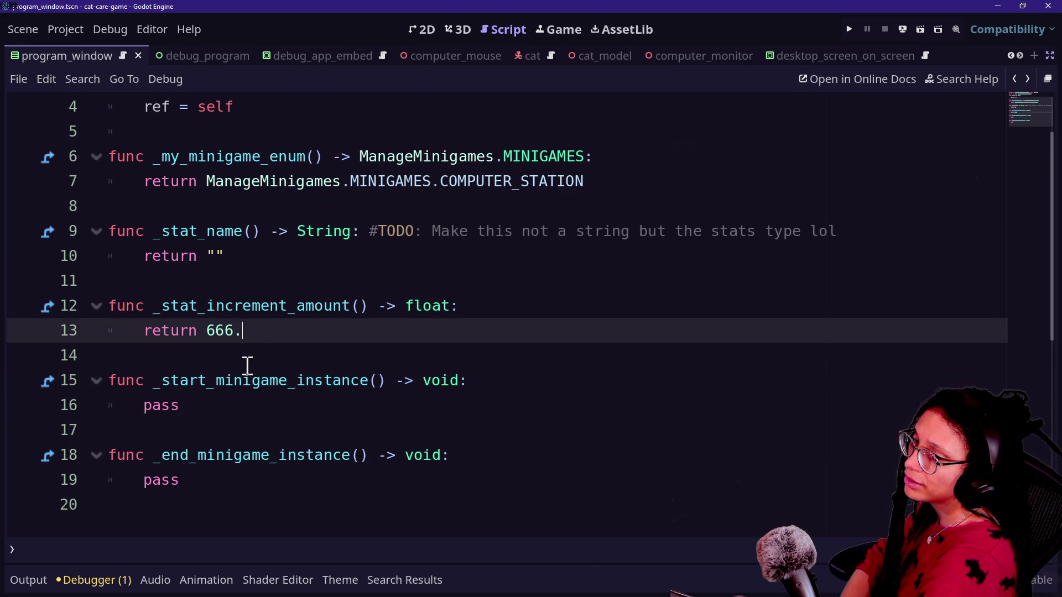
click(250, 381)
key(Down)
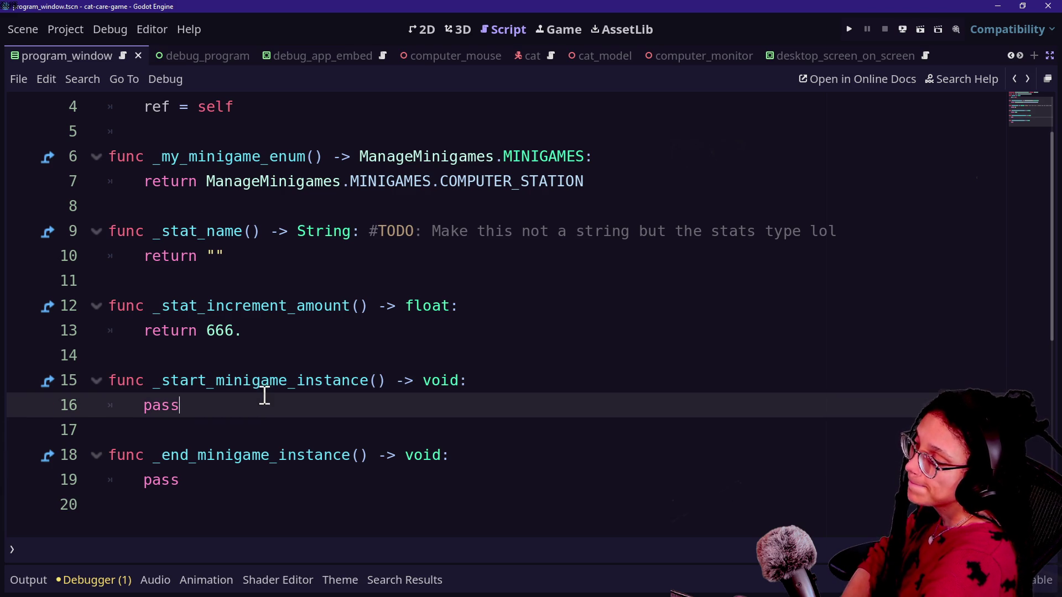
key(shift+Home)
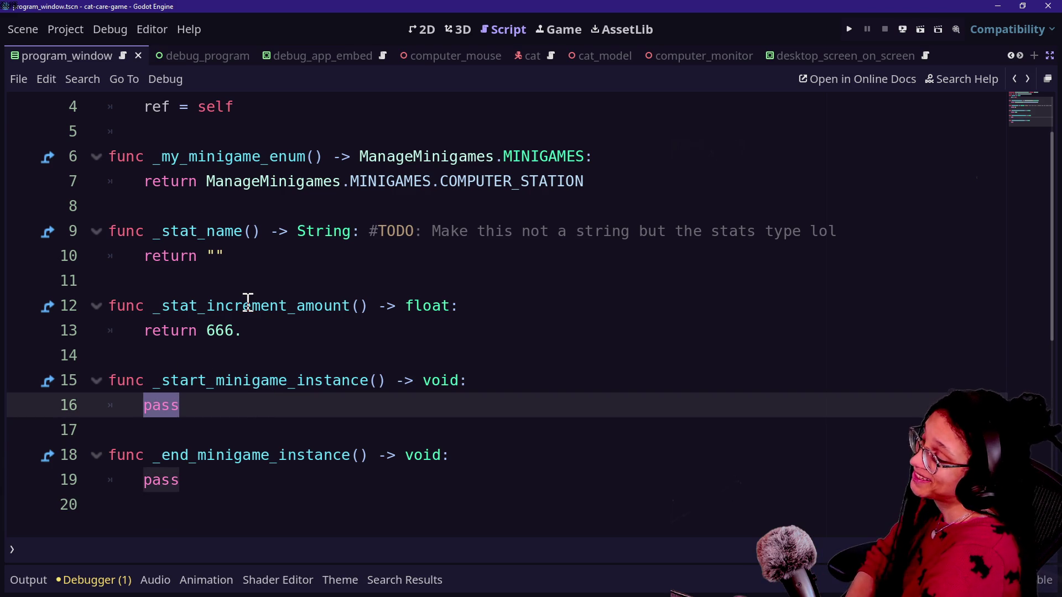
drag(207, 331, 275, 336)
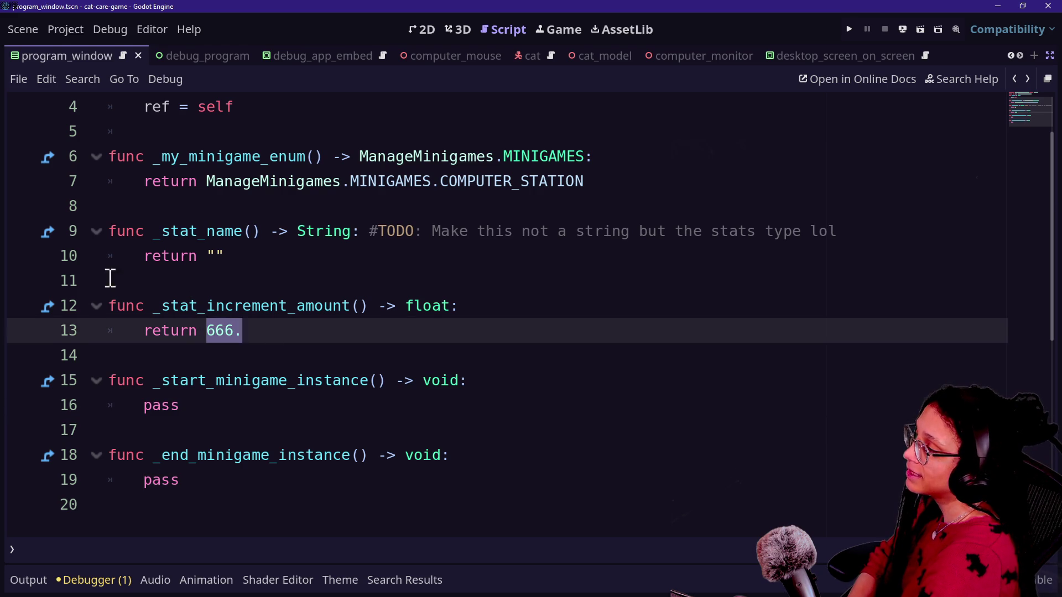
click(288, 306)
click(354, 454)
click(408, 305)
click(270, 454)
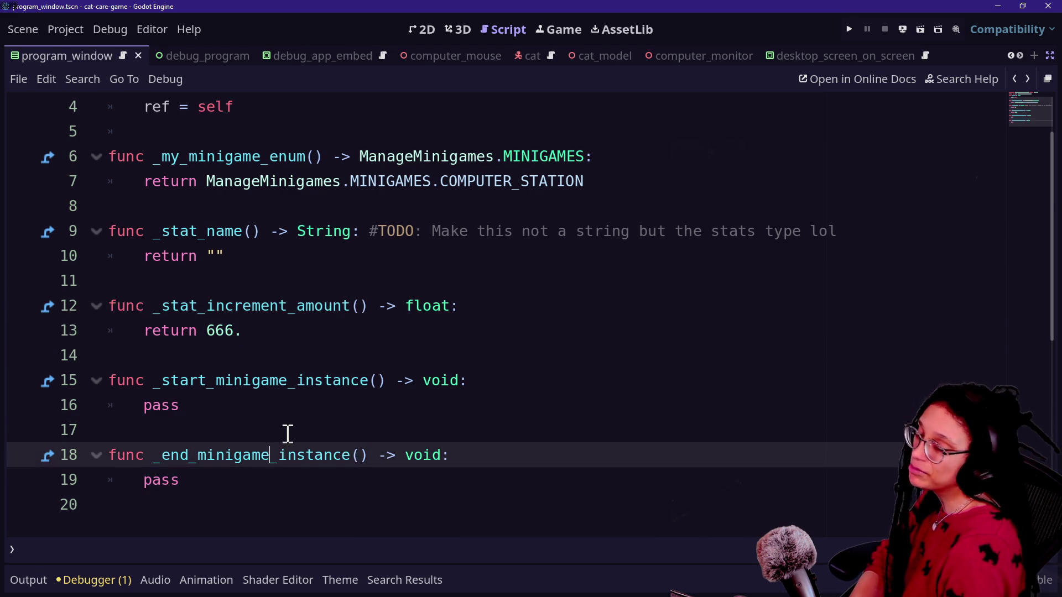
click(287, 432)
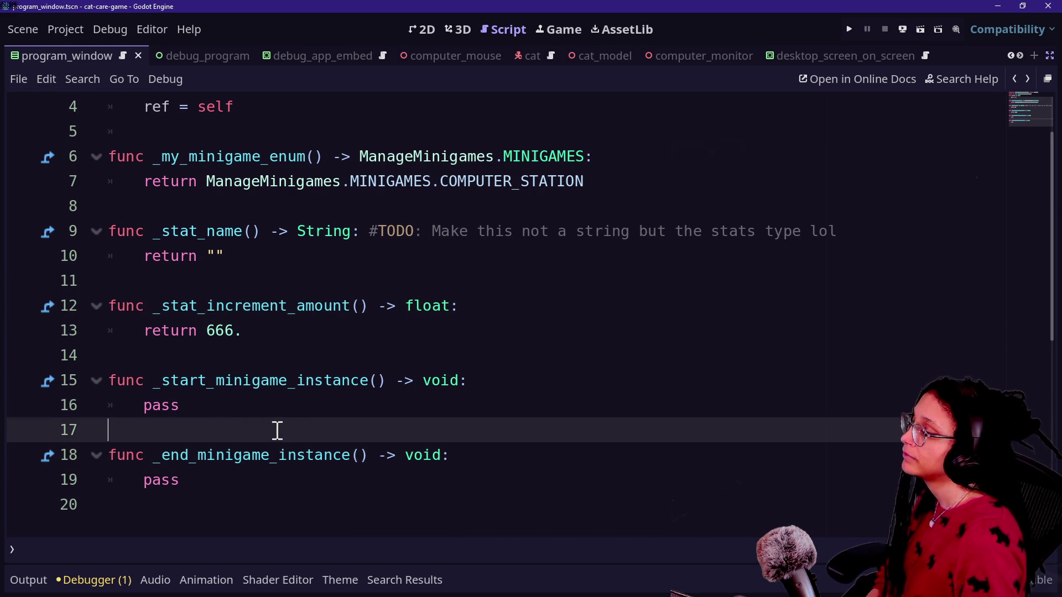
click(228, 408)
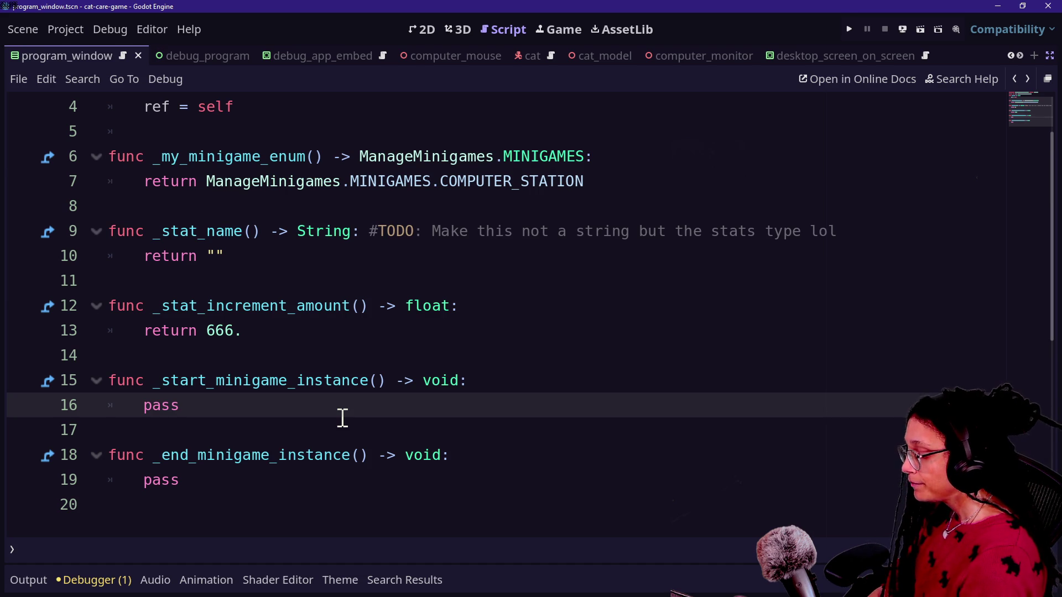
key(shift+alt+o)
text(shopping)
Open program_shopping_app.gd from the quick-open results.
key(Down)
key(Down)
key(Down)
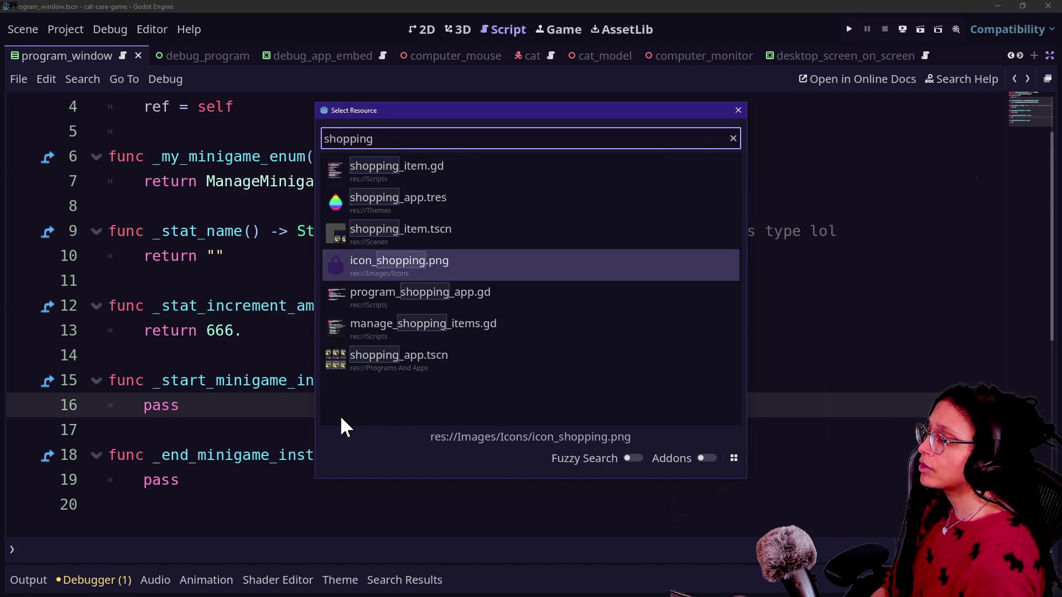
key(Down)
key(Down)
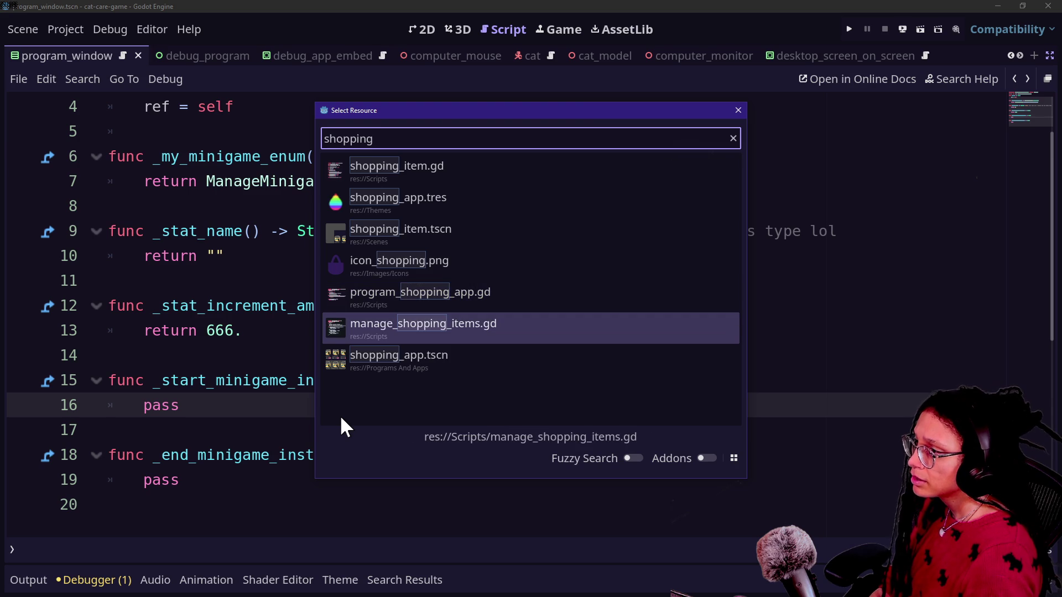
key(Up)
key(Up)
key(Up)
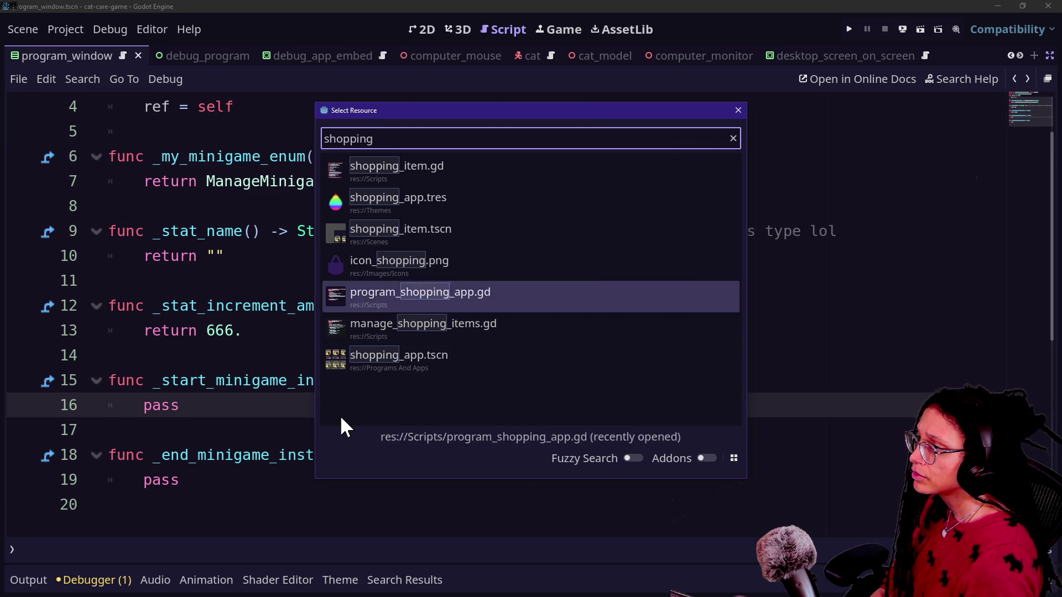
key(Down)
key(Down)
key(Down)
key(Return)
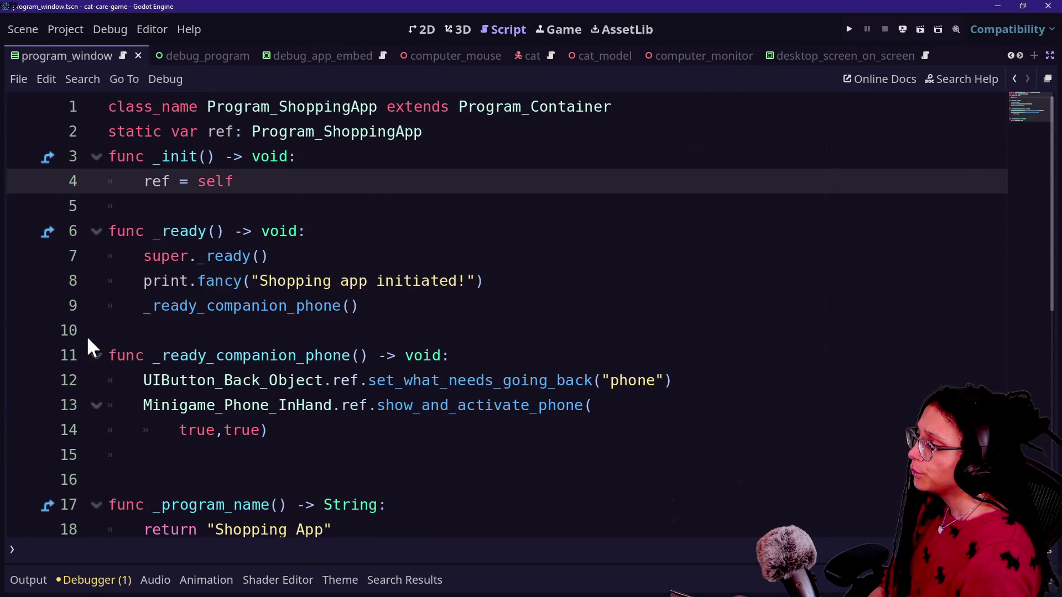
Remove the extra blank line after the companion phone function.
drag(235, 343, 351, 445)
click(352, 449)
click(271, 323)
drag(186, 338, 407, 474)
click(387, 436)
click(193, 343)
drag(193, 344, 346, 431)
click(346, 436)
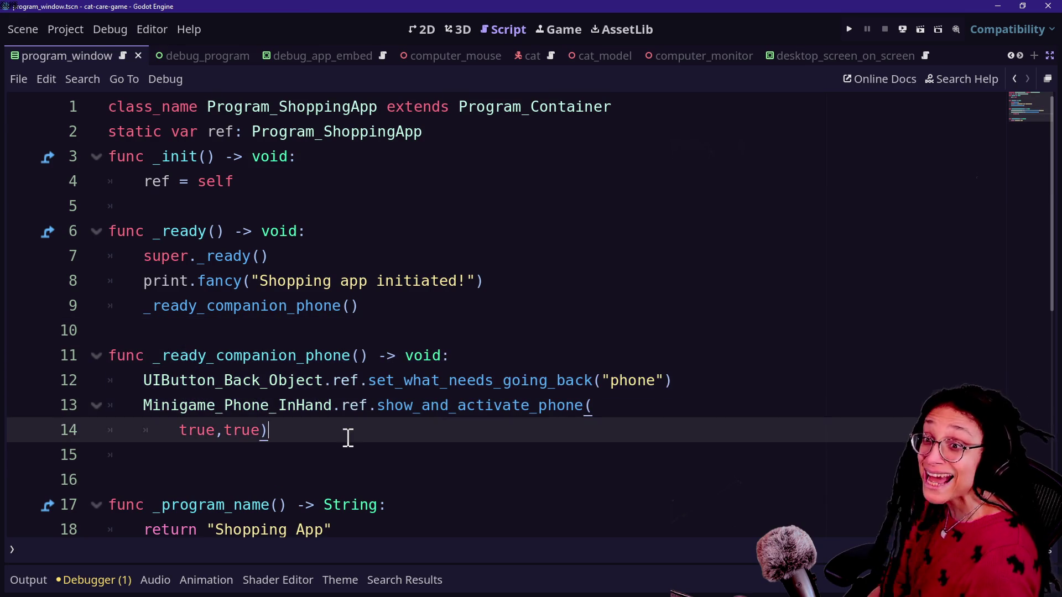
click(363, 449)
key(BackSpace)
key(BackSpace)
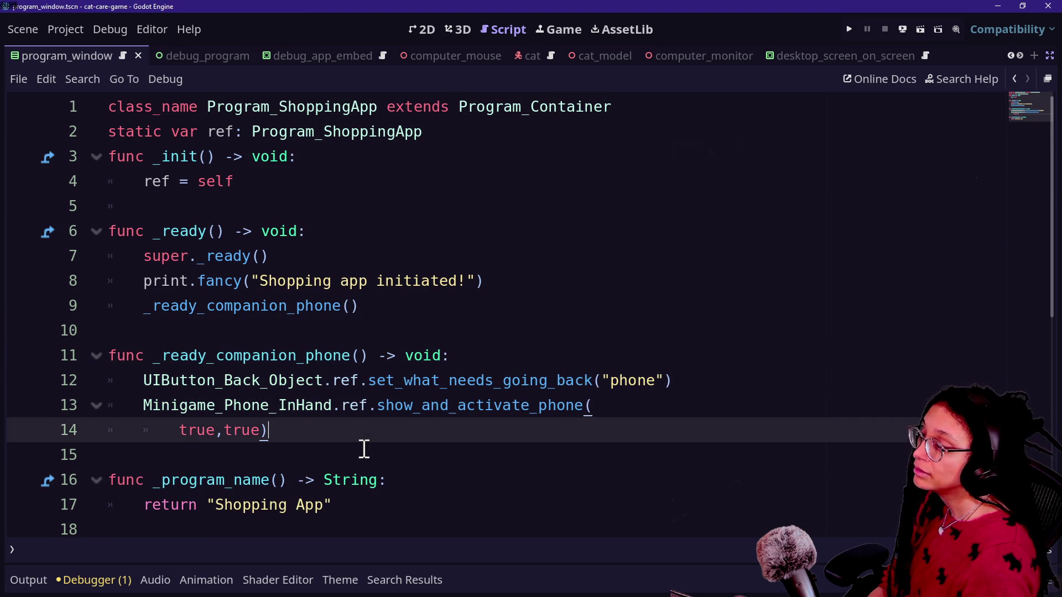
click(187, 372)
key(Down)
key(Down)
key(Down)
Rename the function to open_companion_phone and retype the call on line 9 to match.
mouse_move(155, 355)
mouse_down()
mouse_move(241, 350)
mouse_move(216, 354)
mouse_up()
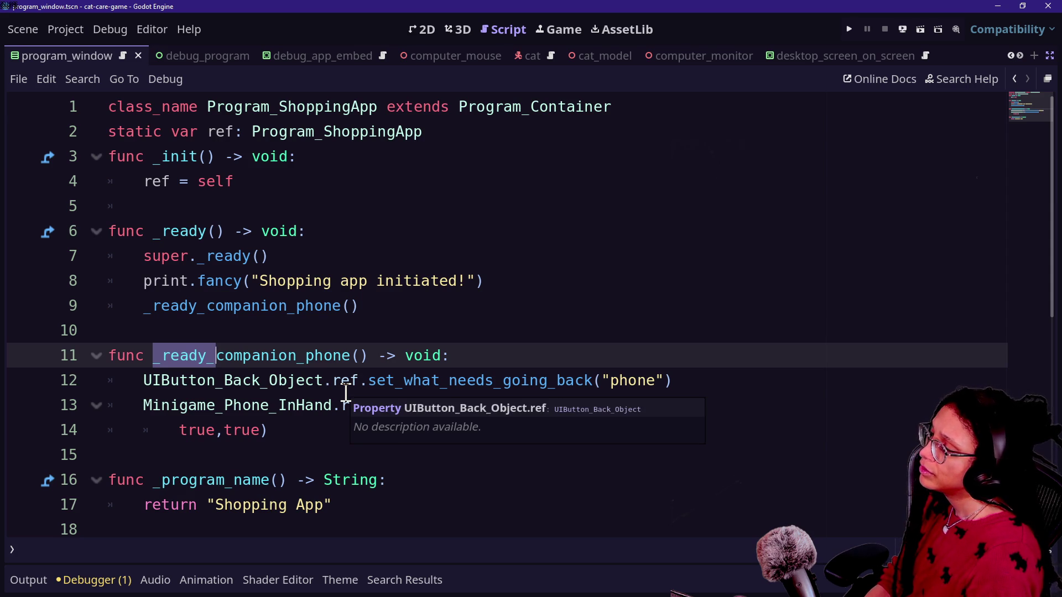
text(ope)
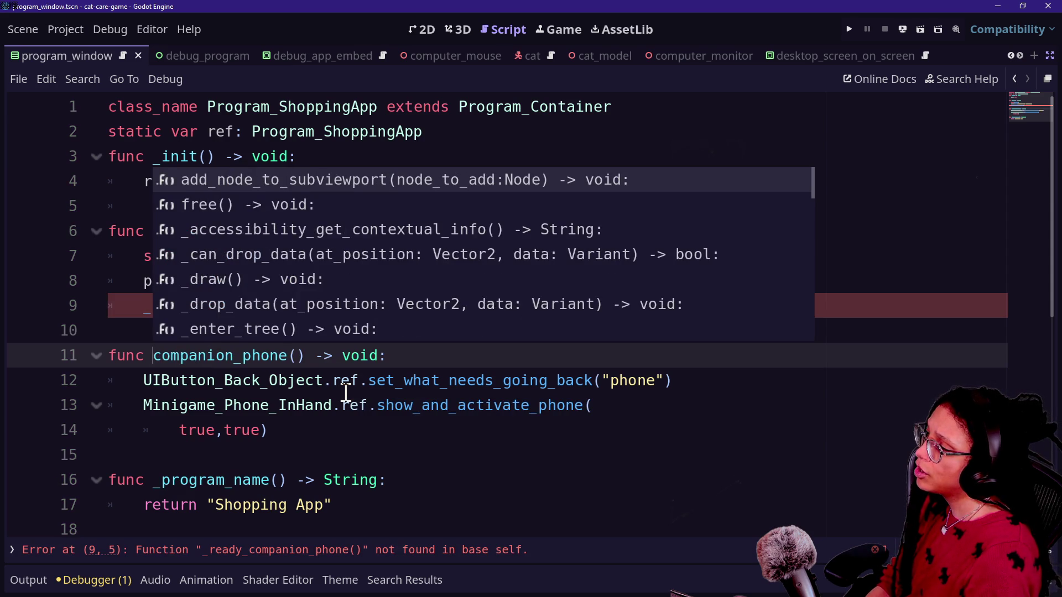
text(n_)
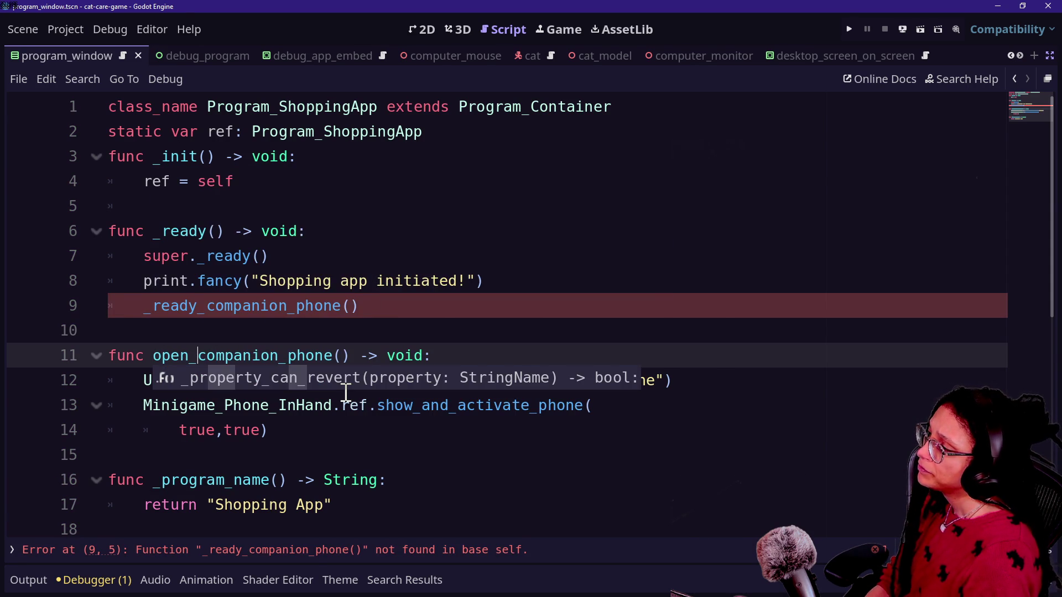
click(221, 340)
scroll(221, 344, down, 1)
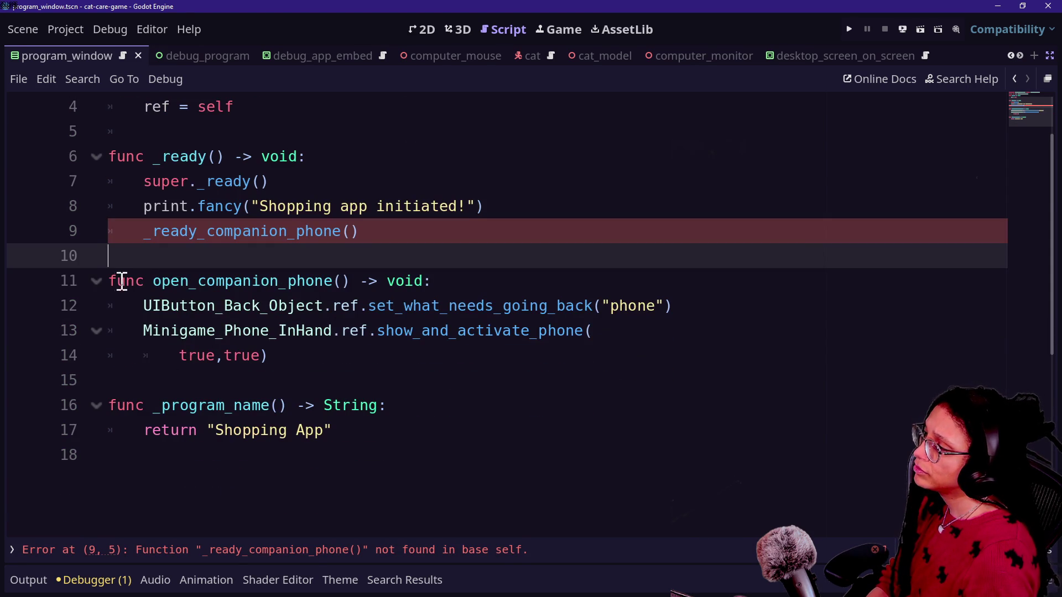
mouse_move(355, 232)
mouse_down()
mouse_move(214, 243)
mouse_move(171, 231)
mouse_up()
key(BackSpace)
text(open_)
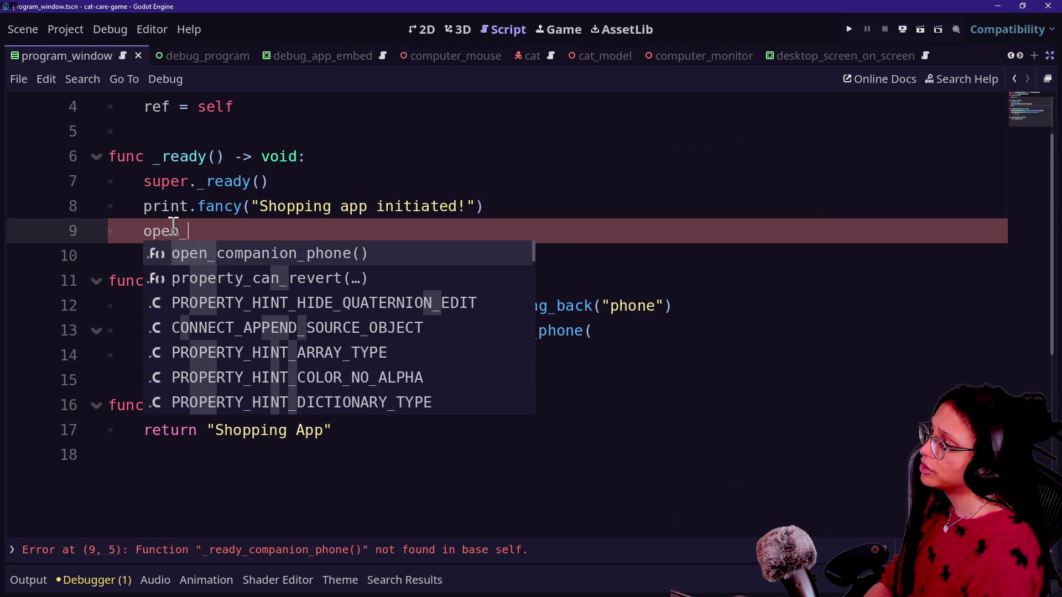
text(companion_phone)
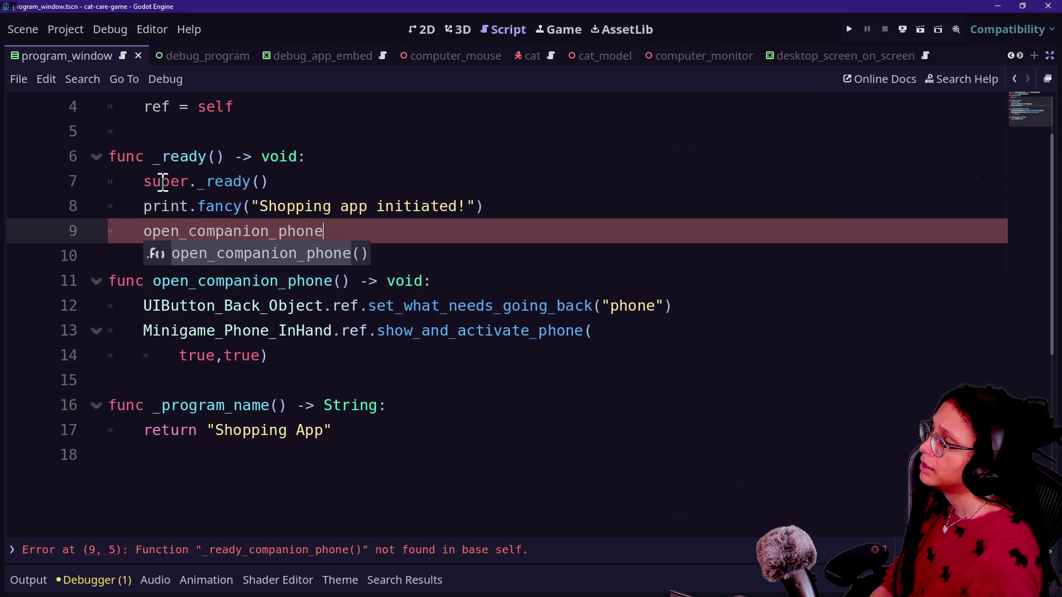
scroll(194, 183, up, 3)
Add the missing parentheses to open_companion_phone() on line 9 and save the script.
click(344, 376)
key(ctrl+s)
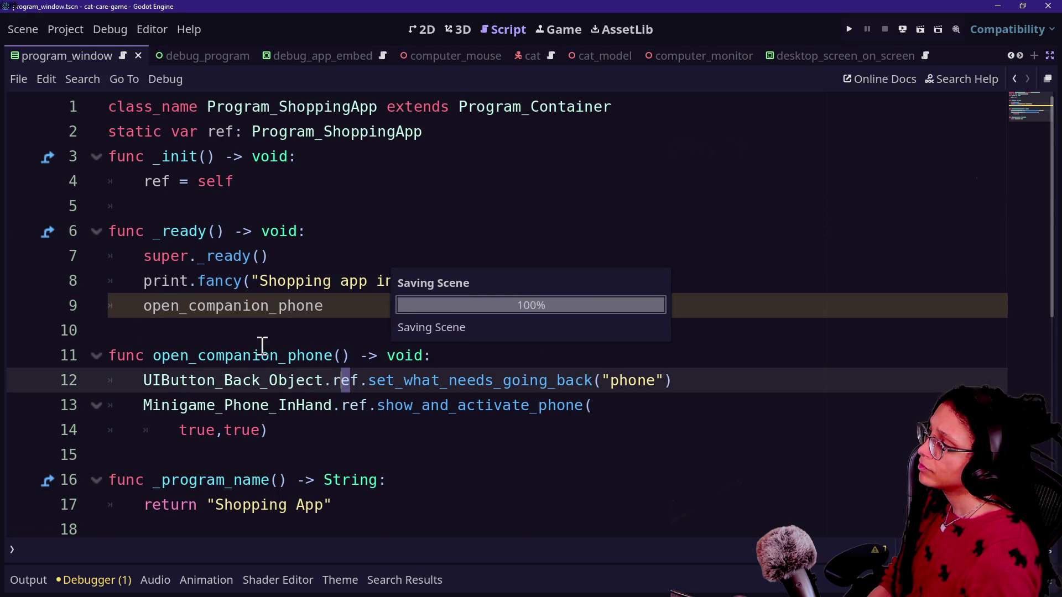
click(434, 307)
text(())
click(306, 204)
key(ctrl+s)
Bring up the quick file search again to pick the next script.
key(shift+alt+o)
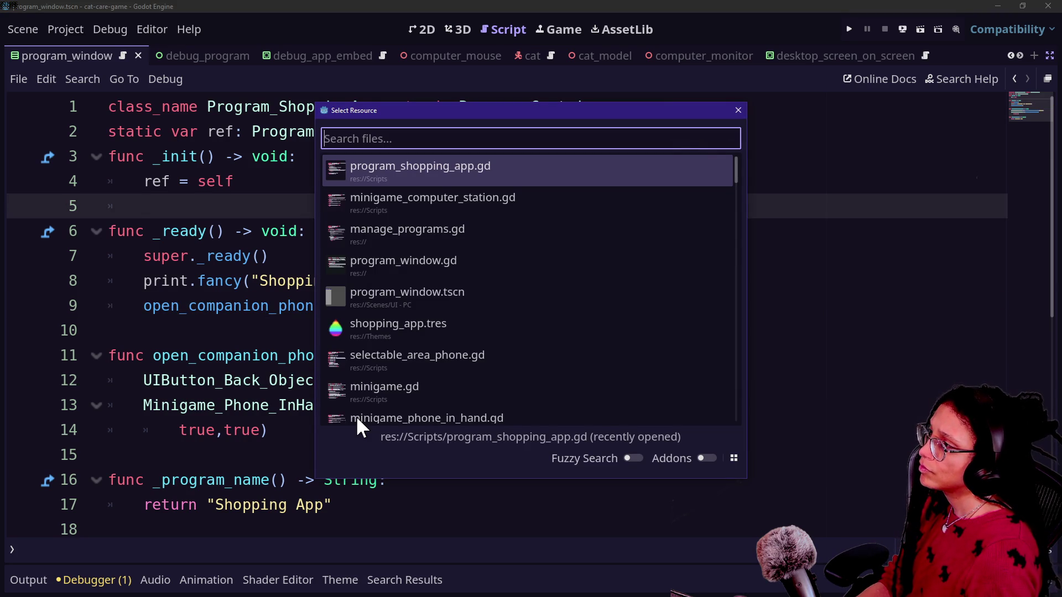
key(Escape)
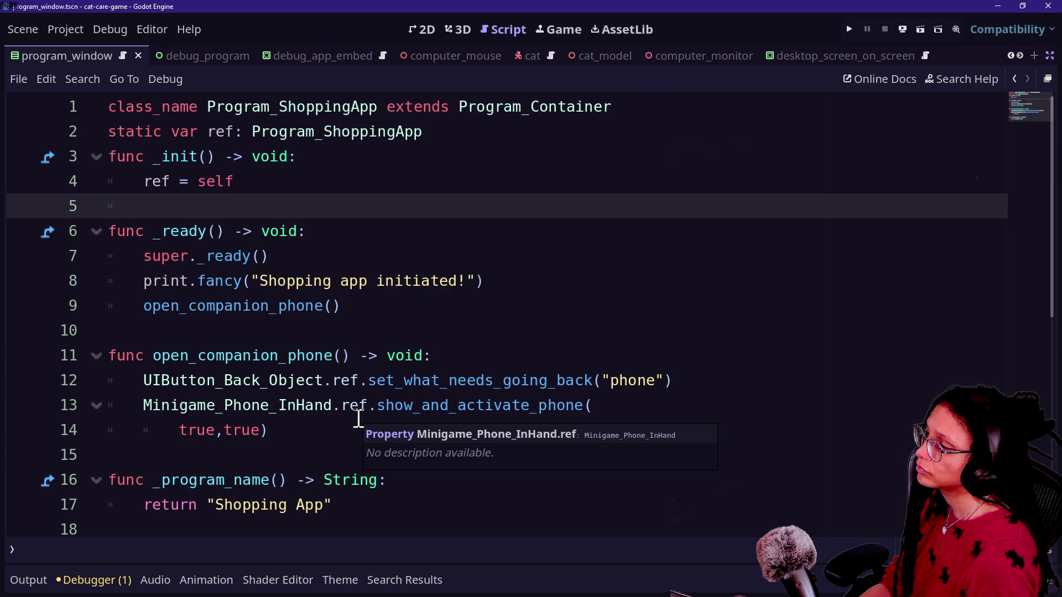
click(468, 481)
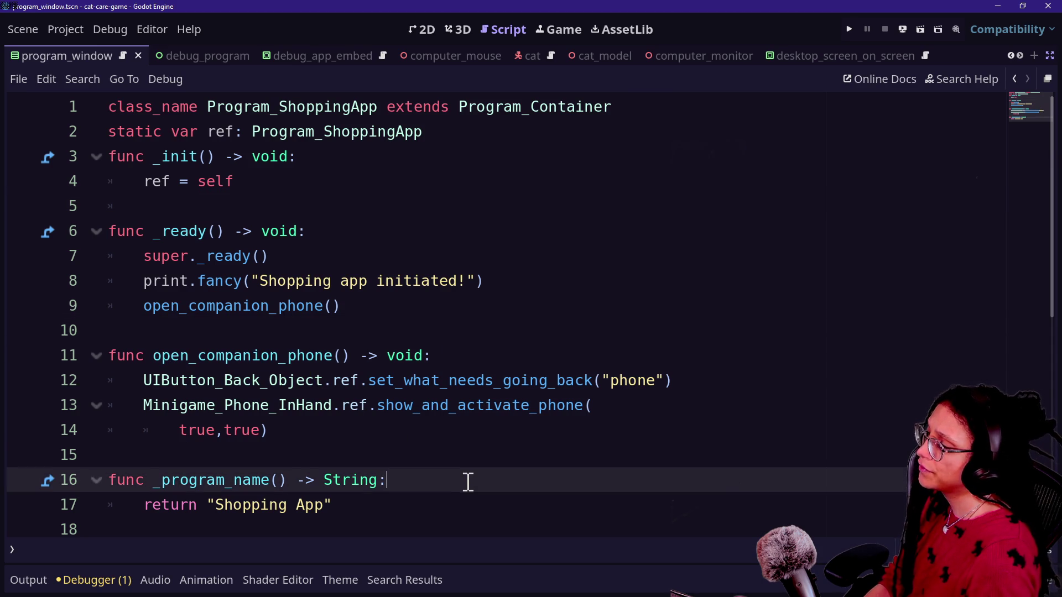
click(423, 425)
key(shift+alt+o)
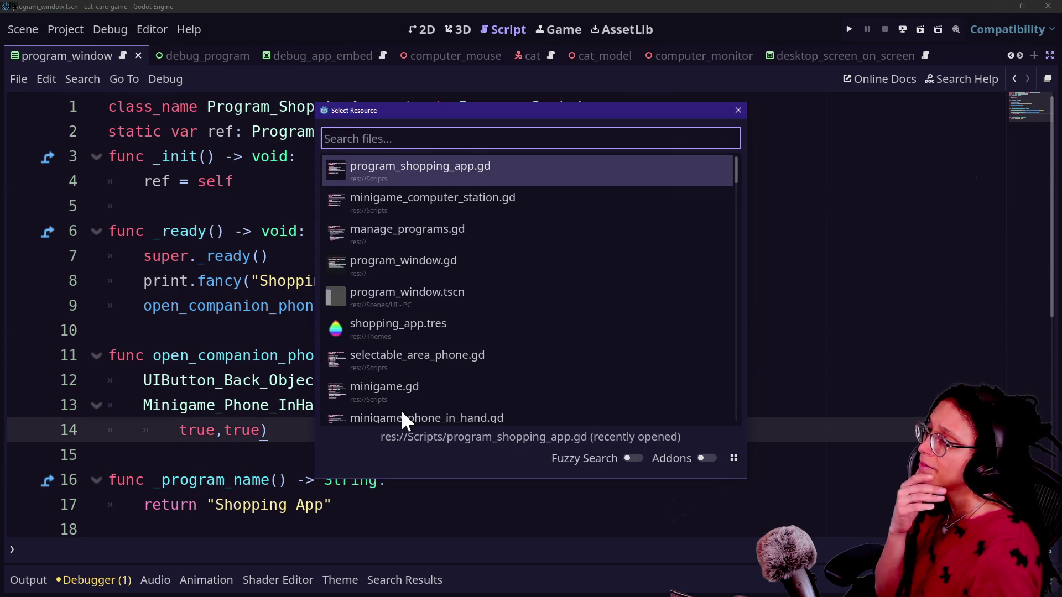
Open manage_programs.gd and scroll down to the _programs dictionary entries.
key(Down)
key(Up)
key(Down)
key(Down)
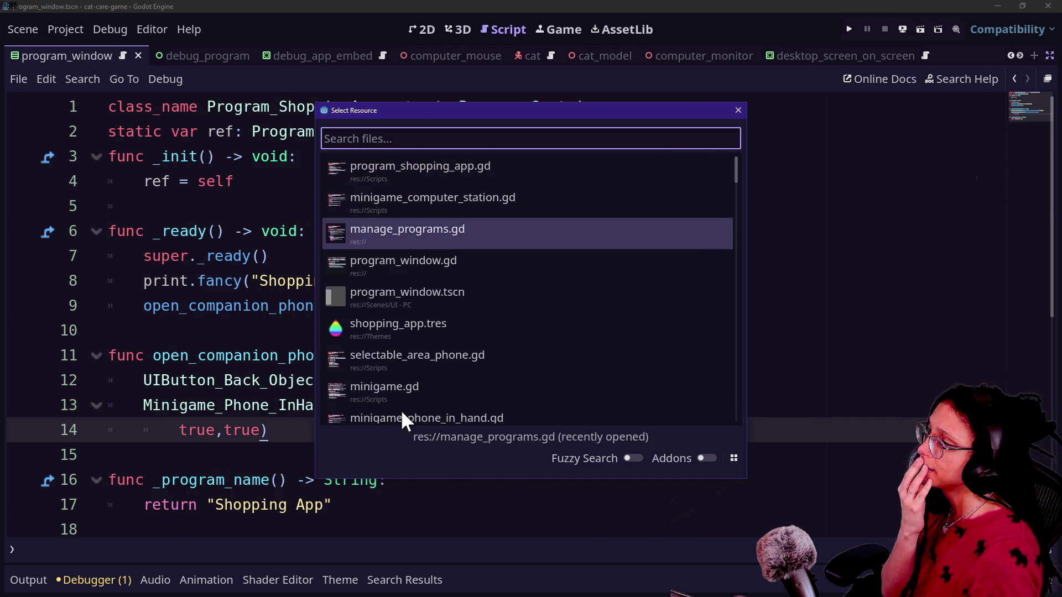
key(Return)
scroll(395, 243, down, 1)
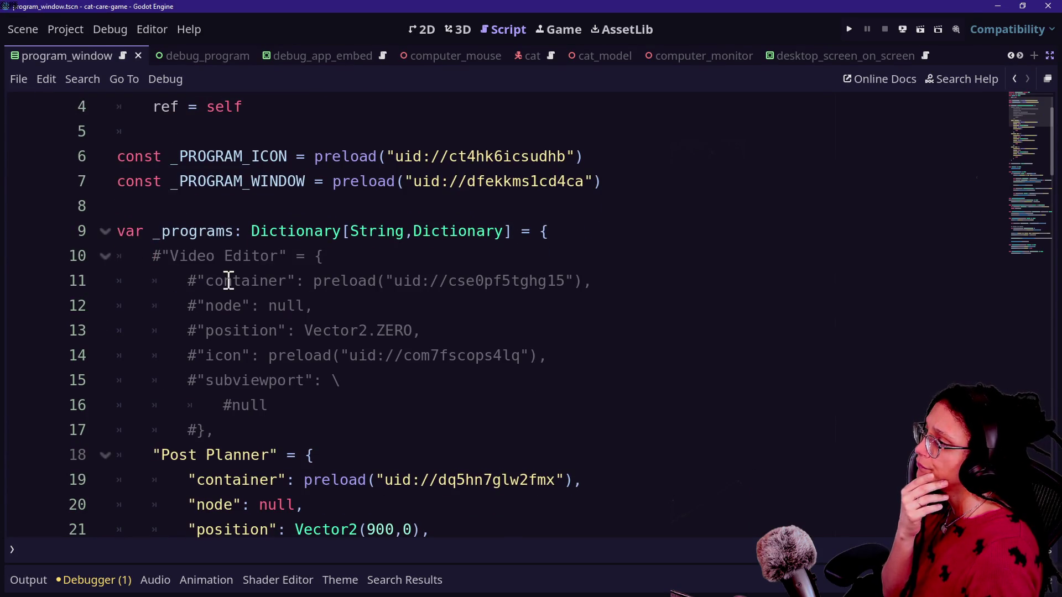
scroll(228, 281, down, 3)
Inspect the Post Planner key on line 18, then return to the end of line 7.
drag(152, 231, 282, 232)
click(282, 231)
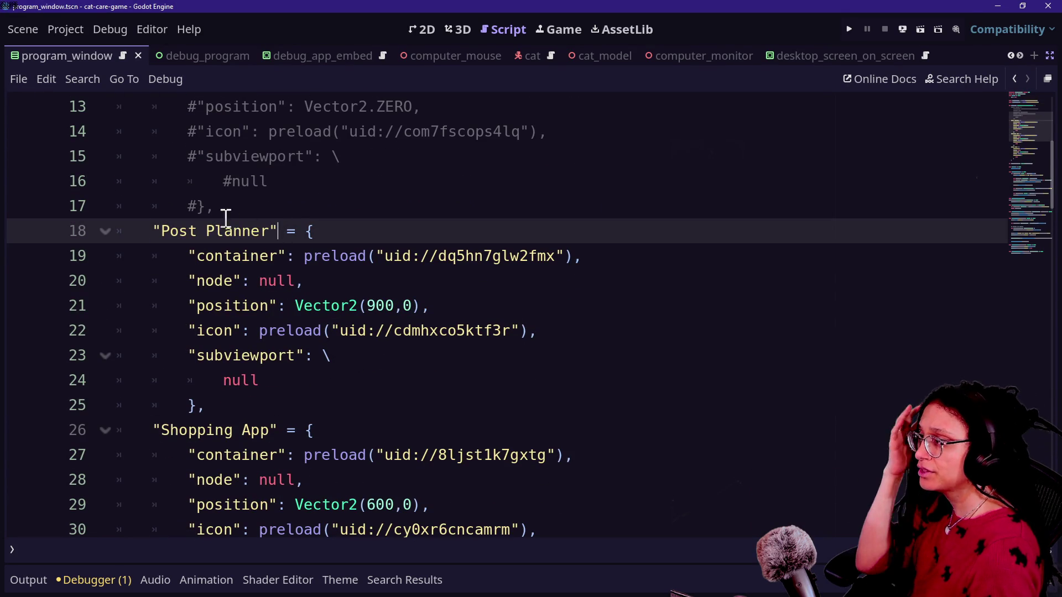
drag(154, 231, 252, 231)
click(271, 231)
scroll(269, 231, up, 1)
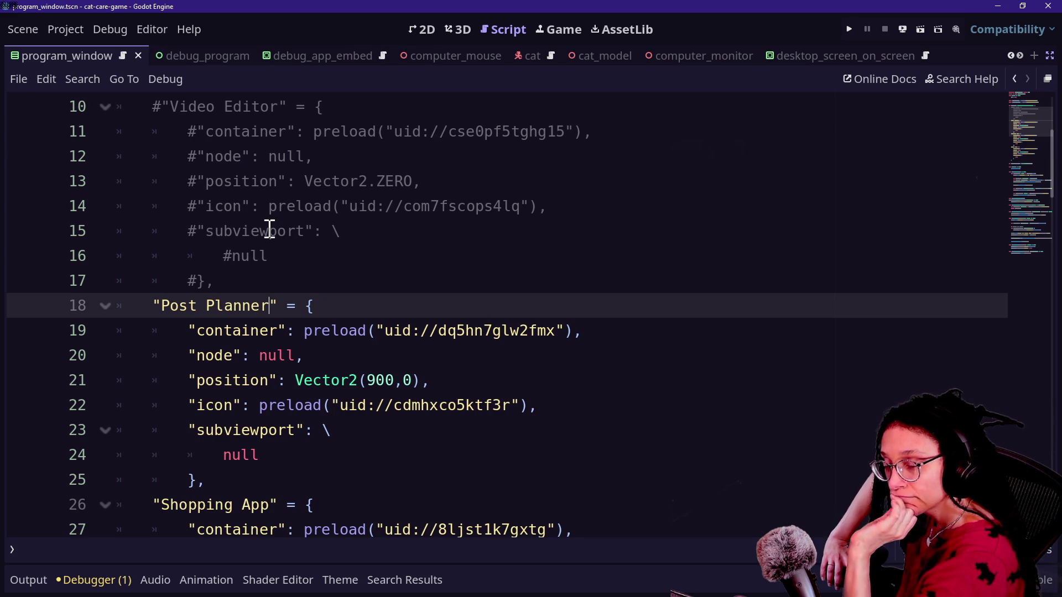
key(Right)
key(Right)
key(Right)
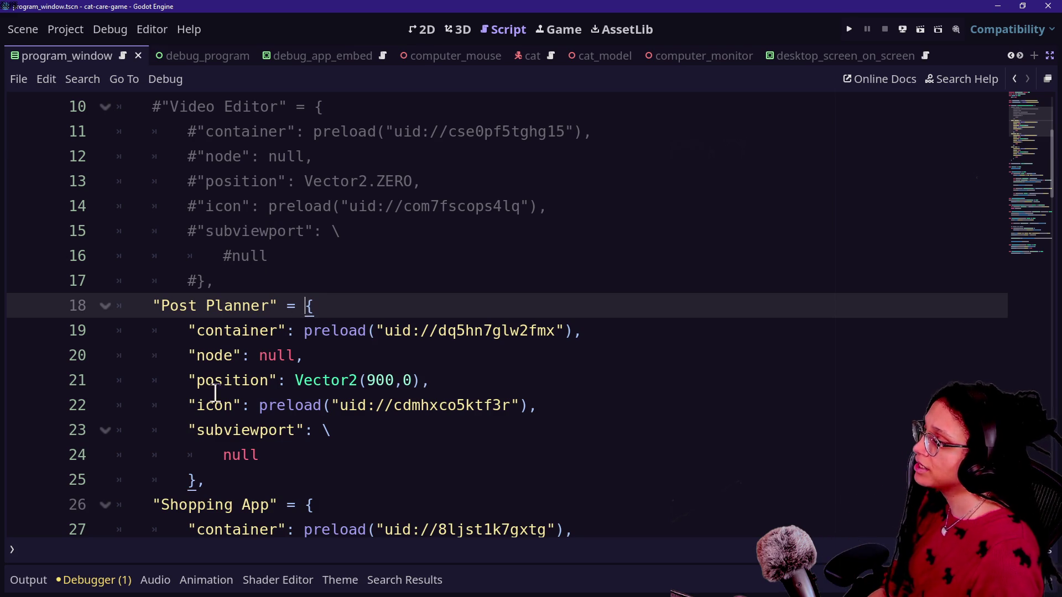
scroll(259, 323, up, 3)
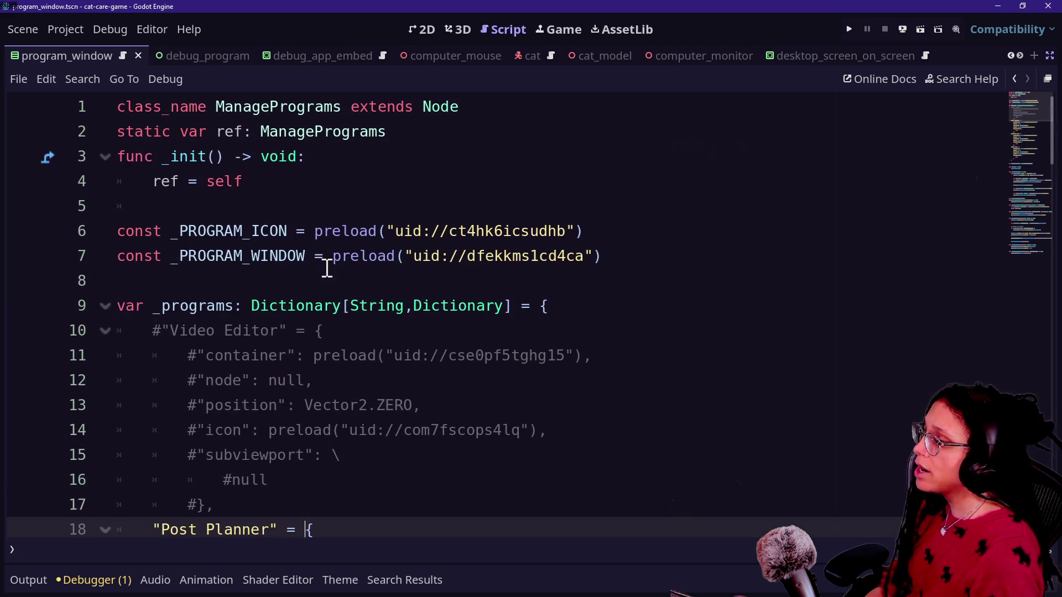
click(608, 269)
Add a new line 9 reading 'enum _PROGRAMS' after the preload constants.
key(Return)
key(Return)
text(enum P)
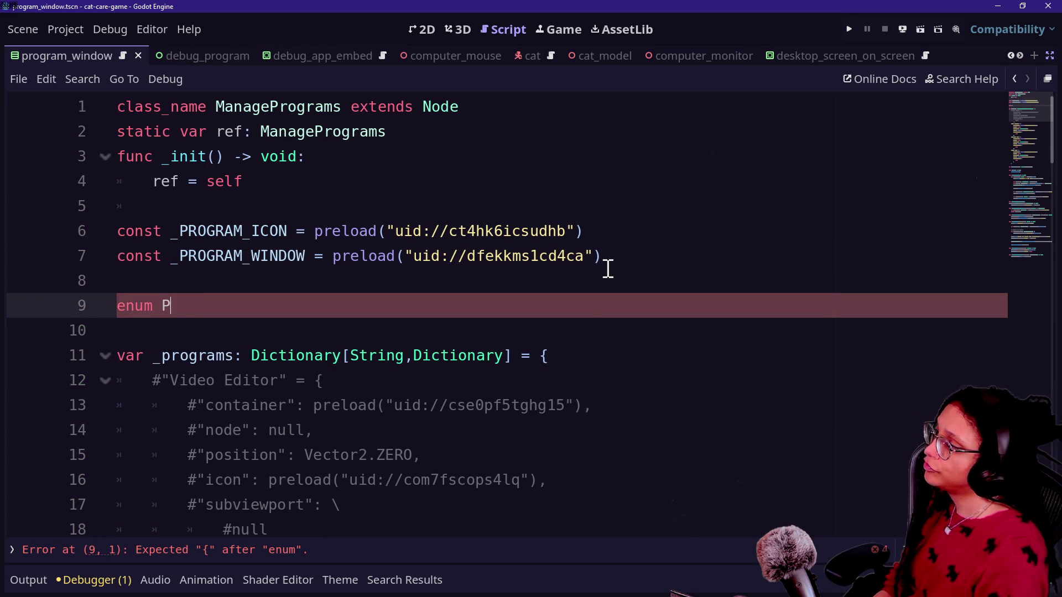
text(ROG)
key(BackSpace)
key(BackSpace)
text(_PR)
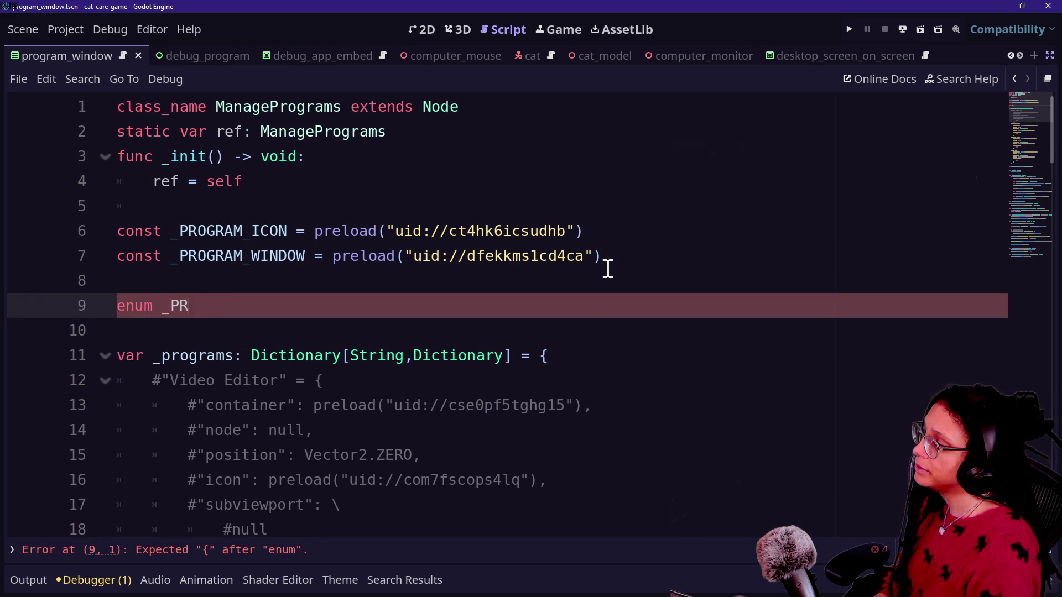
text(OGRAMS)
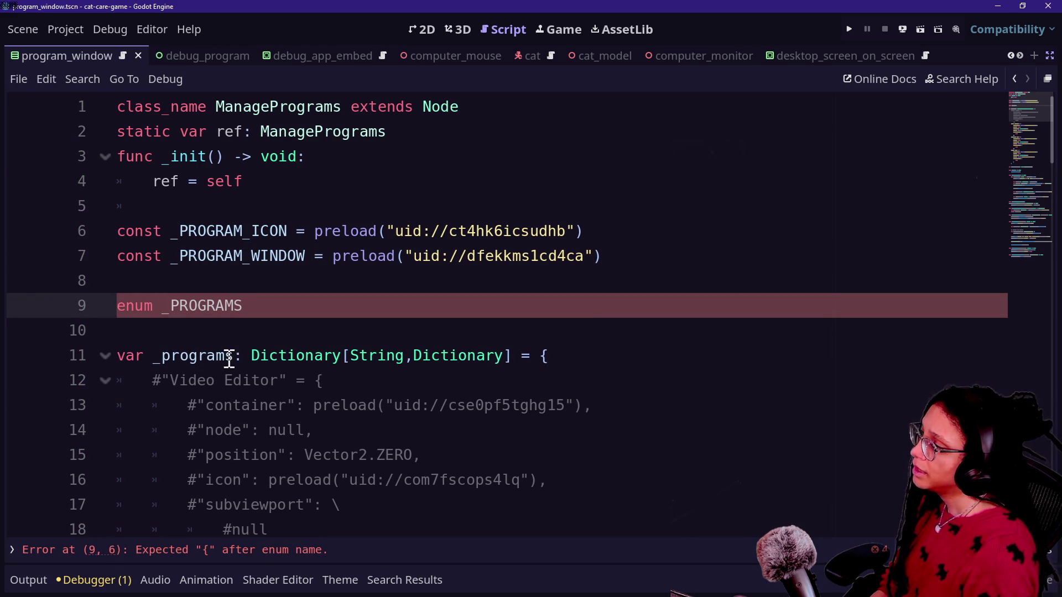
Search all scripts for uses of _programs, then hide the search results.
click(234, 355)
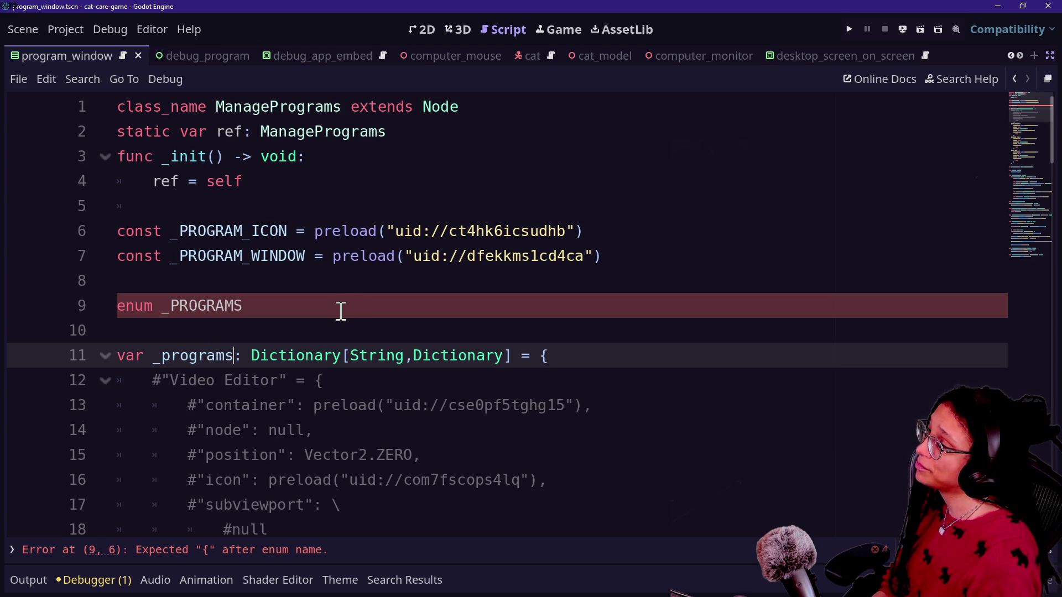
drag(151, 348, 233, 356)
key(ctrl+shift+f)
key(Return)
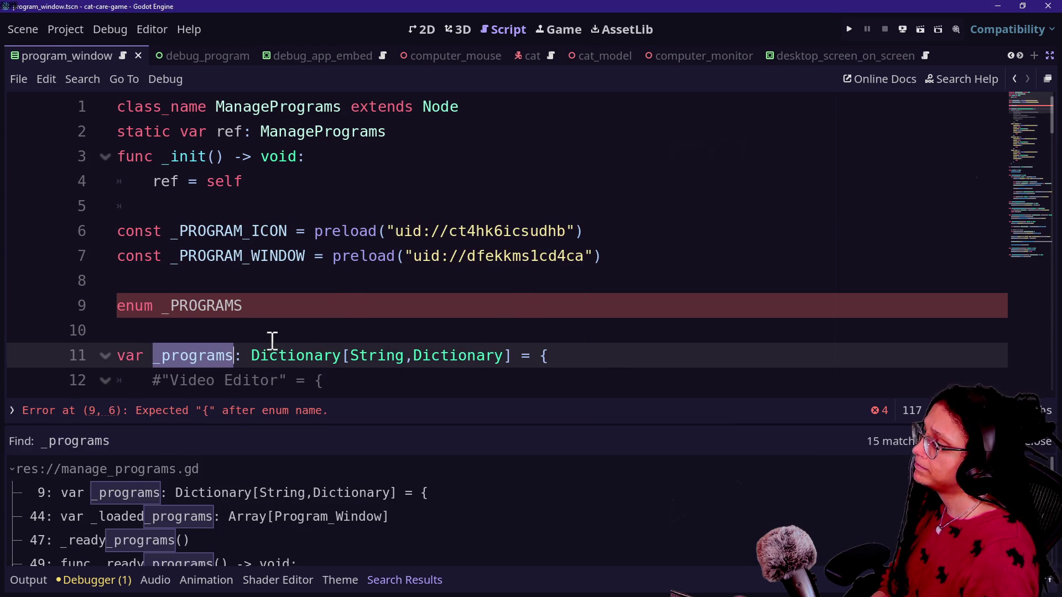
scroll(250, 509, down, 5)
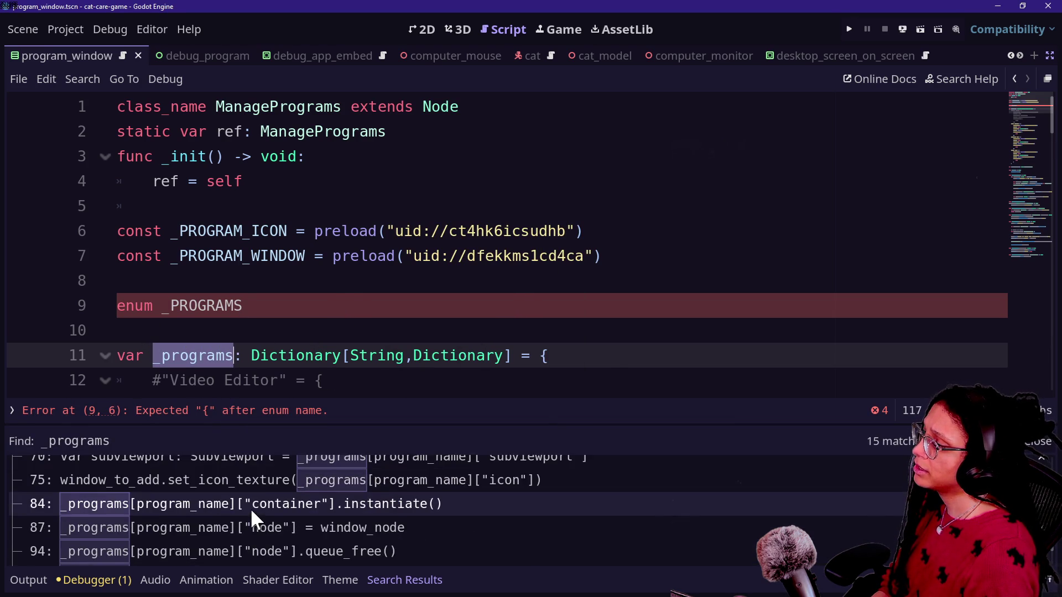
scroll(250, 508, up, 4)
scroll(250, 507, up, 1)
click(372, 273)
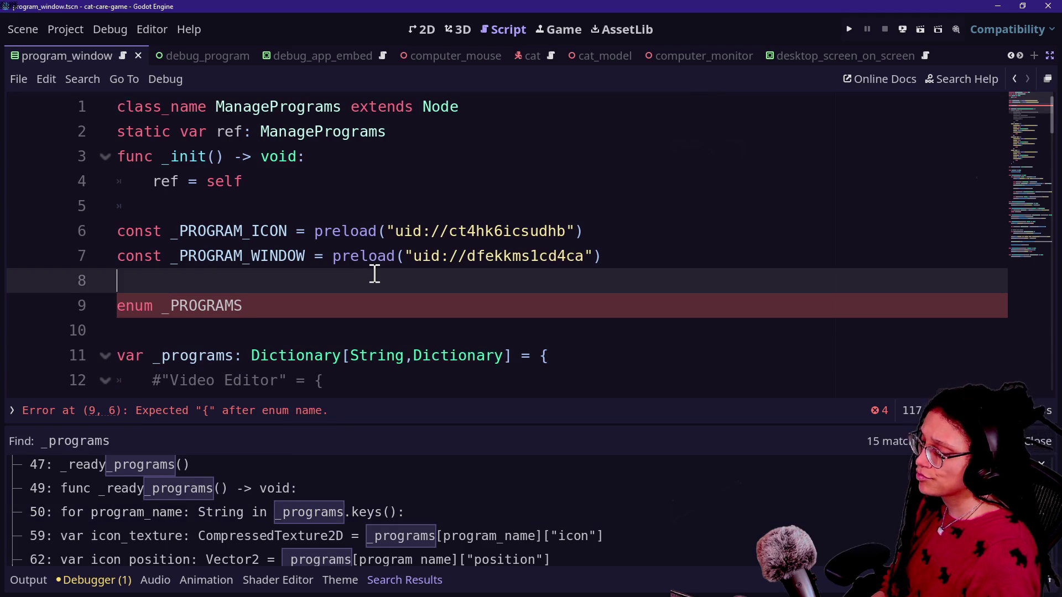
key(ctrl+j)
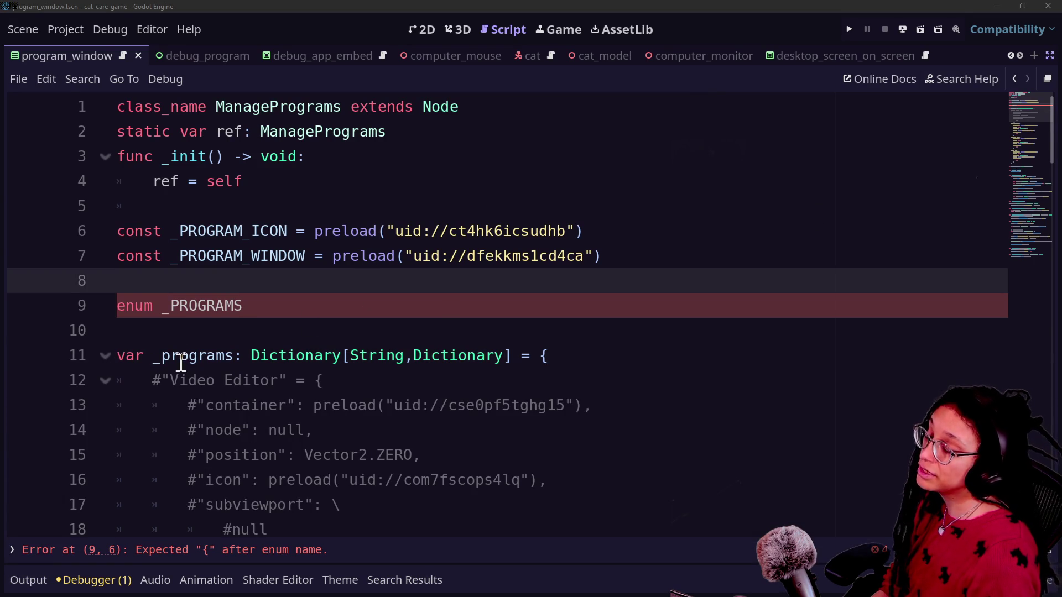
Undo the trial edit around the enum and select the _programs name on line 11.
mouse_move(158, 363)
mouse_down()
mouse_move(202, 369)
mouse_move(210, 362)
mouse_move(154, 357)
mouse_move(236, 355)
mouse_up()
key(ctrl+z)
scroll(396, 340, down, 15)
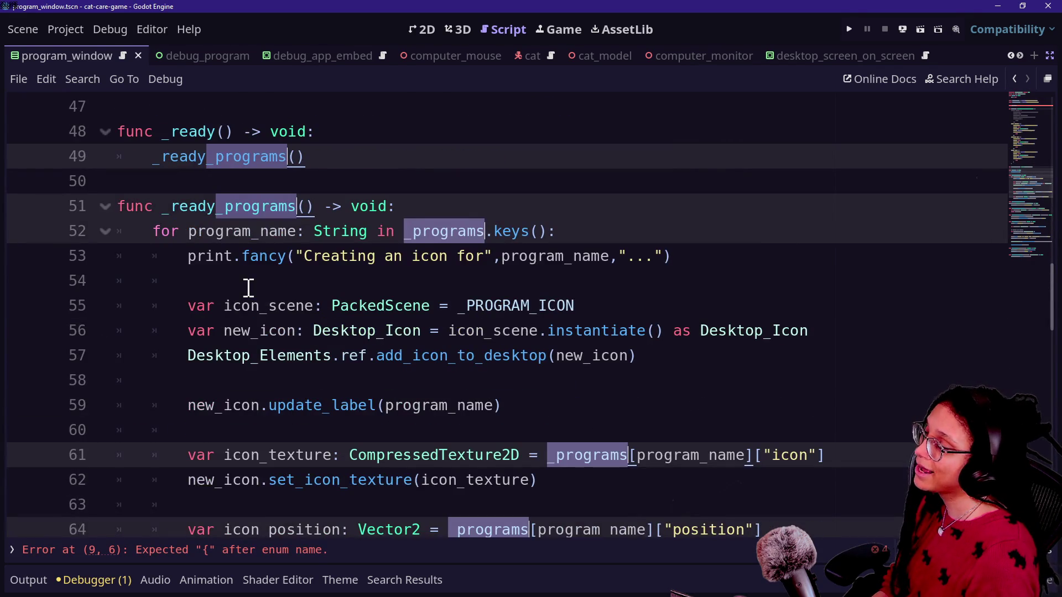
scroll(249, 287, up, 15)
click(249, 288)
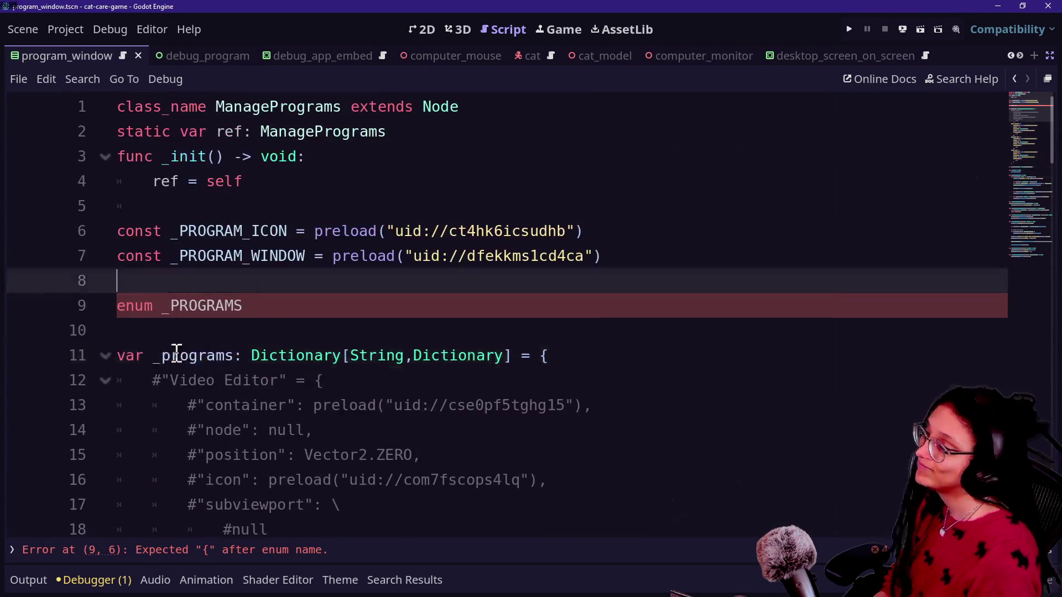
click(157, 355)
drag(154, 355, 235, 356)
Start a replace of _programs with _program_data and rename the declaration.
key(ctrl+r)
mouse_move(415, 363)
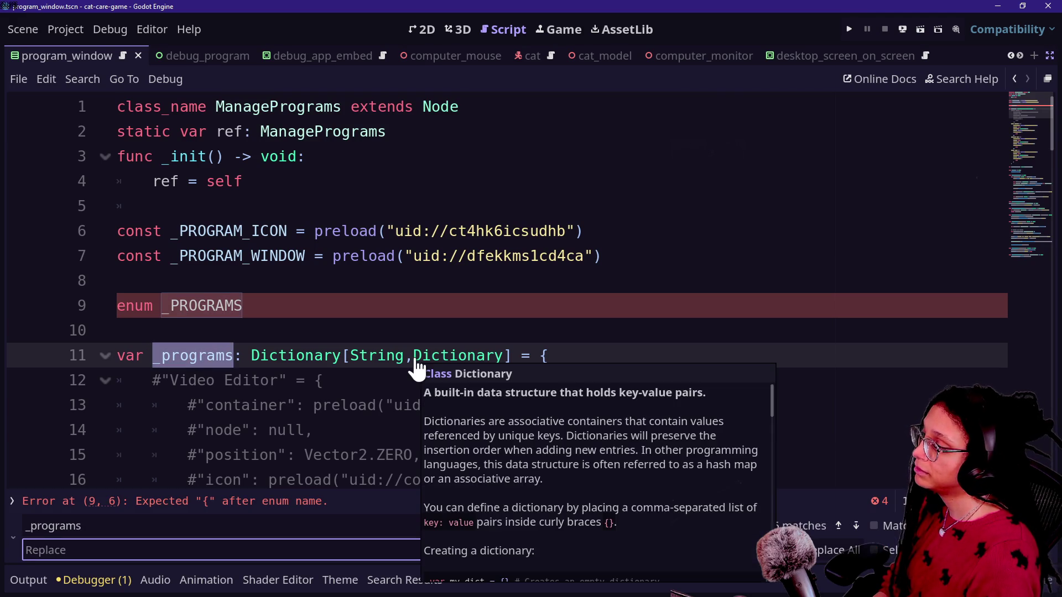
text(_program)
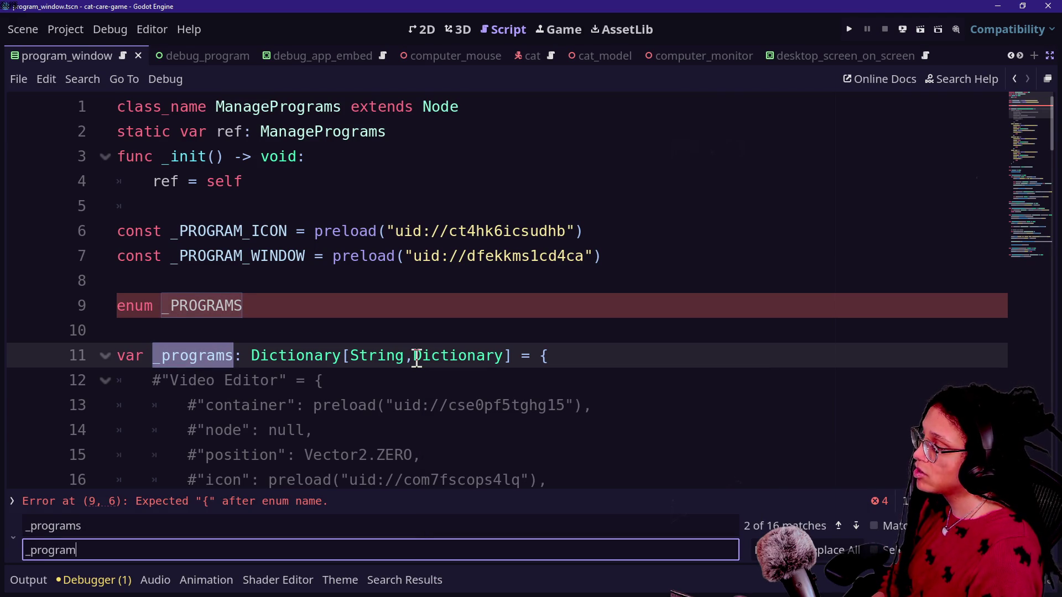
text(s_data)
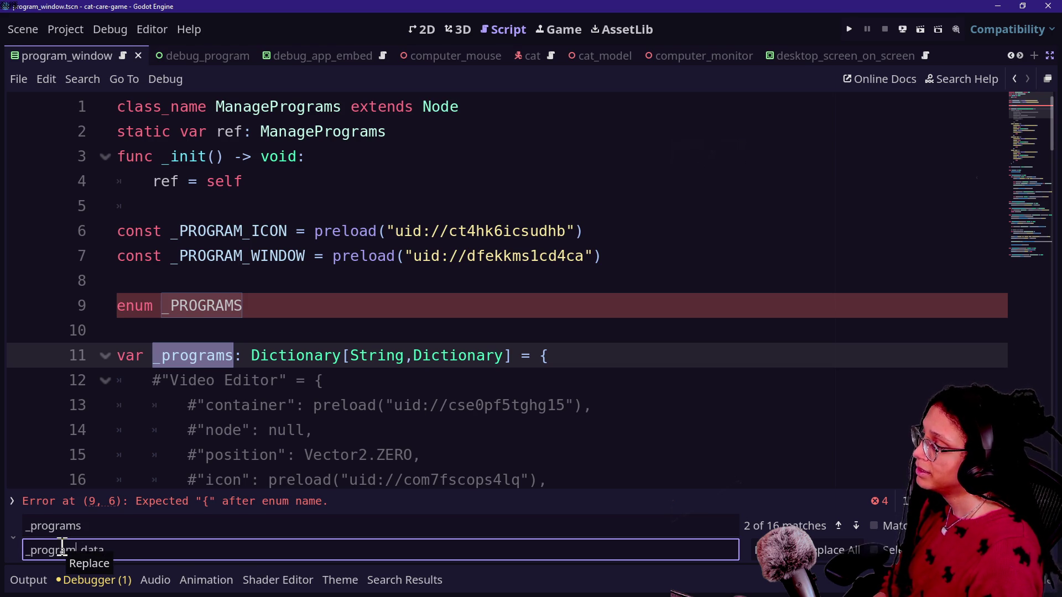
key(BackSpace)
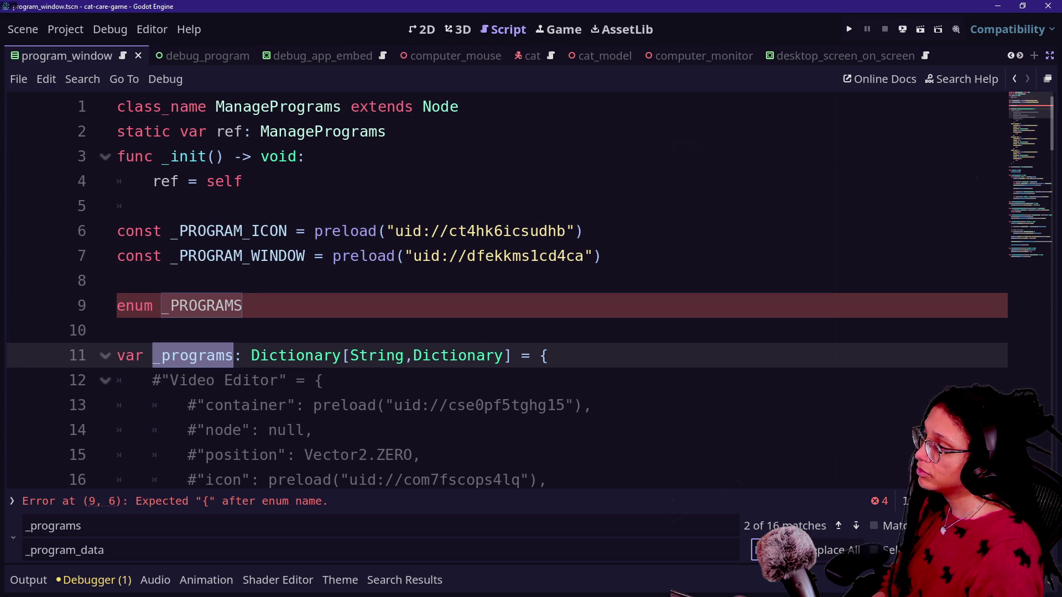
click(777, 549)
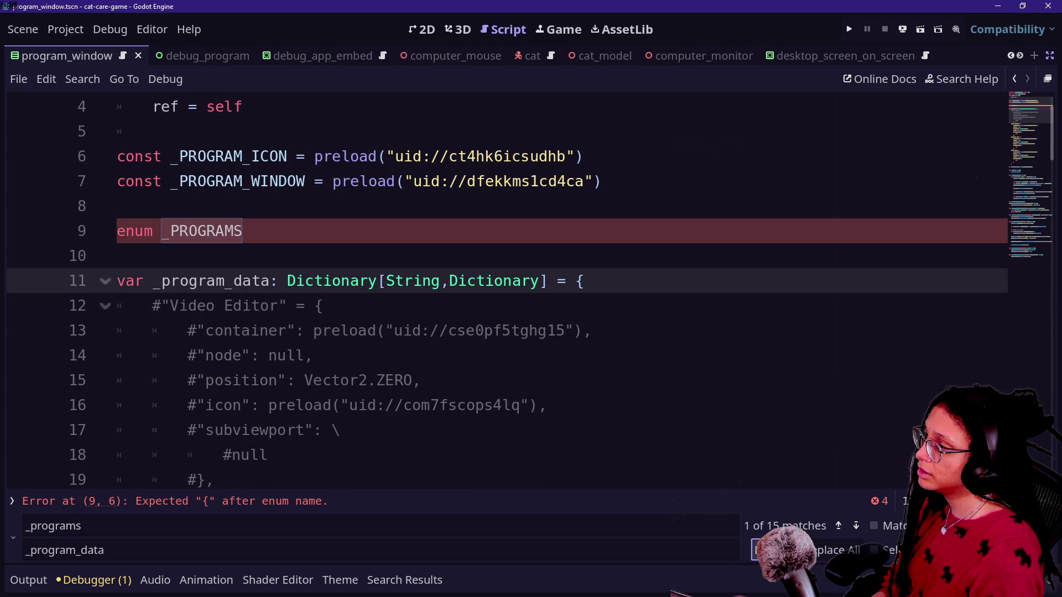
Skip the _ready_programs matches and rename the references on lines 52, 61, 64 and 69.
click(854, 523)
click(853, 523)
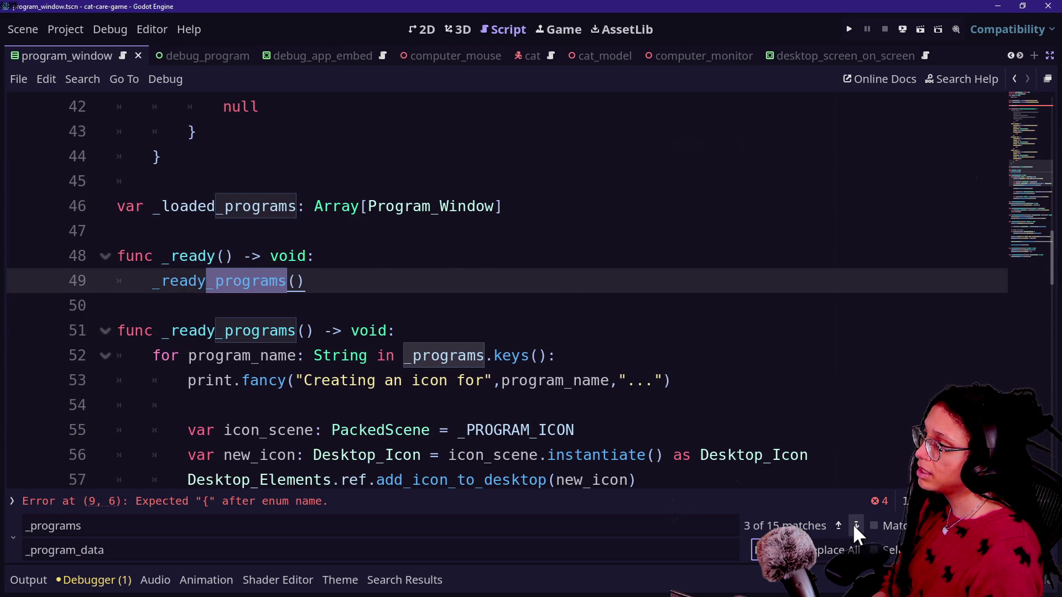
click(848, 525)
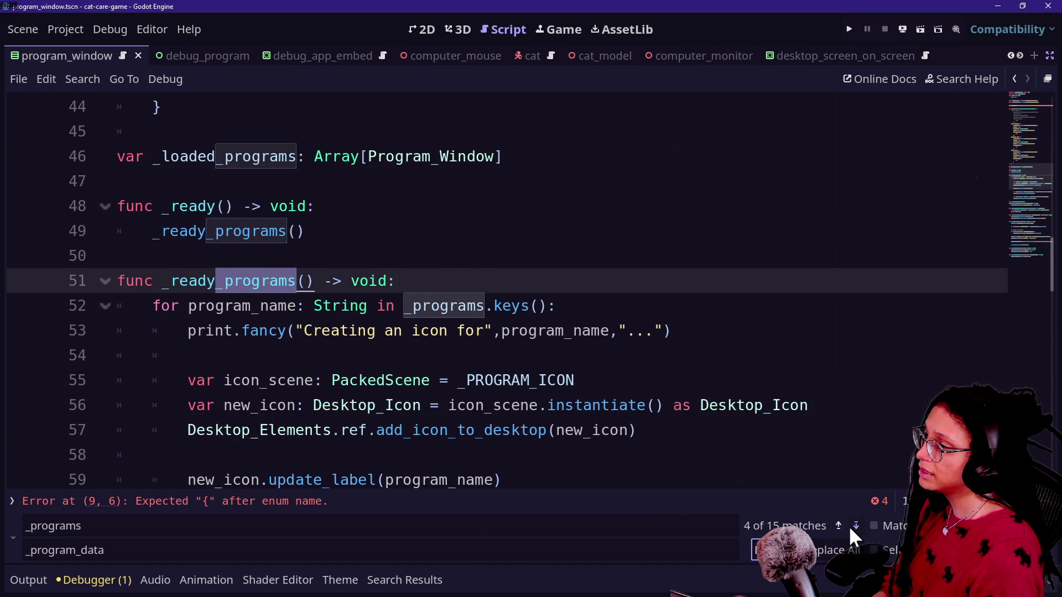
click(848, 525)
key(Return)
click(858, 527)
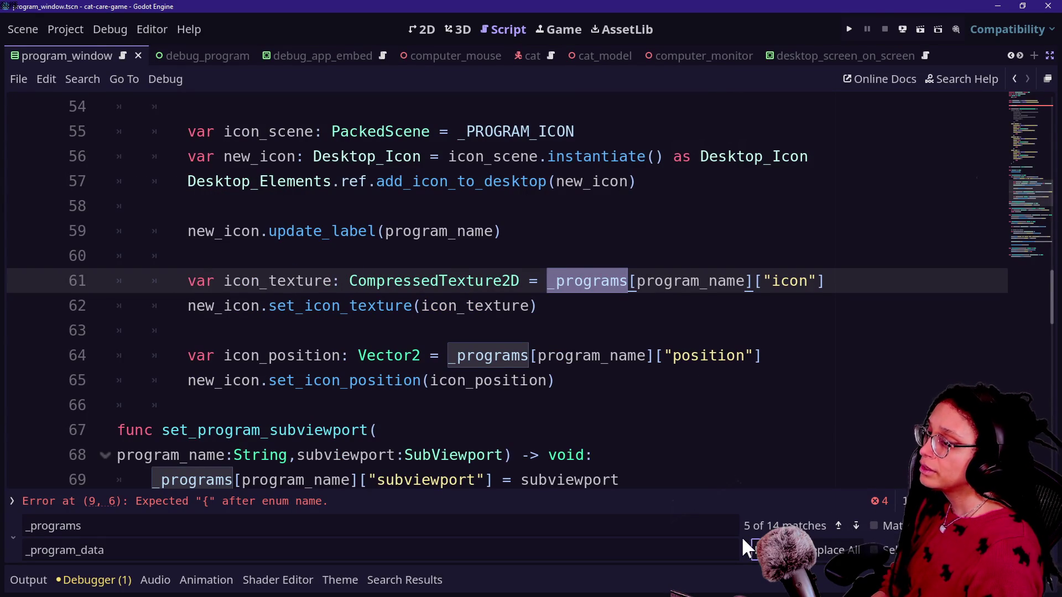
key(Return)
click(860, 525)
key(Return)
click(855, 526)
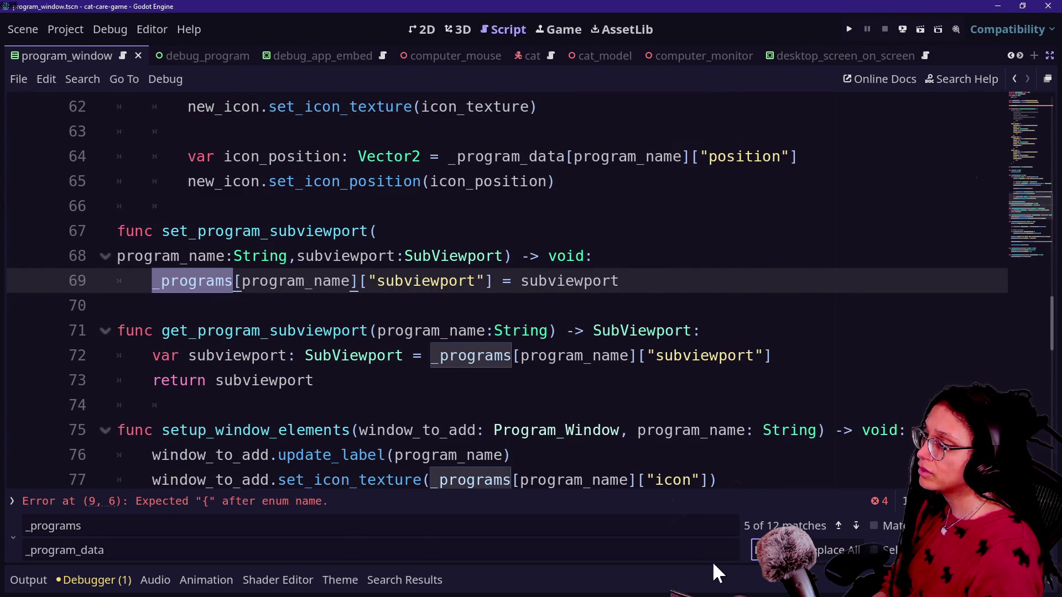
click(779, 550)
Undo an accidental Replace All, then rename the references on lines 72, 77, 86, 89, 96 and 97.
click(856, 526)
click(836, 549)
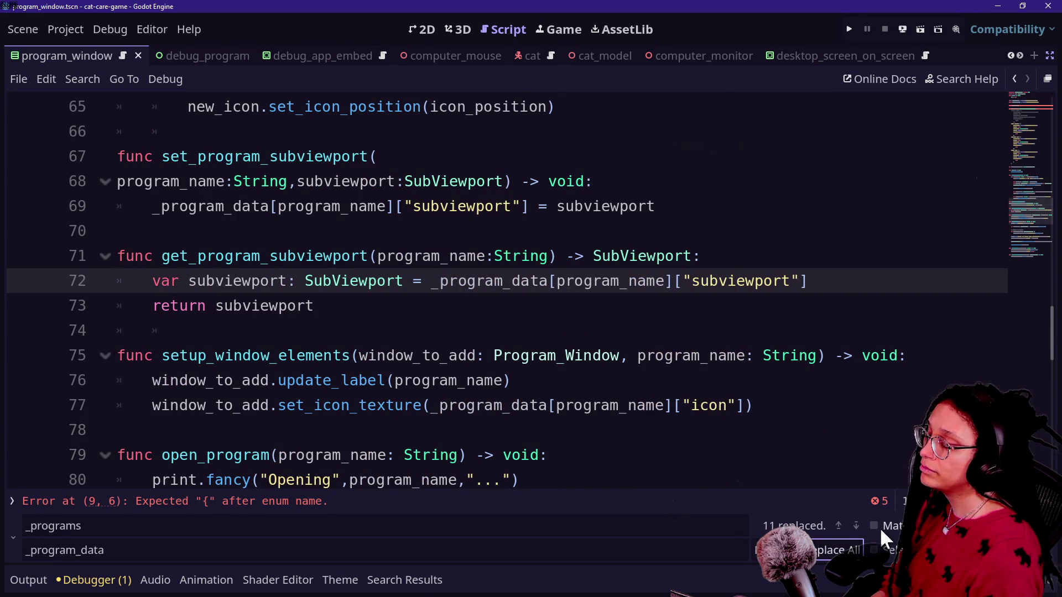
key(ctrl+z)
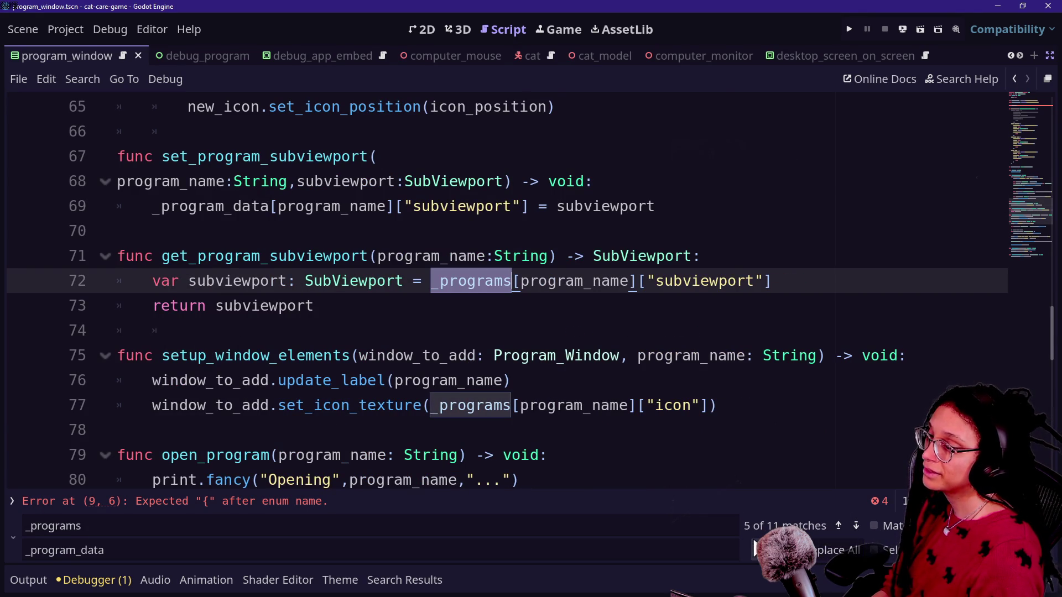
click(774, 550)
key(Return)
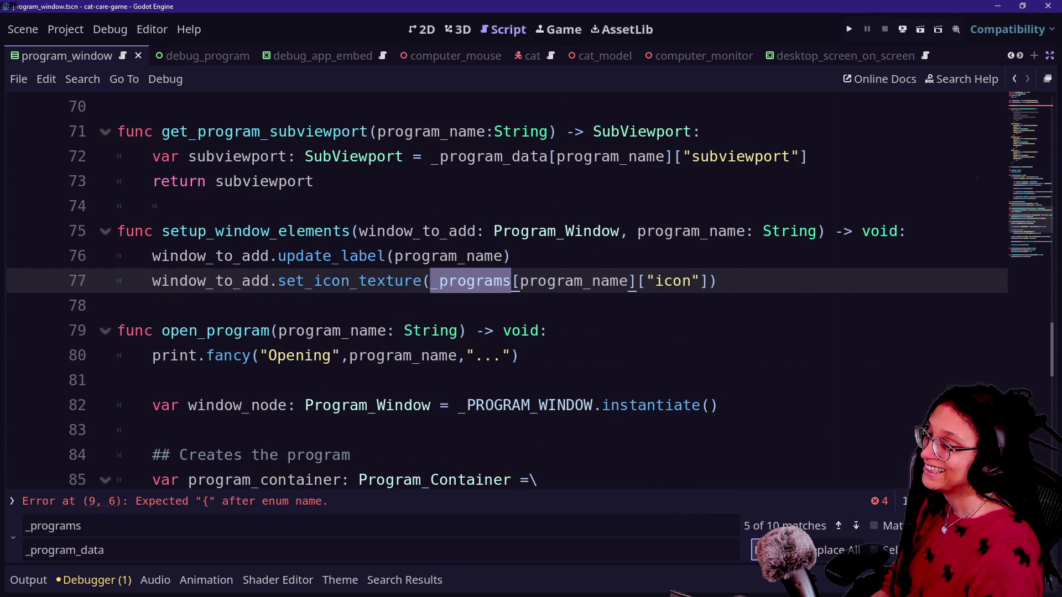
click(854, 525)
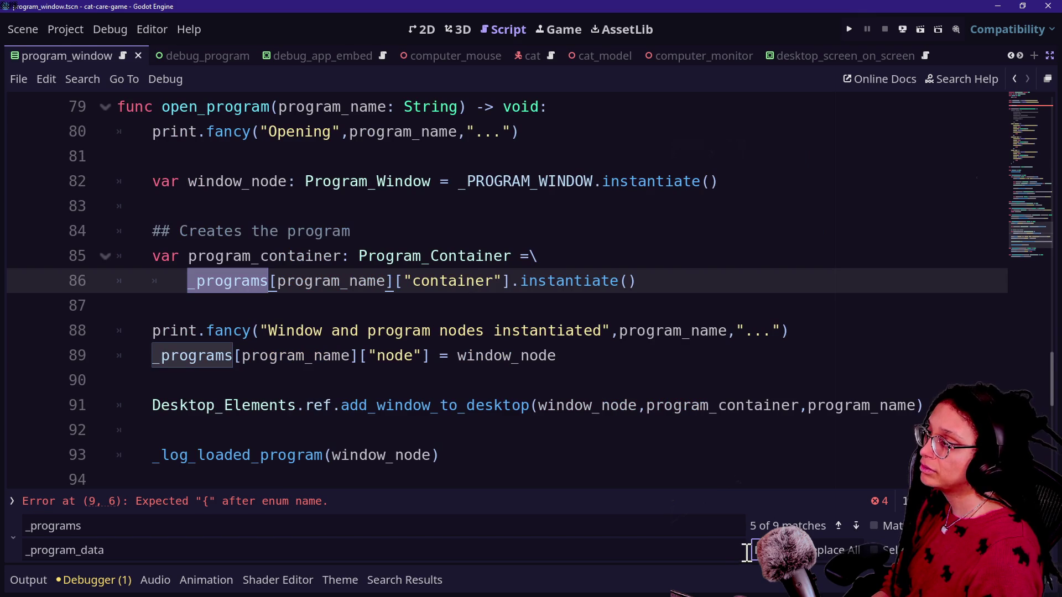
key(Return)
key(Return)
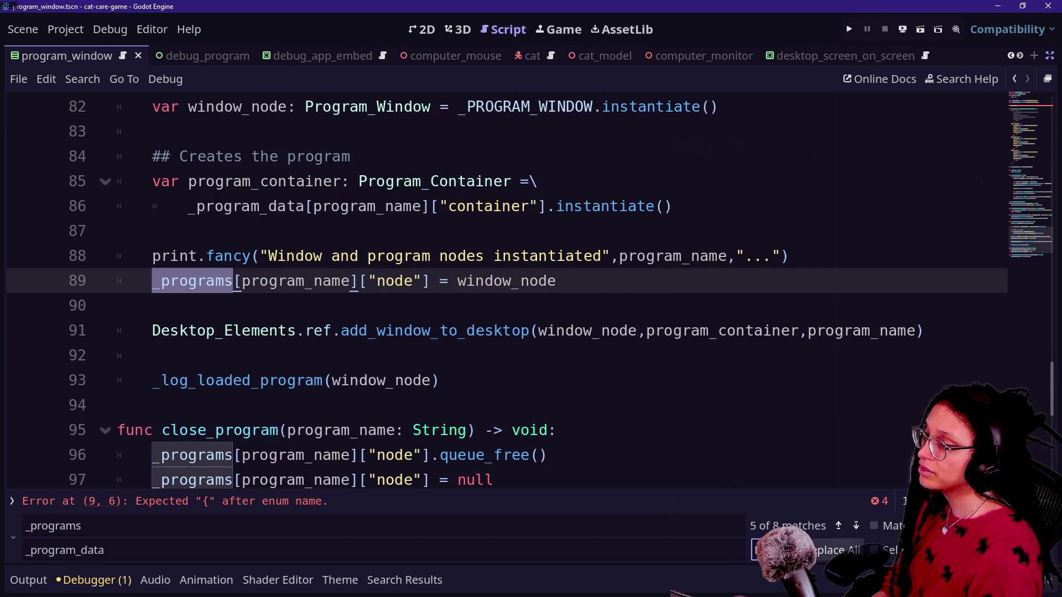
click(855, 525)
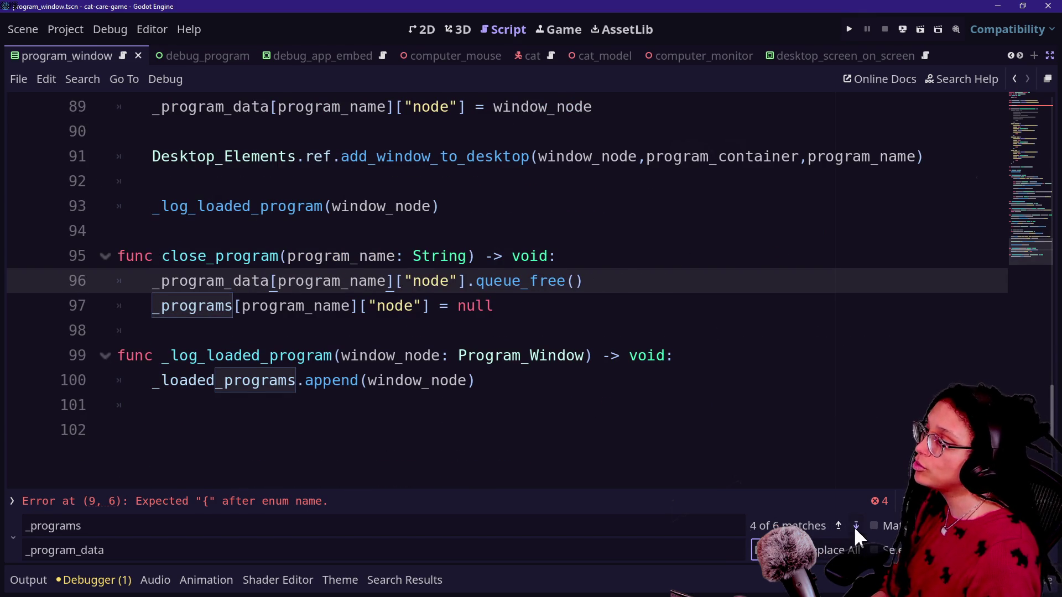
key(Return)
key(Return)
click(415, 358)
scroll(416, 365, up, 15)
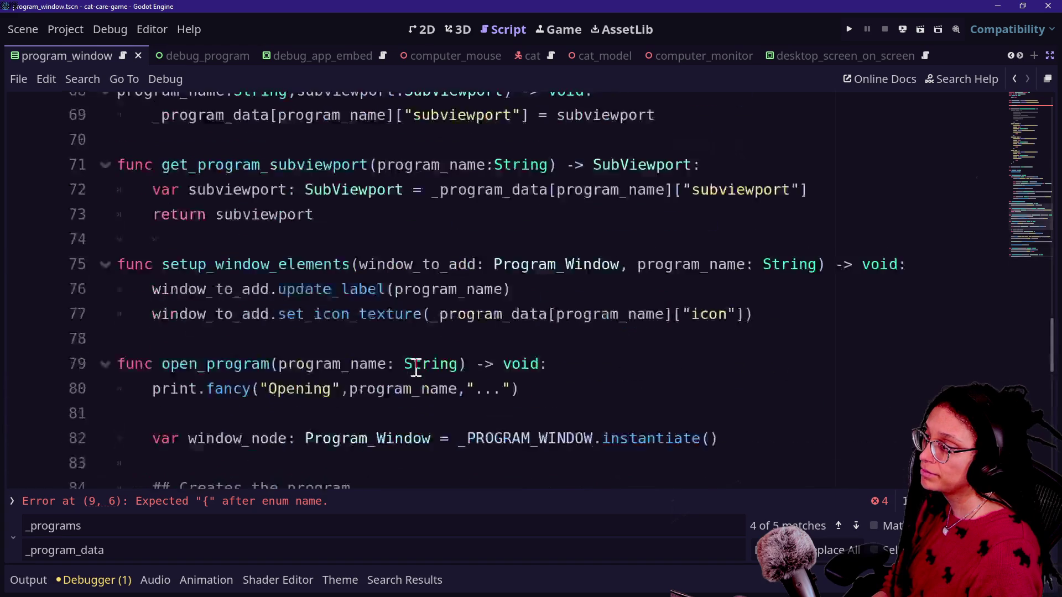
scroll(416, 367, up, 10)
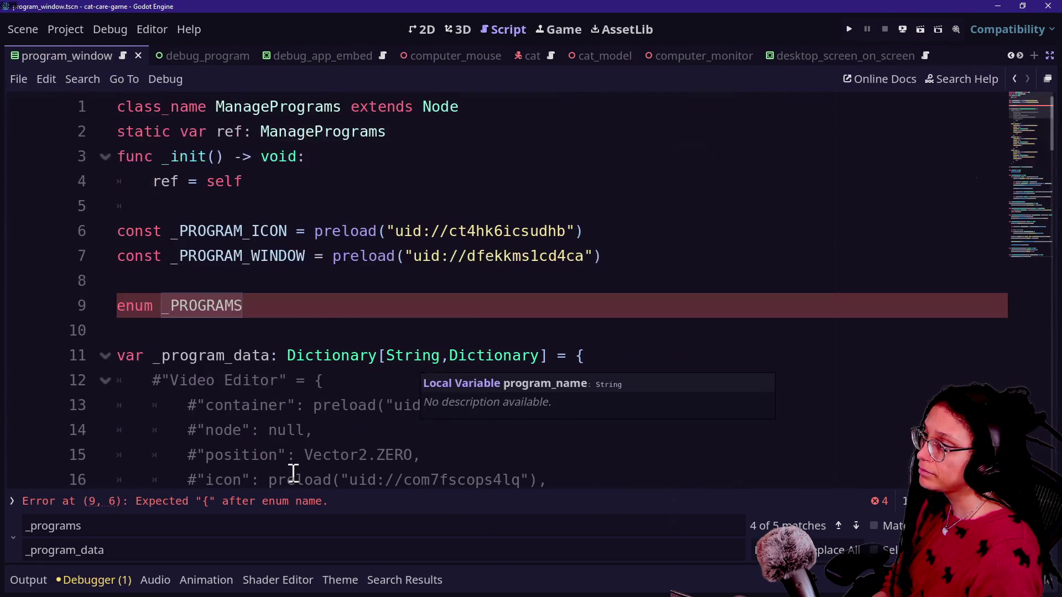
Rename the enum on line 9 from _PROGRAMS to PROGRAM with an opening brace.
click(282, 306)
text({)
key(BackSpace)
text({)
key(BackSpace)
key(BackSpace)
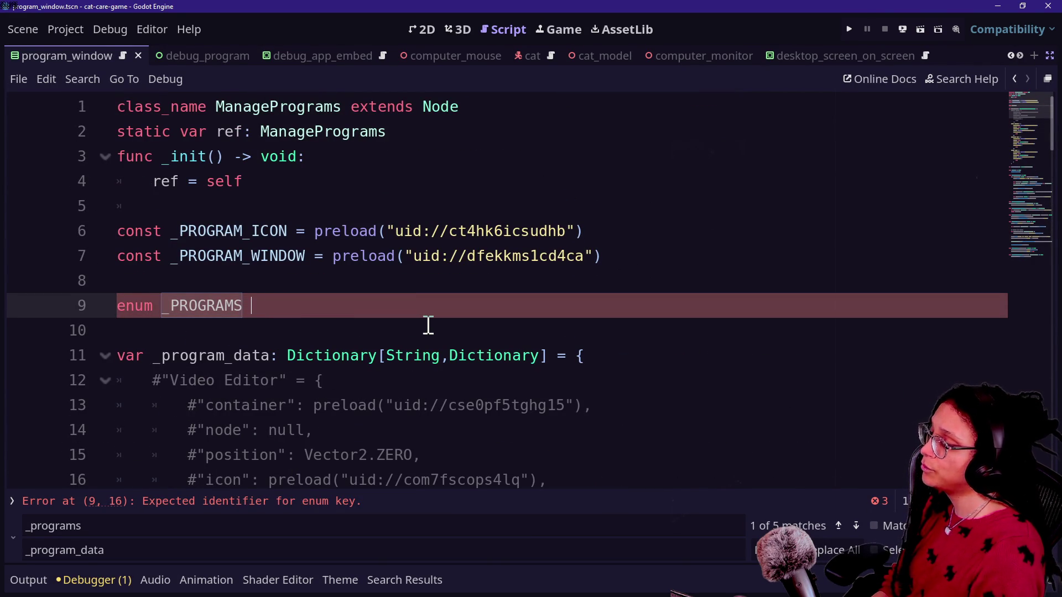
key(ctrl+BackSpace)
text(PROGRAM)
key(ctrl+minus)
key(ctrl+minus)
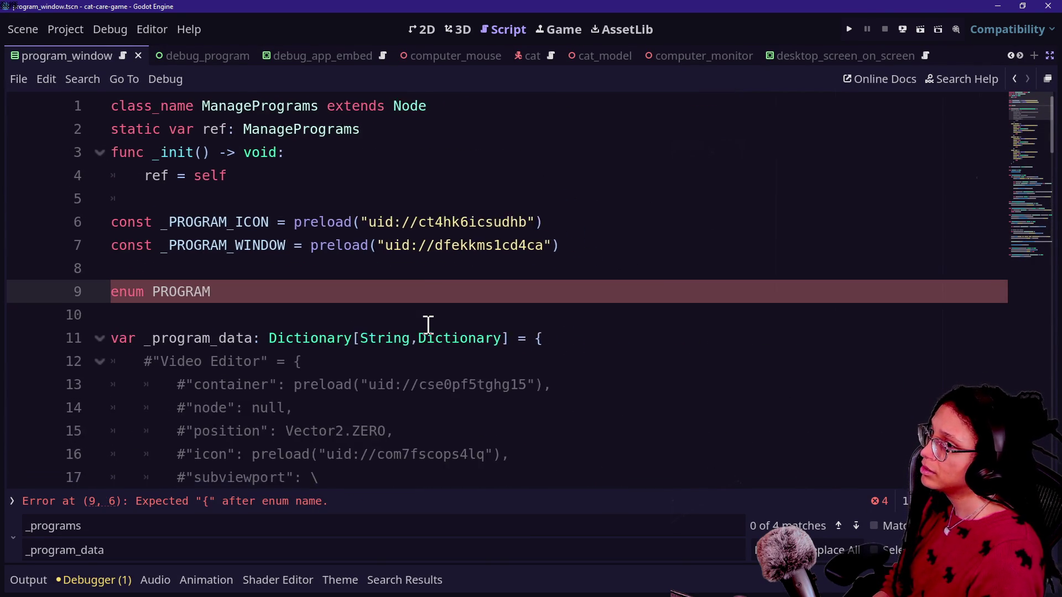
key(ctrl+BackSpace)
key(ctrl+BackSpace)
text(PROGRAM)
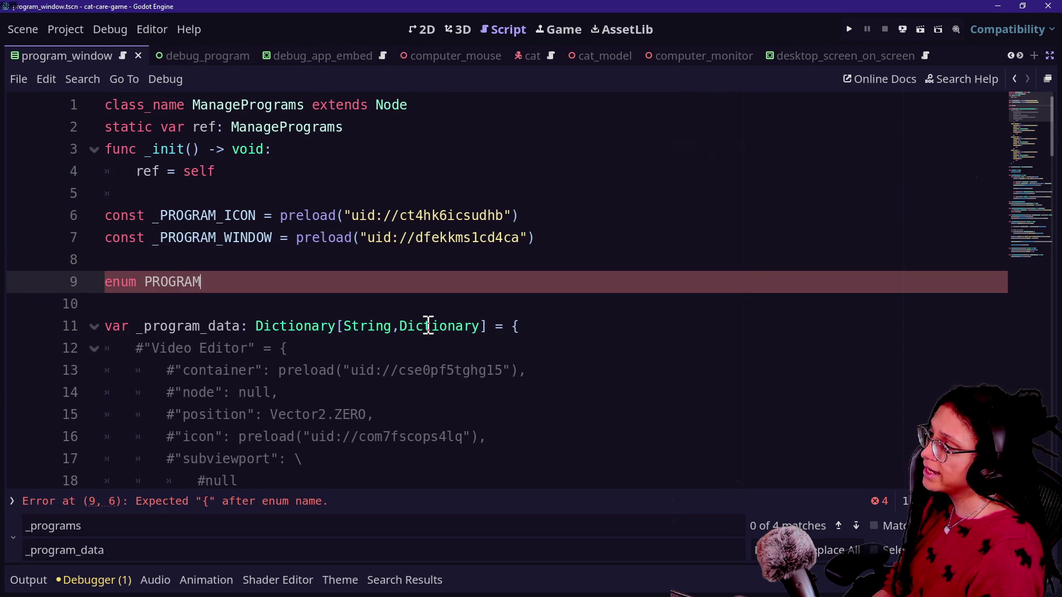
ctrl+scroll(428, 327, up, 2)
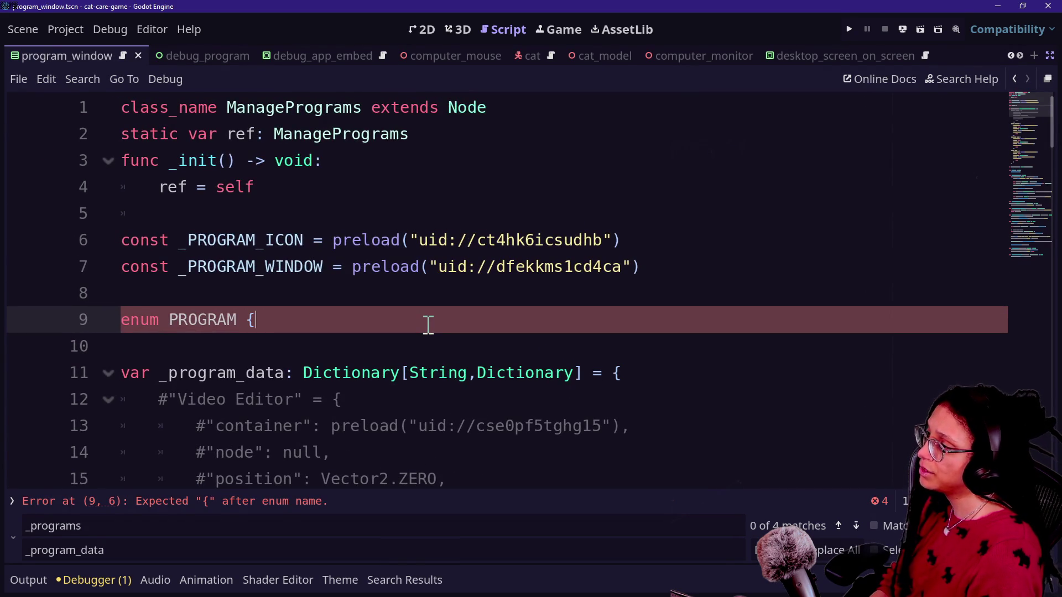
text(r)
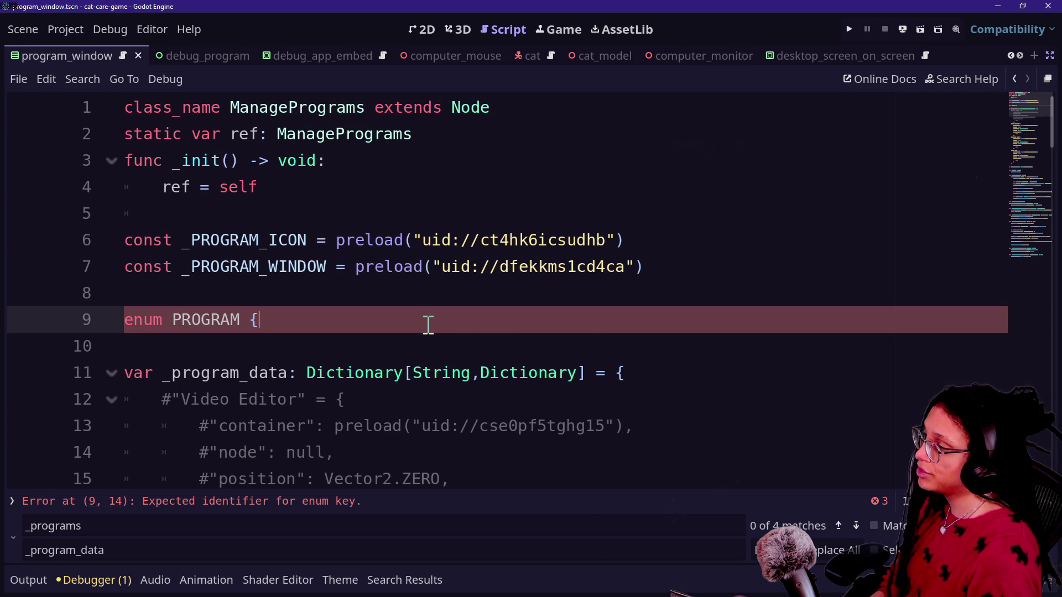
Type VIDEO_EDITOR as the enum's first value.
right_click(428, 325)
click(422, 301)
text(UD)
key(BackSpace)
key(BackSpace)
text(IDEO_E)
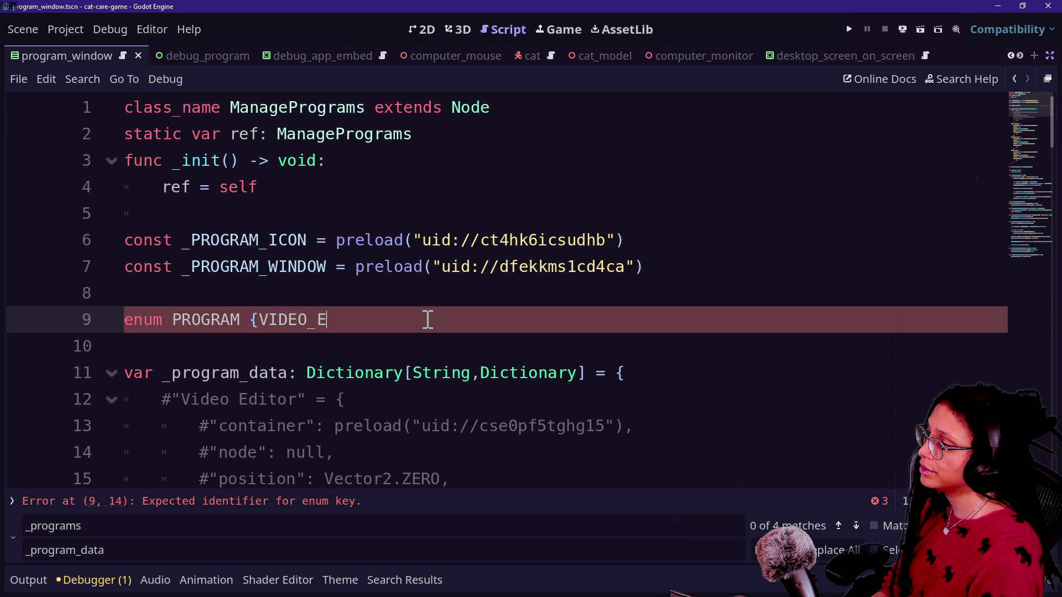
text(DITOR)
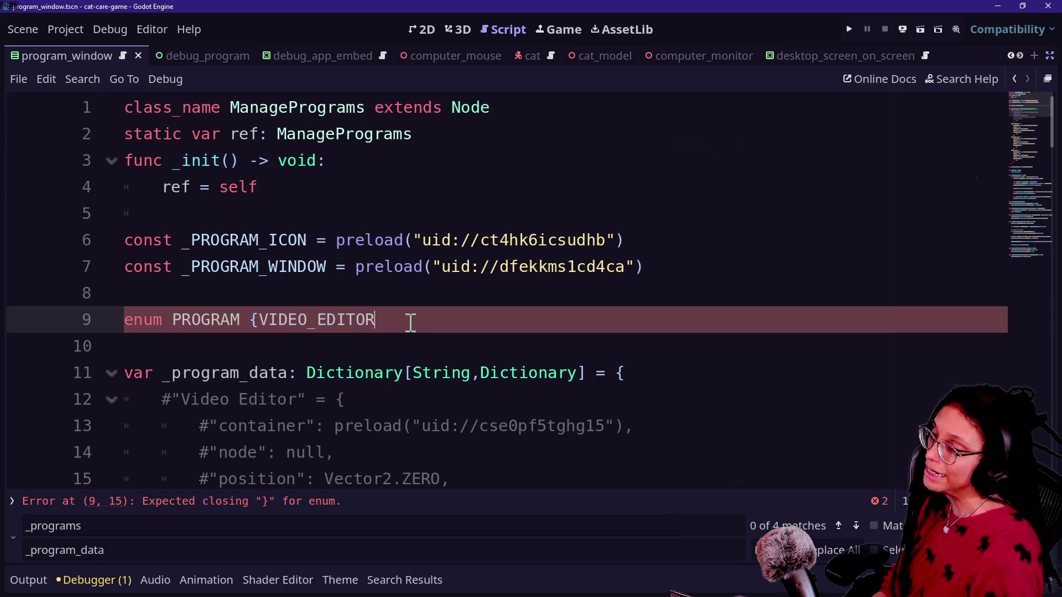
key(Down)
key(Down)
key(Down)
key(Down)
key(Down)
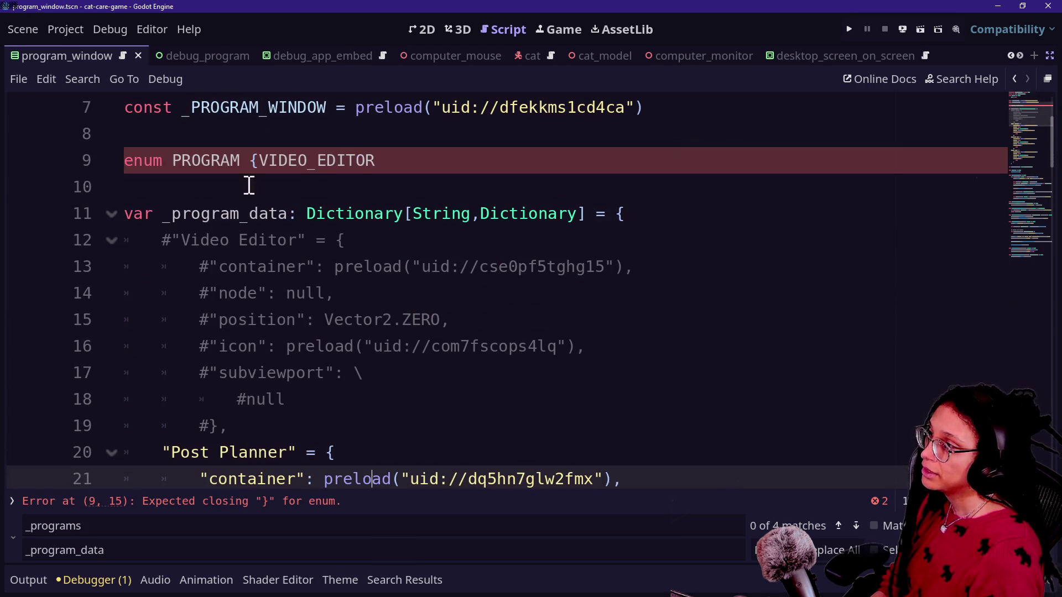
Compare the enum with the Video Editor entry on line 12 and scroll down toward Post Planner.
click(258, 166)
click(415, 180)
click(404, 162)
click(257, 161)
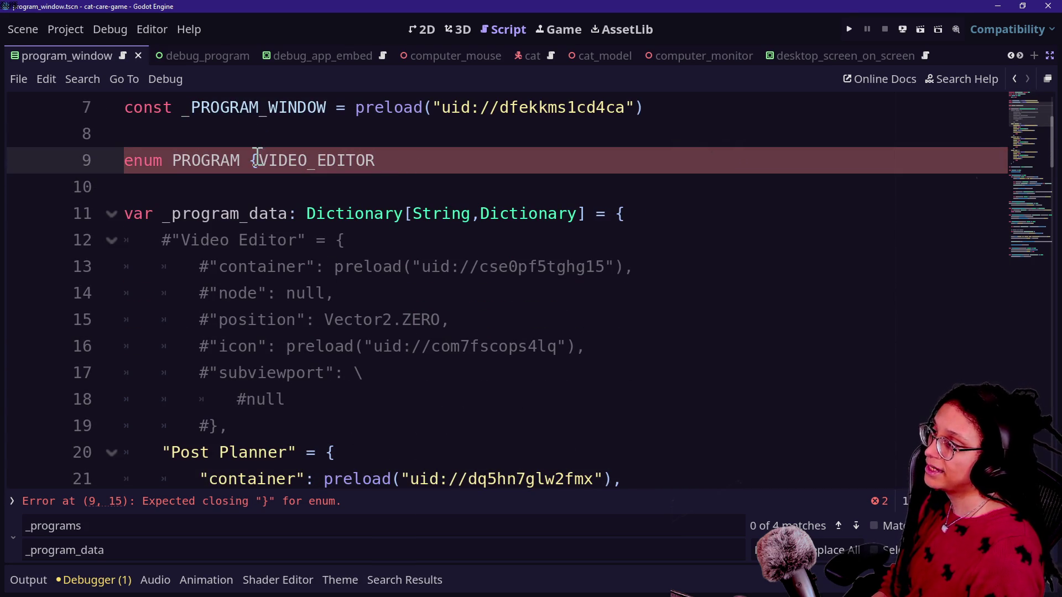
drag(181, 240, 348, 240)
click(284, 179)
click(254, 162)
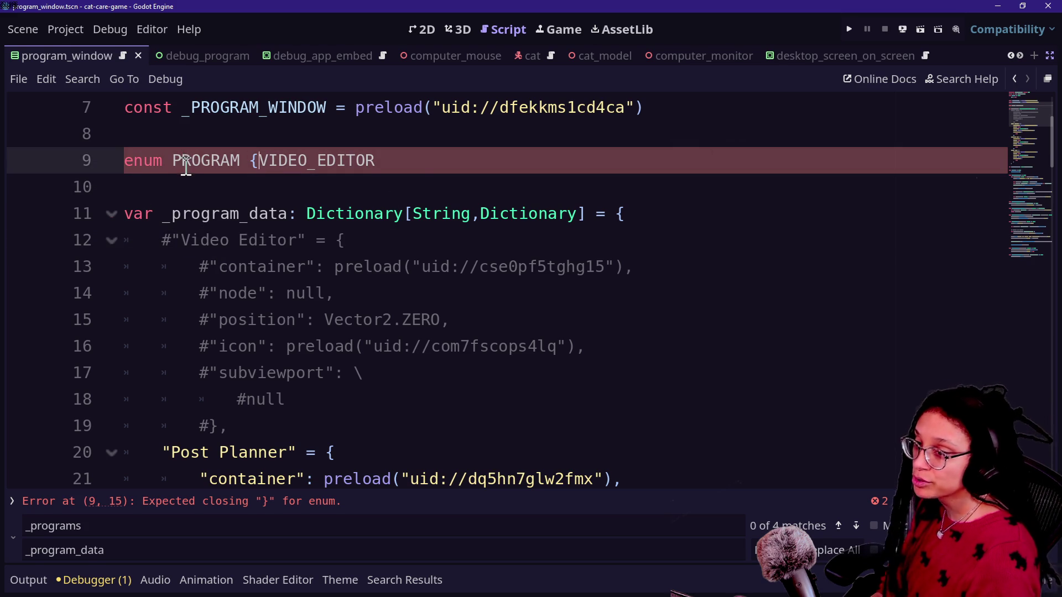
click(319, 145)
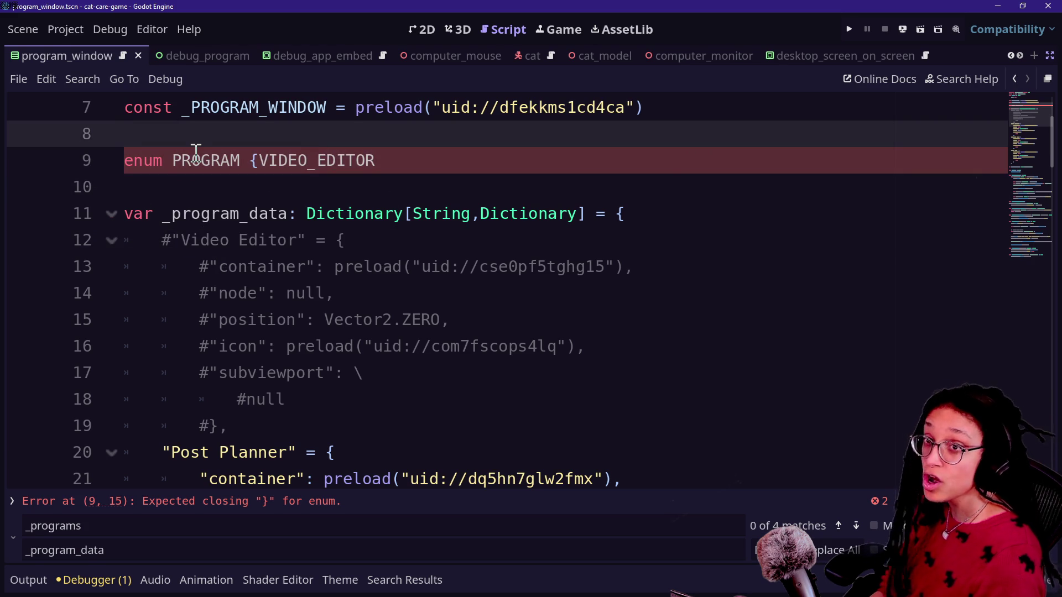
click(296, 161)
click(430, 169)
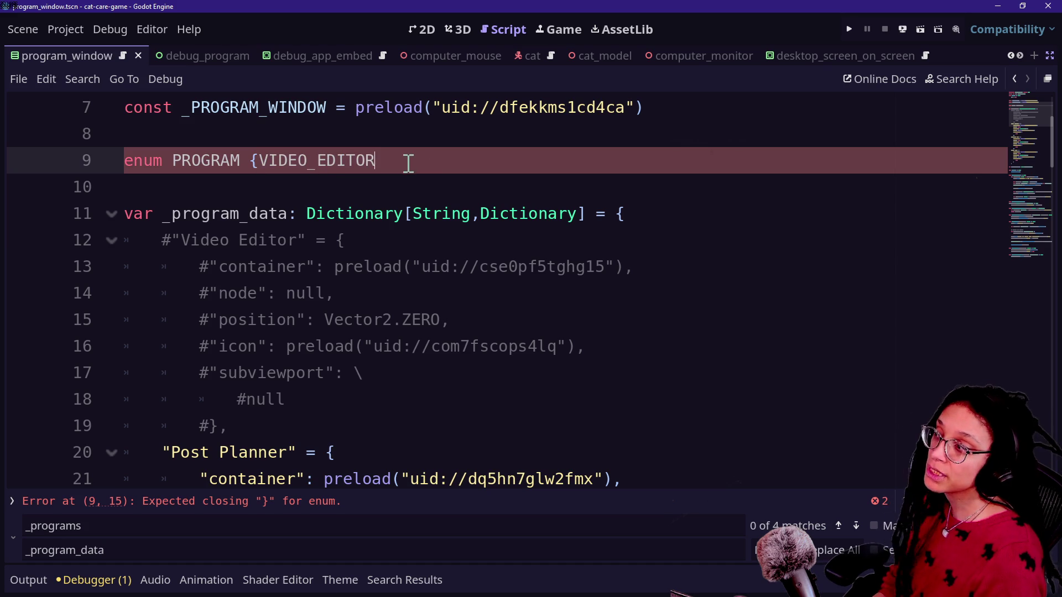
scroll(285, 224, down, 2)
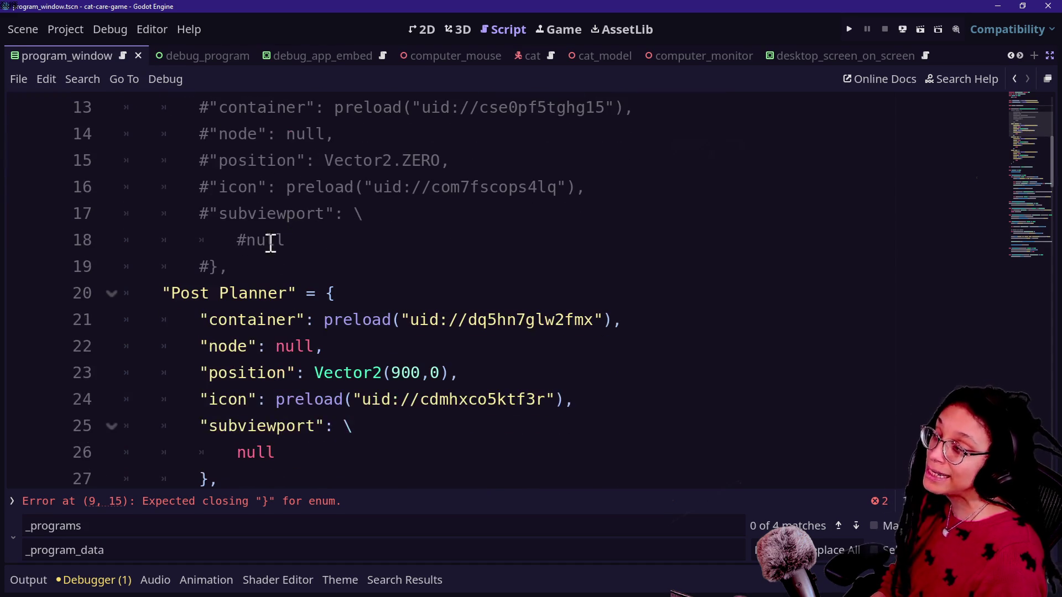
click(164, 297)
drag(164, 298, 290, 291)
click(296, 294)
click(350, 294)
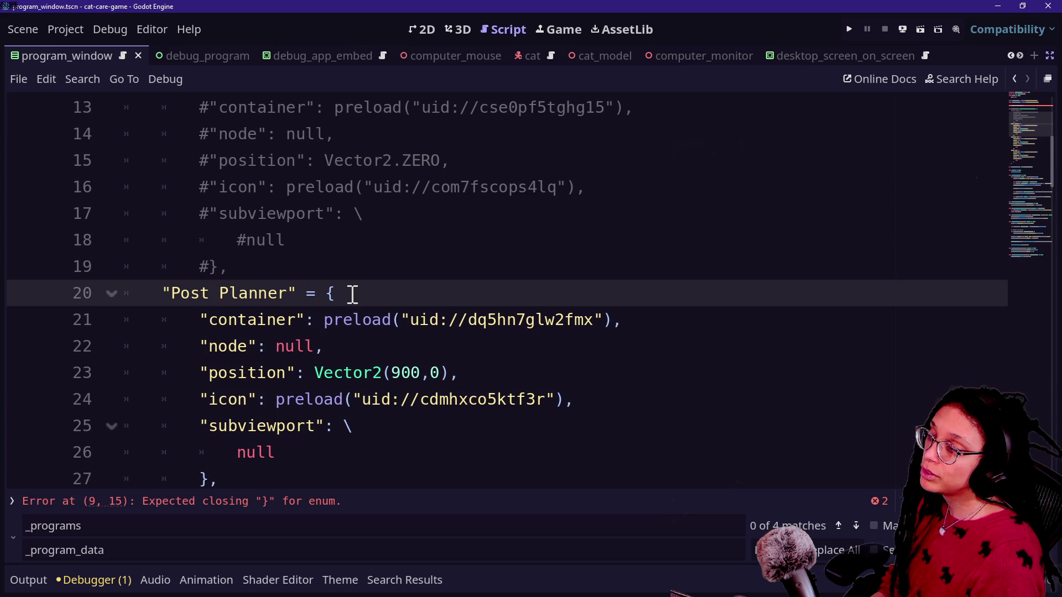
key(Return)
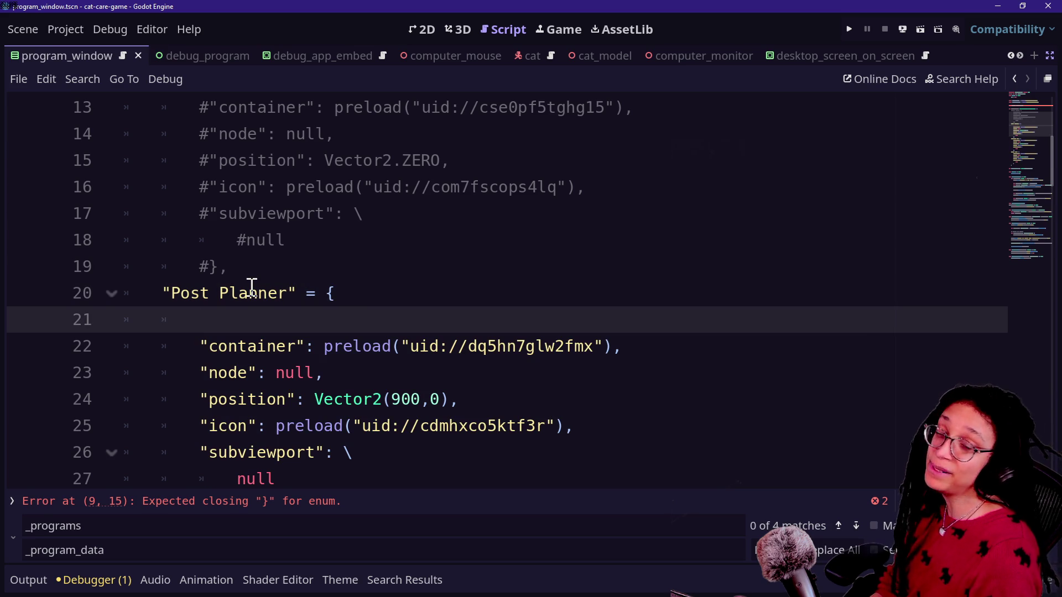
text(na)
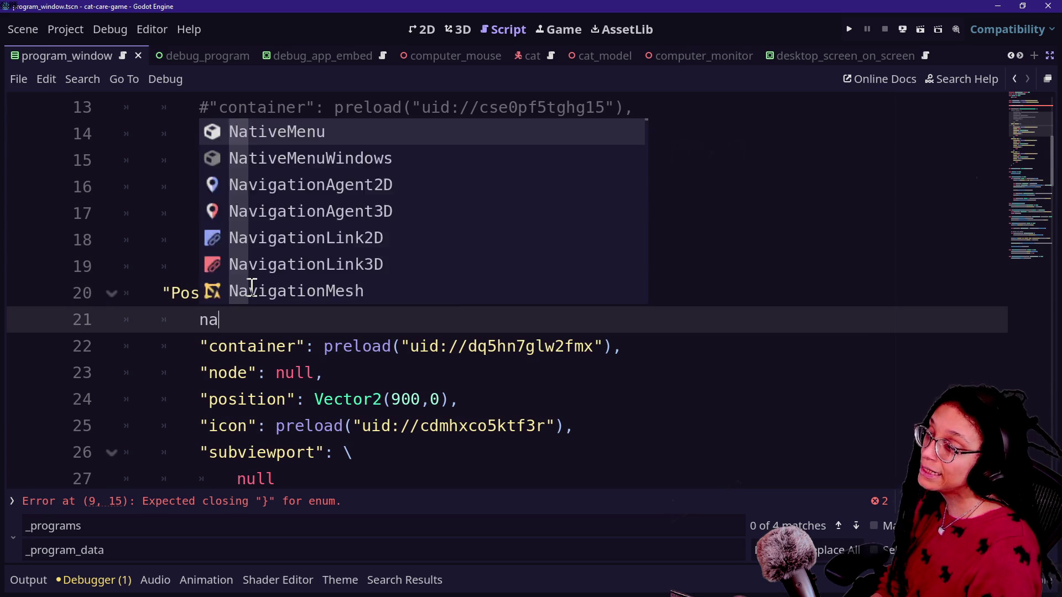
key(BackSpace)
key(BackSpace)
text("a)
key(BackSpace)
text(name)
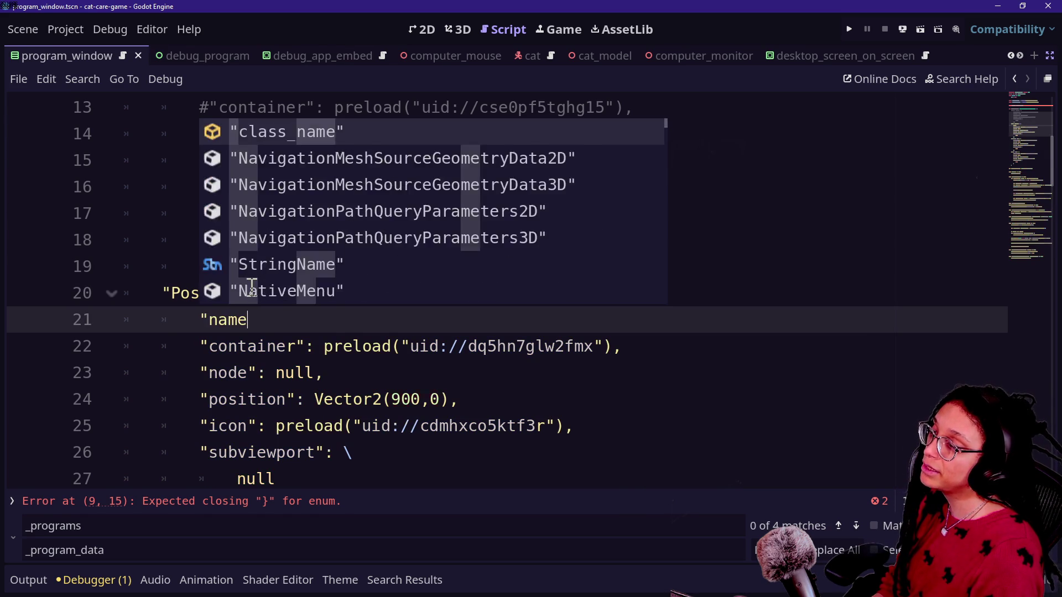
text(": "Post)
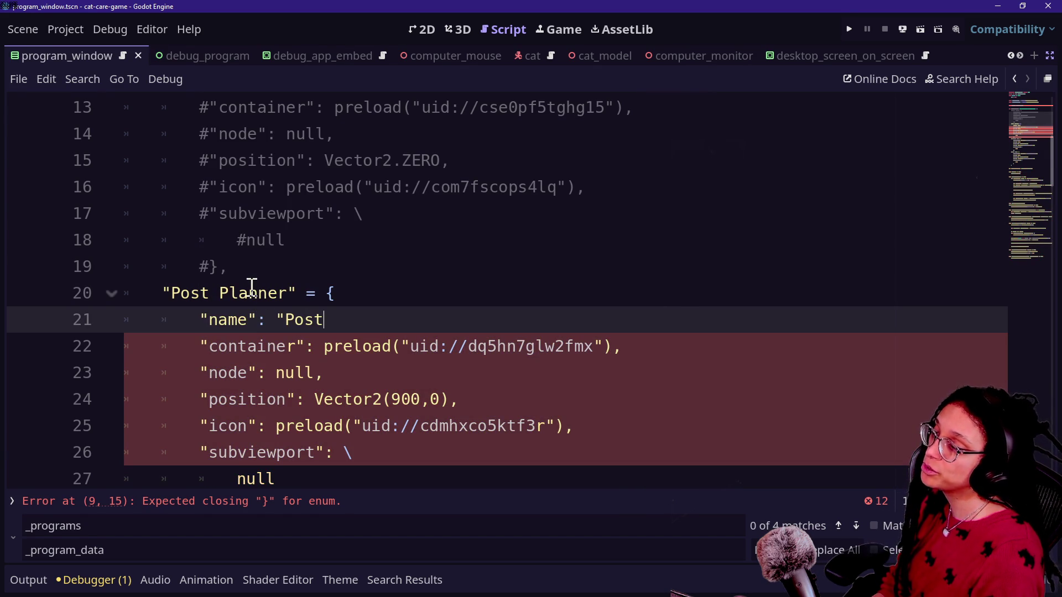
text( Planner",)
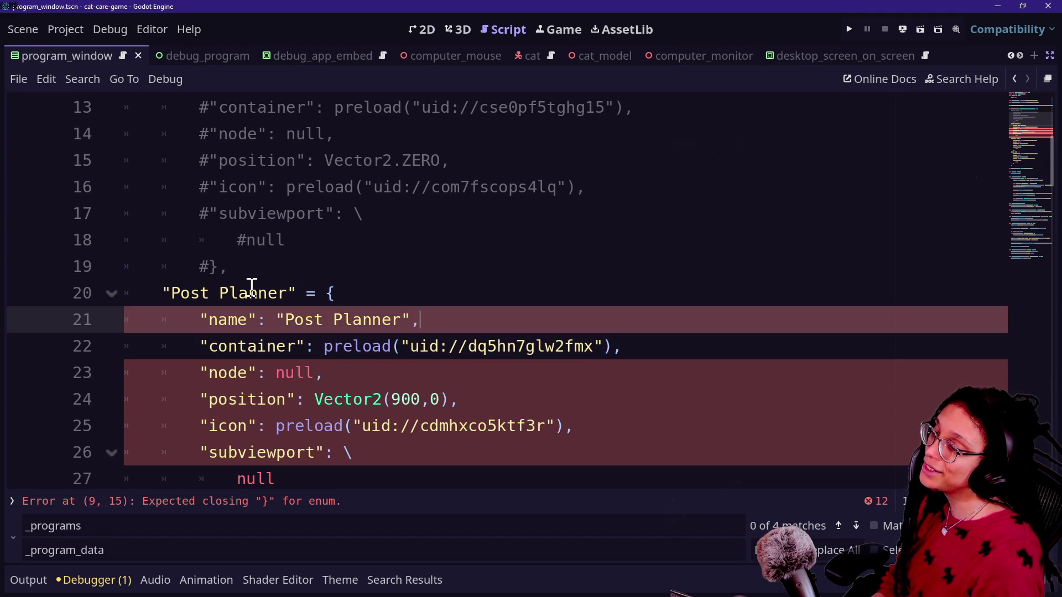
drag(166, 289, 429, 280)
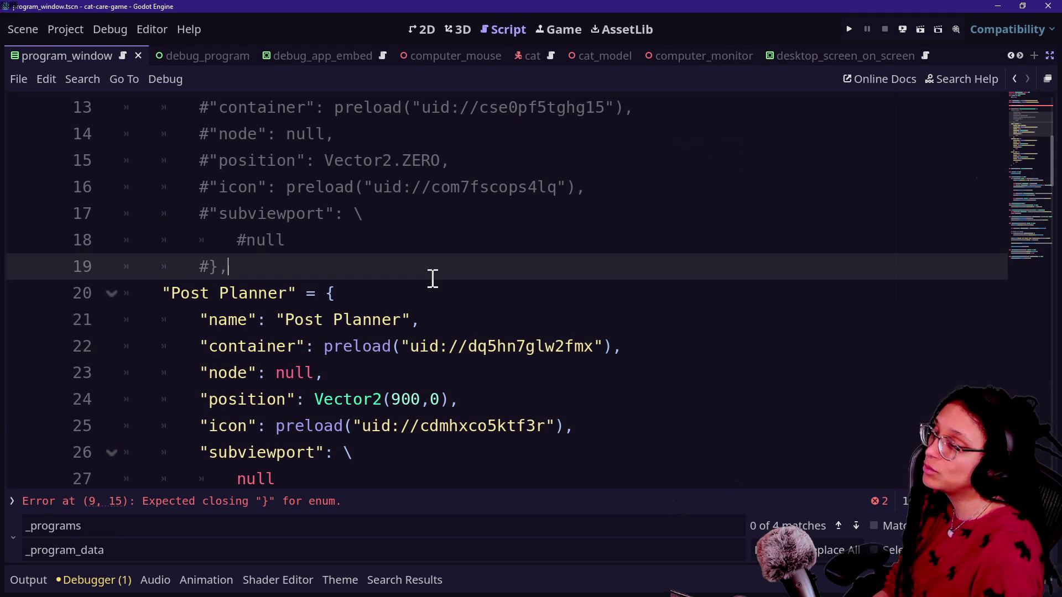
click(202, 287)
key(ctrl+z)
key(ctrl+z)
key(ctrl+z)
key(ctrl+z)
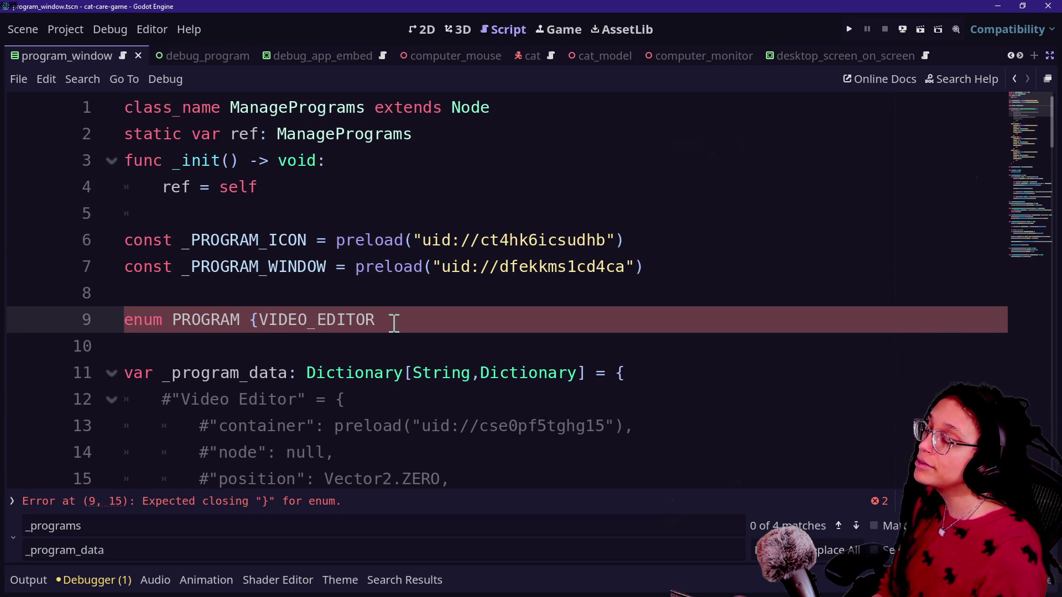
Split the PROGRAM enum over separate lines and add POST_PLANNER and DEBUG_APP before VIDEO_EDITOR.
click(260, 320)
key(Return)
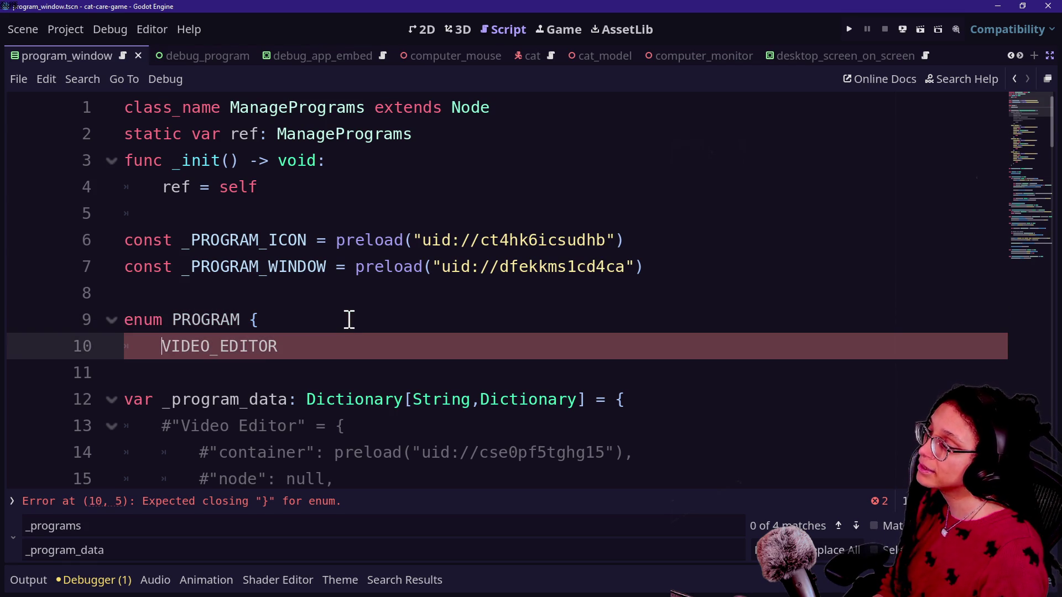
click(334, 343)
text(,)
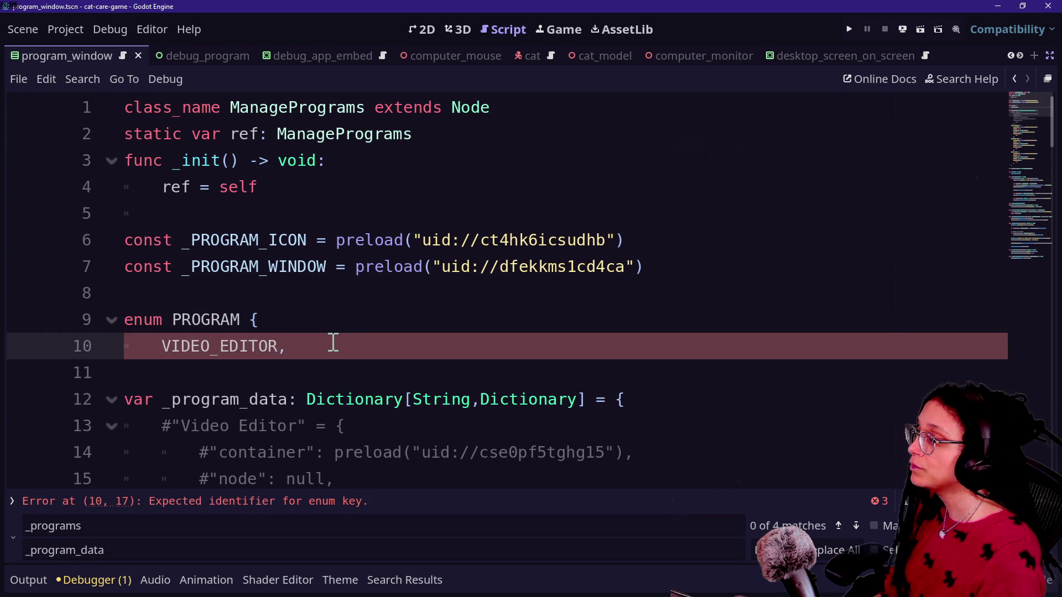
scroll(446, 322, down, 1)
scroll(469, 320, down, 2)
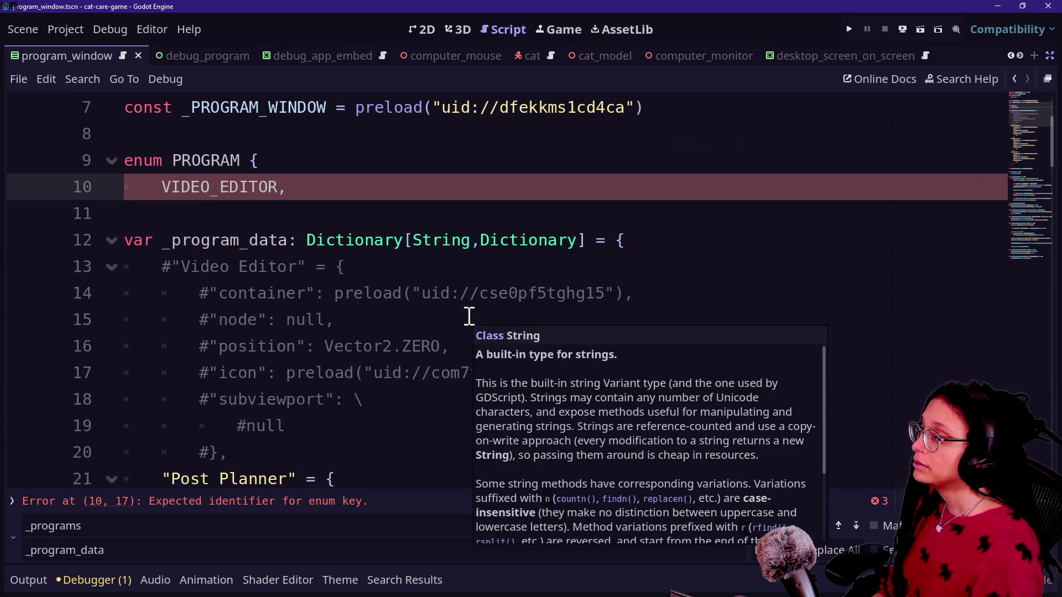
text( POST_PLANNER,)
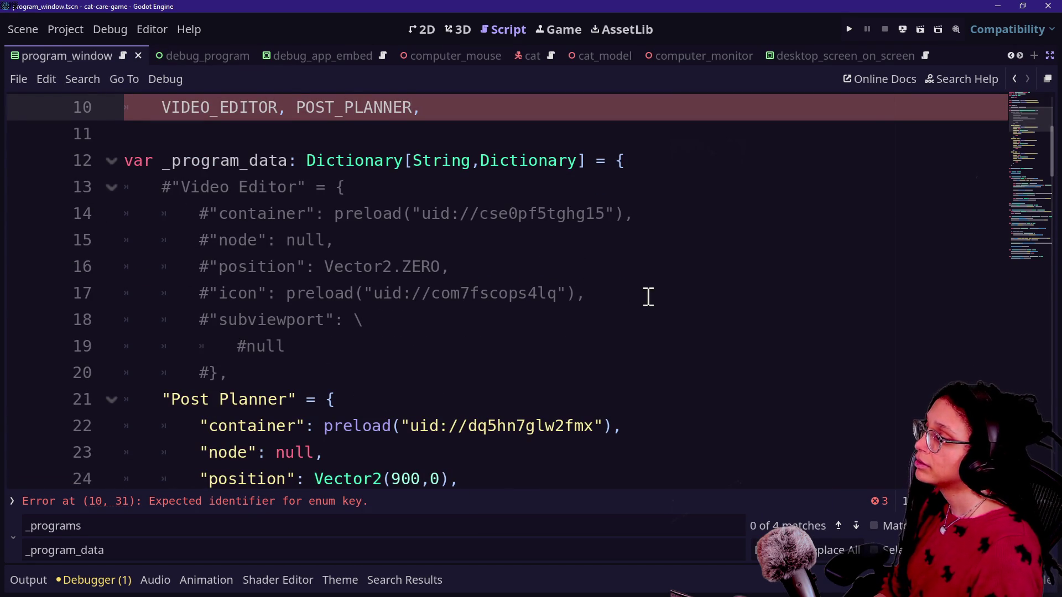
scroll(648, 297, down, 1)
scroll(648, 297, down, 6)
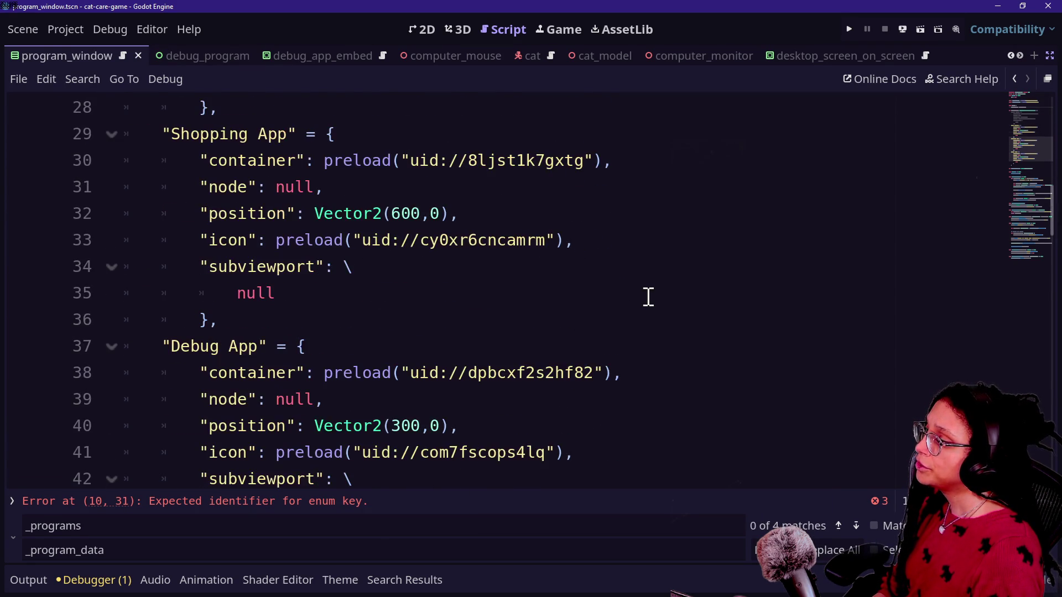
scroll(648, 297, up, 10)
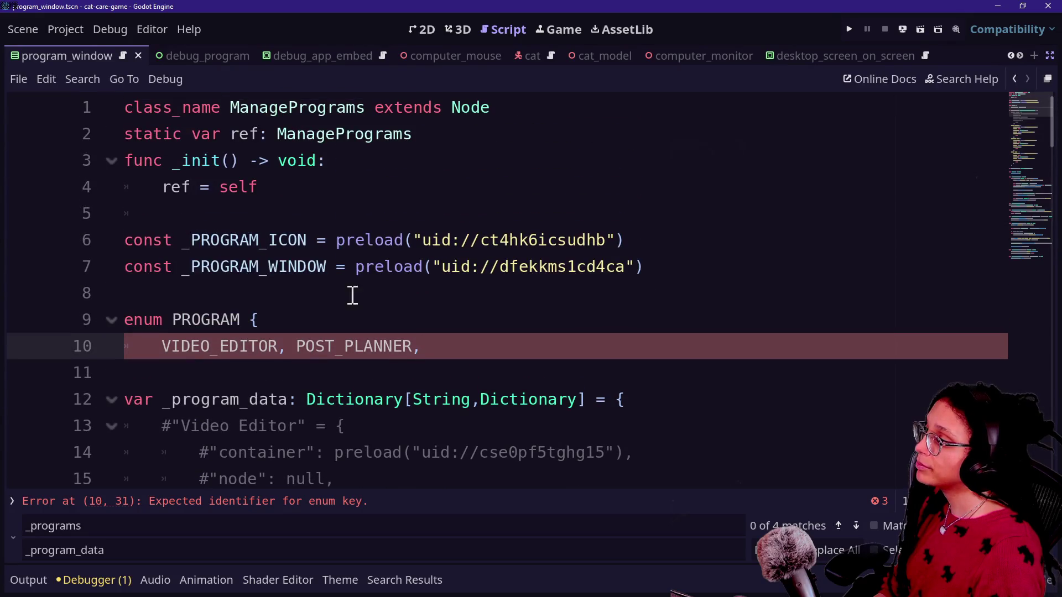
click(169, 346)
text(DEBUG_APP)
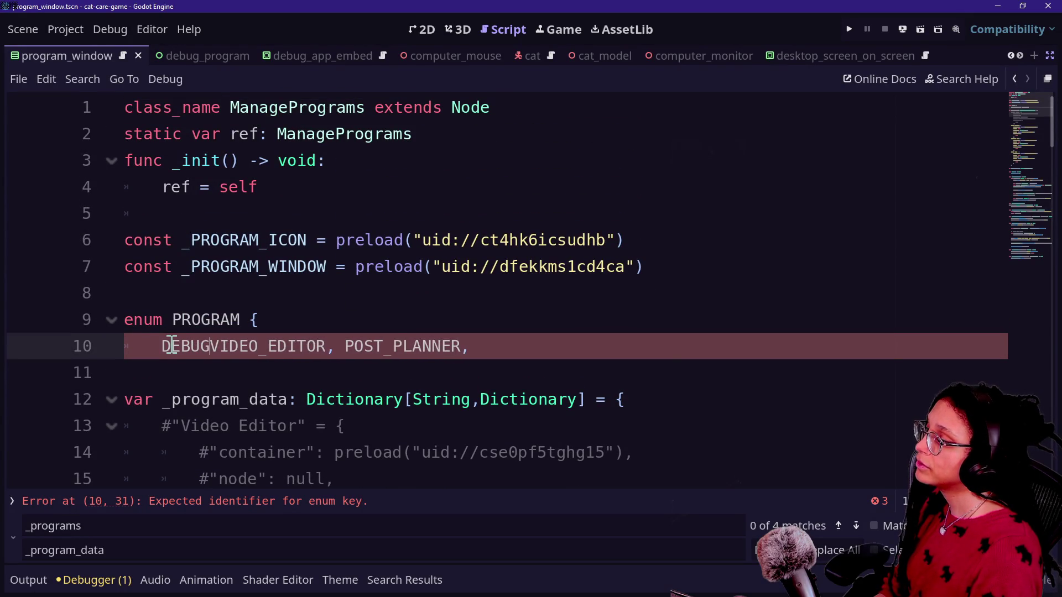
text(,)
Add SHOPPING_APP on its own line and close the enum with a brace on the next line.
click(588, 341)
text(SHOPPING_APP)
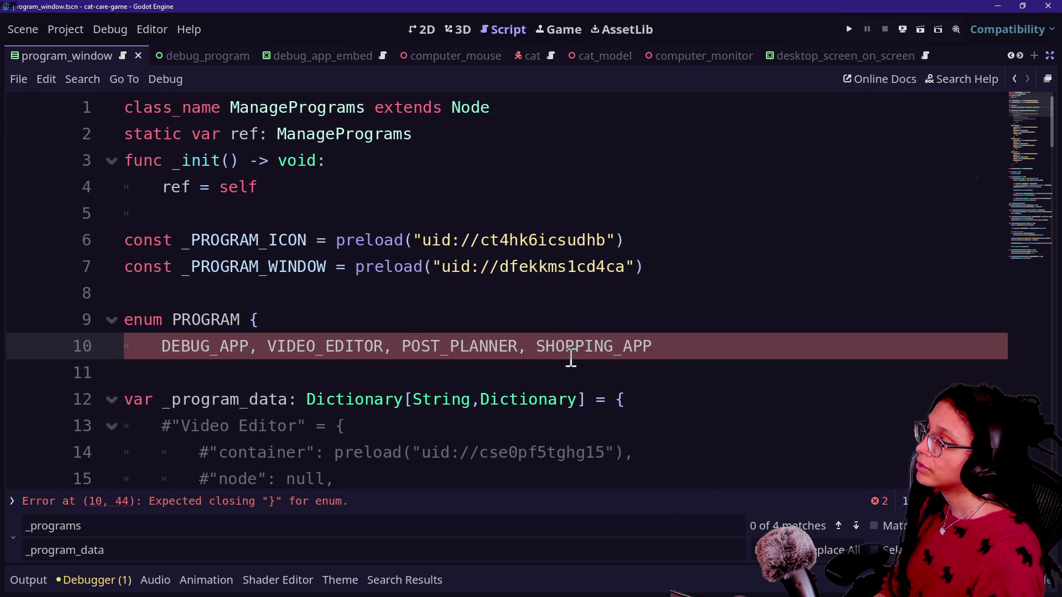
key(ctrl+Left)
key(Return)
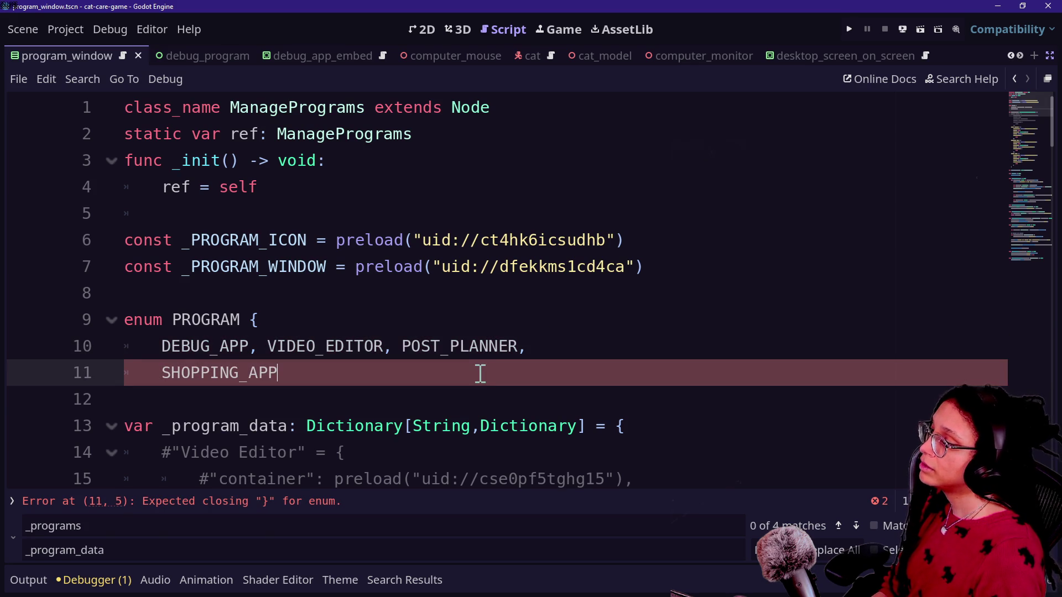
text(})
scroll(393, 343, down, 1)
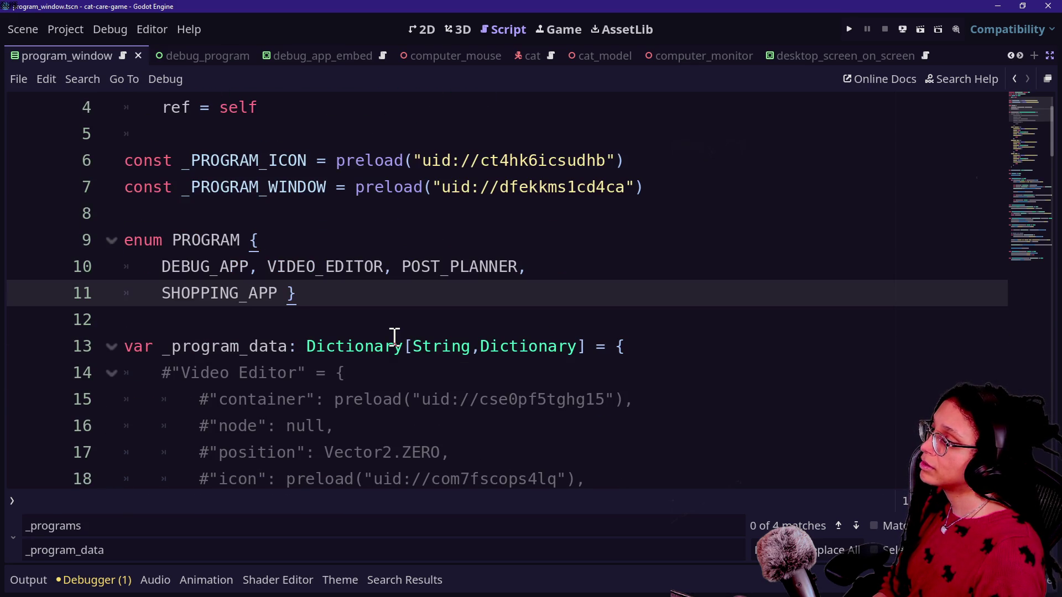
key(BackSpace)
key(BackSpace)
text(\)
key(Return)
text(})
click(155, 271)
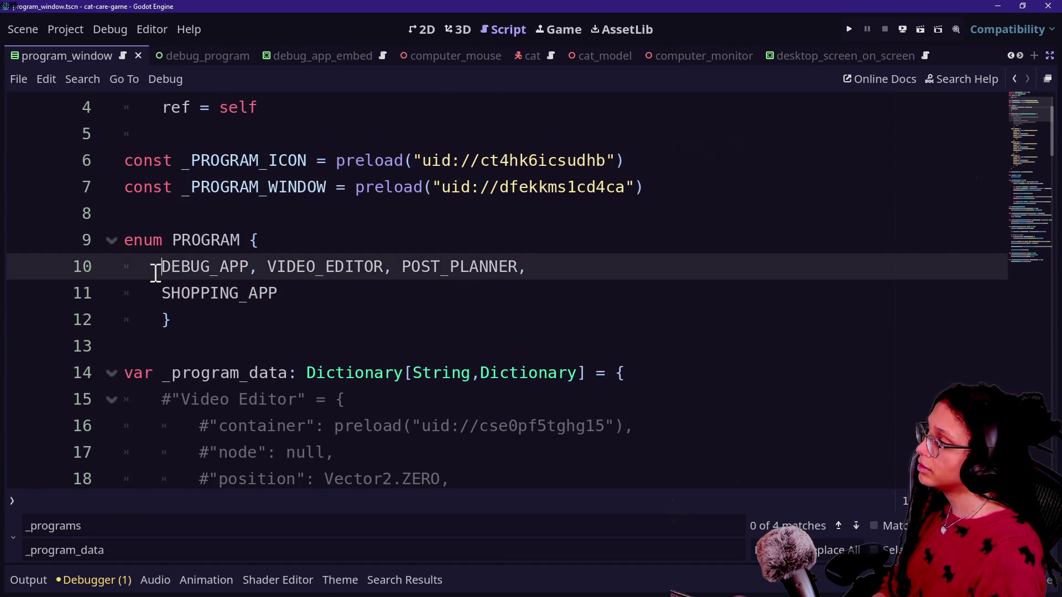
scroll(796, 211, down, 1)
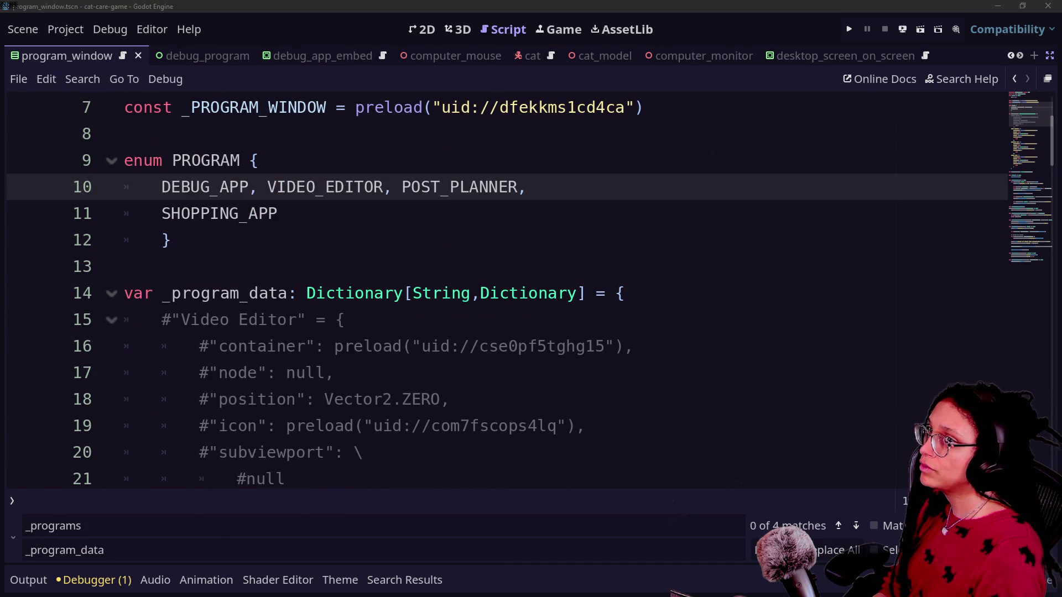
Cut the Debug App entry and paste it right after the _program_data opening brace.
click(315, 293)
scroll(318, 293, down, 4)
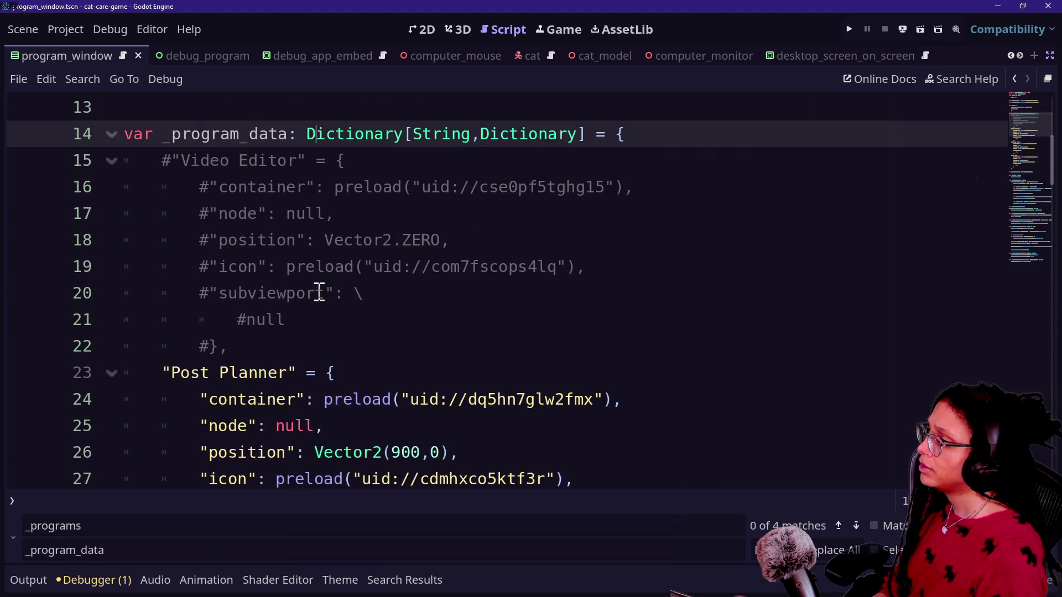
scroll(318, 293, down, 6)
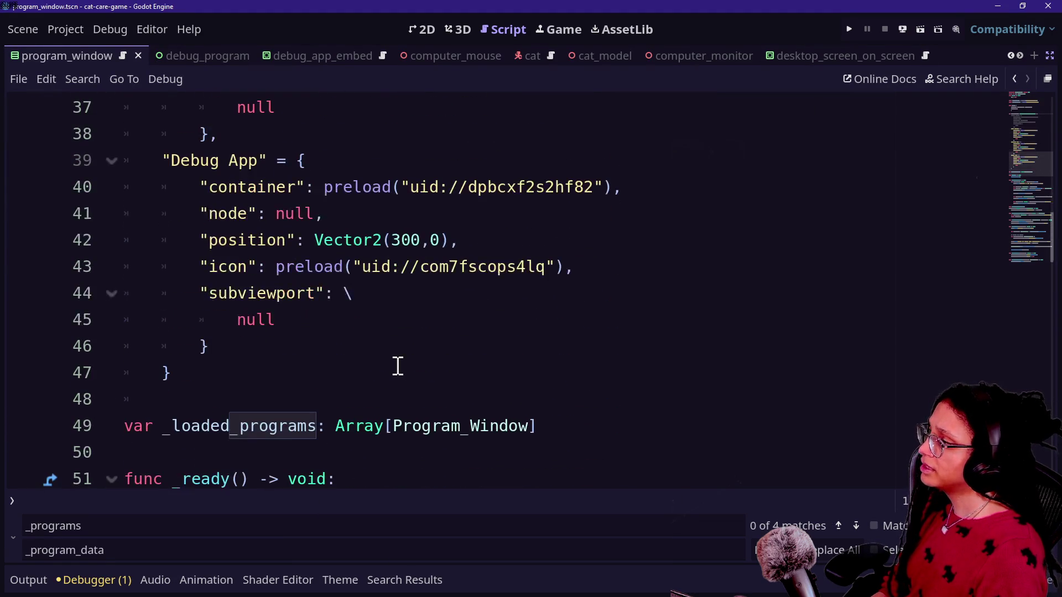
drag(335, 346, 441, 142)
key(ctrl+c)
key(BackSpace)
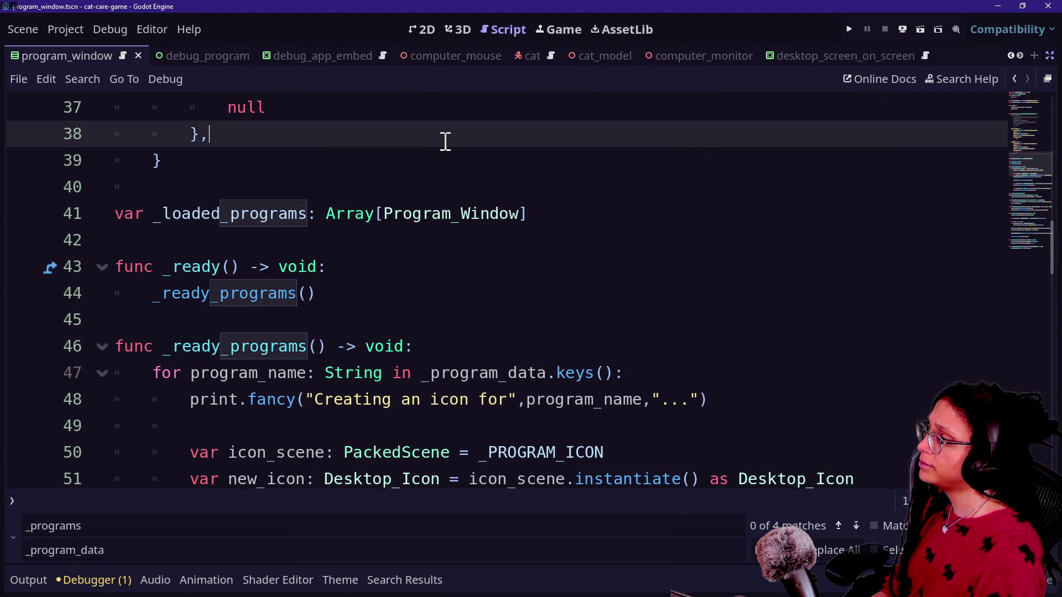
scroll(297, 247, up, 7)
right_click(297, 247)
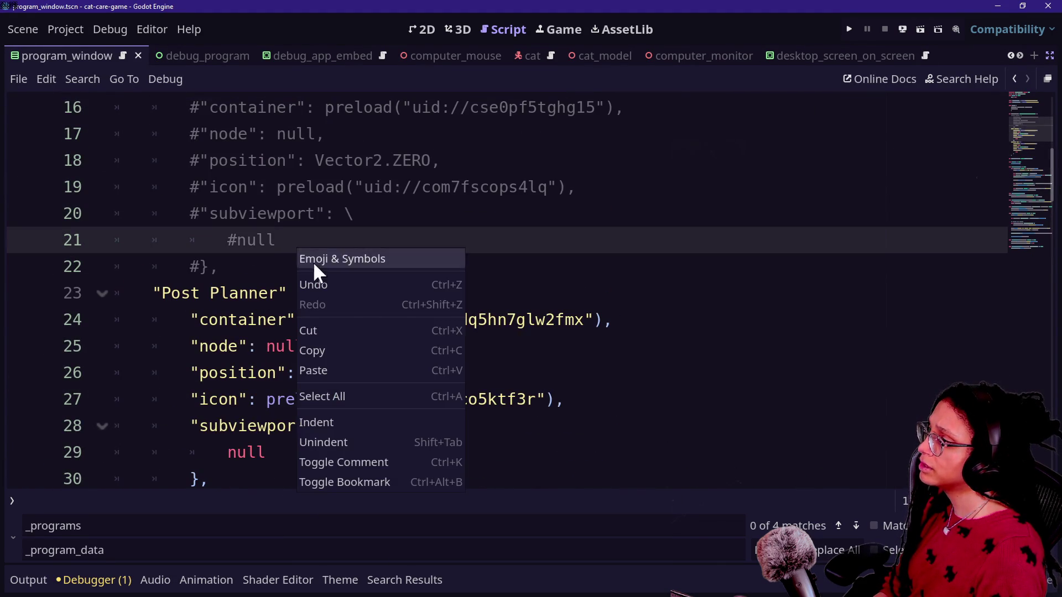
click(435, 180)
scroll(435, 179, up, 5)
scroll(637, 360, down, 1)
click(640, 372)
key(Return)
key(ctrl+v)
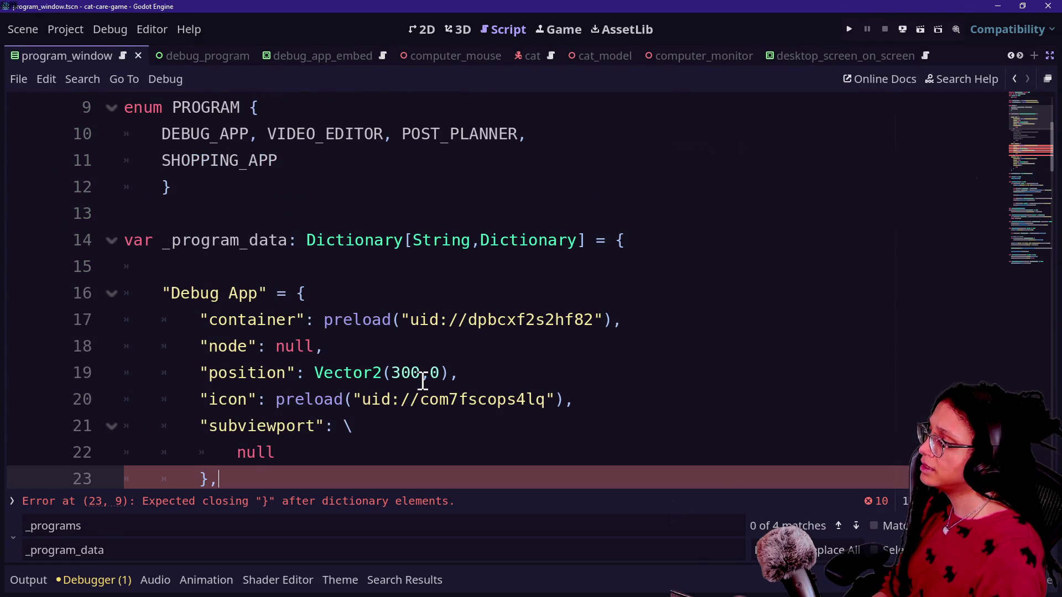
Delete the leftover blank line above Debug App and save the ManagePrograms script.
click(244, 266)
key(Escape)
key(BackSpace)
key(BackSpace)
key(ctrl+s)
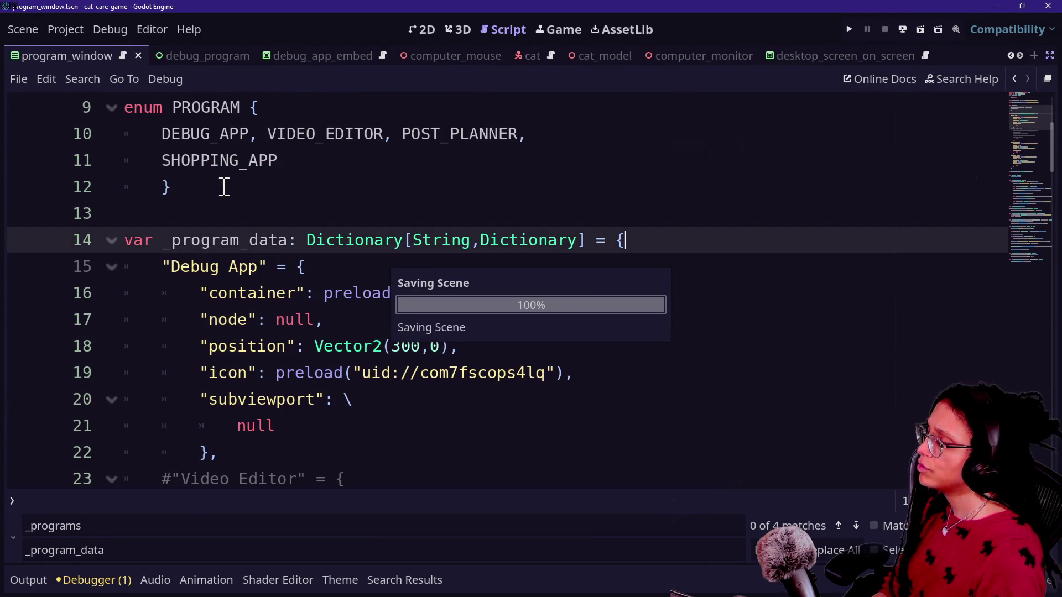
click(255, 133)
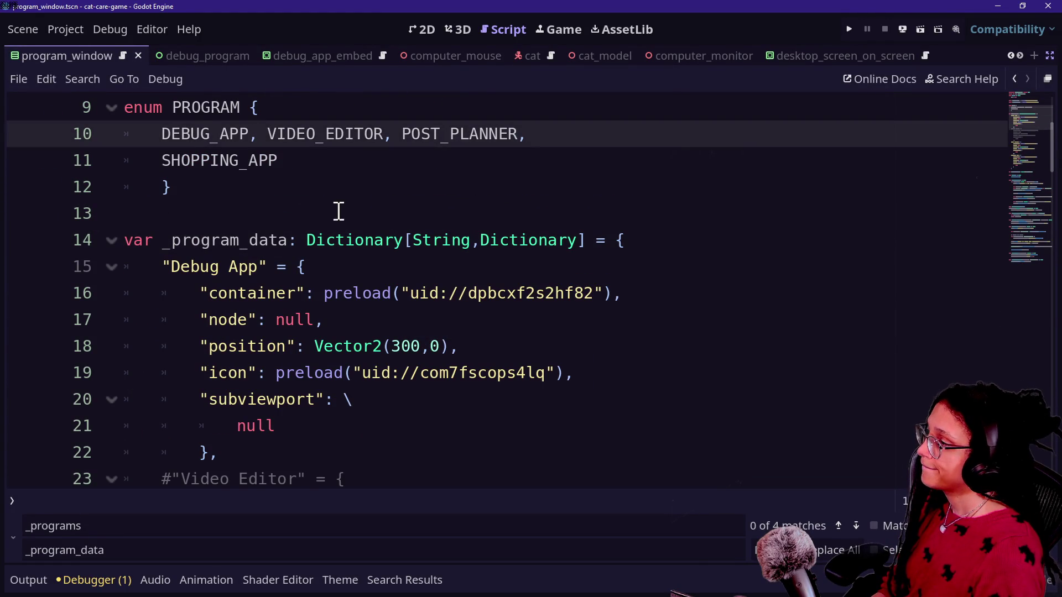
scroll(339, 211, down, 10)
scroll(338, 210, up, 3)
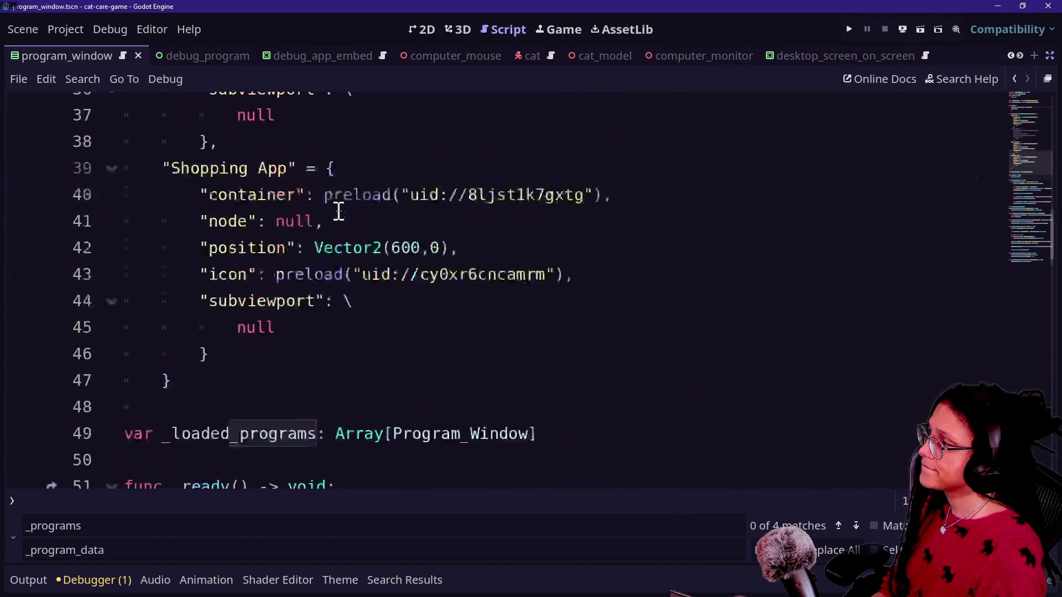
scroll(339, 210, up, 10)
click(421, 256)
click(420, 258)
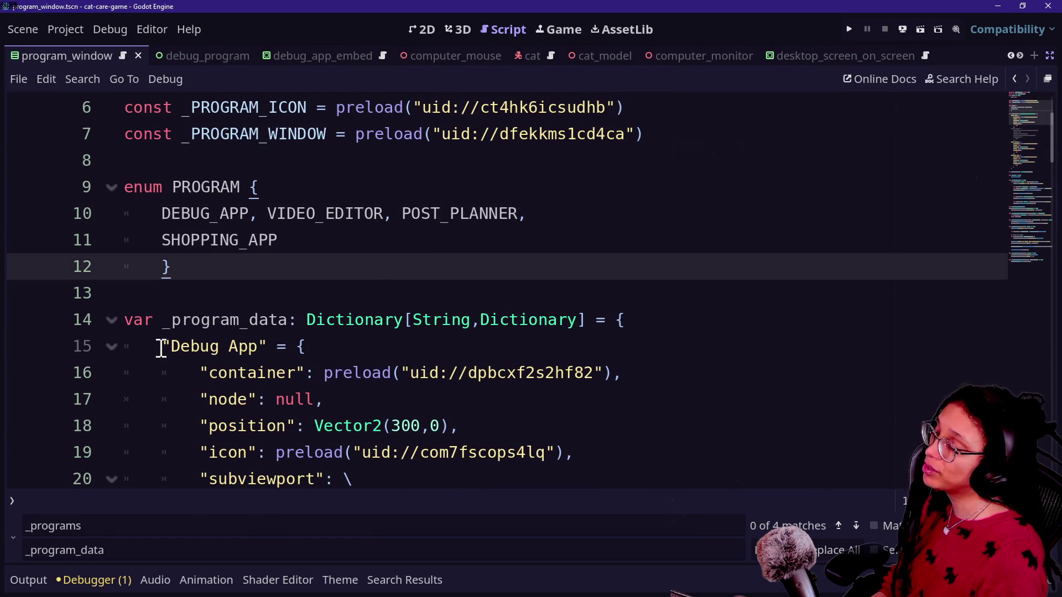
Add a "name": "Debug App" field inside the Debug App entry and start retyping its key as PROGRAMS.
key(ctrl+s)
mouse_move(161, 348)
mouse_down()
mouse_move(293, 349)
mouse_move(267, 350)
mouse_up()
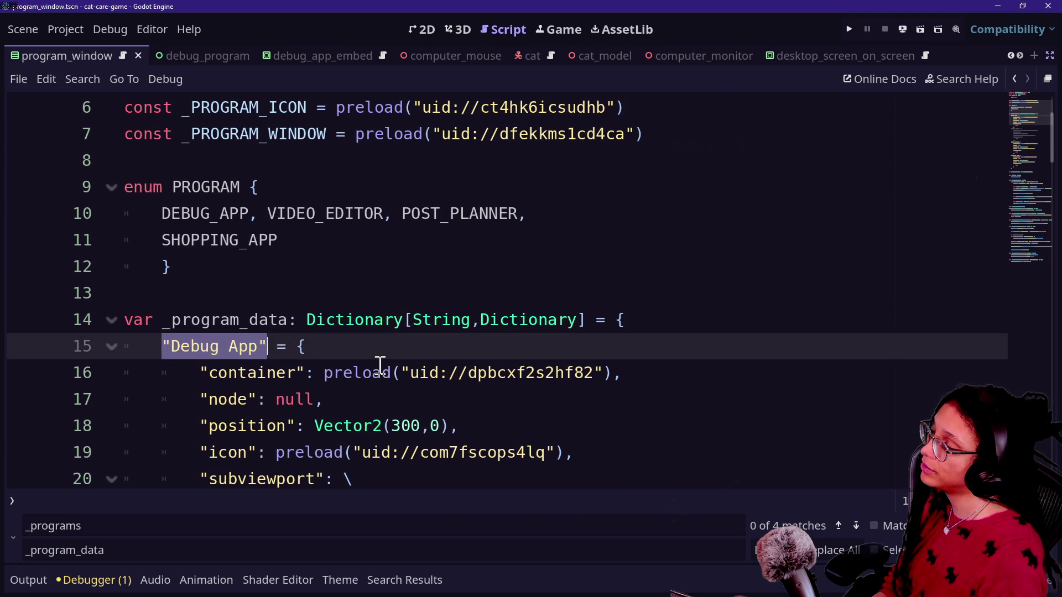
key(Left)
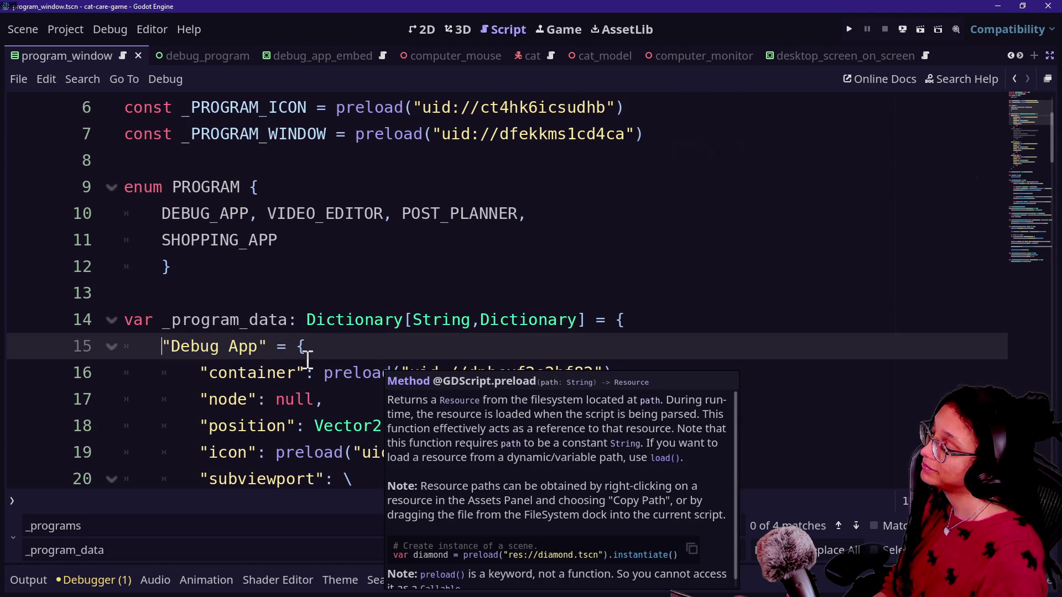
drag(160, 347, 268, 348)
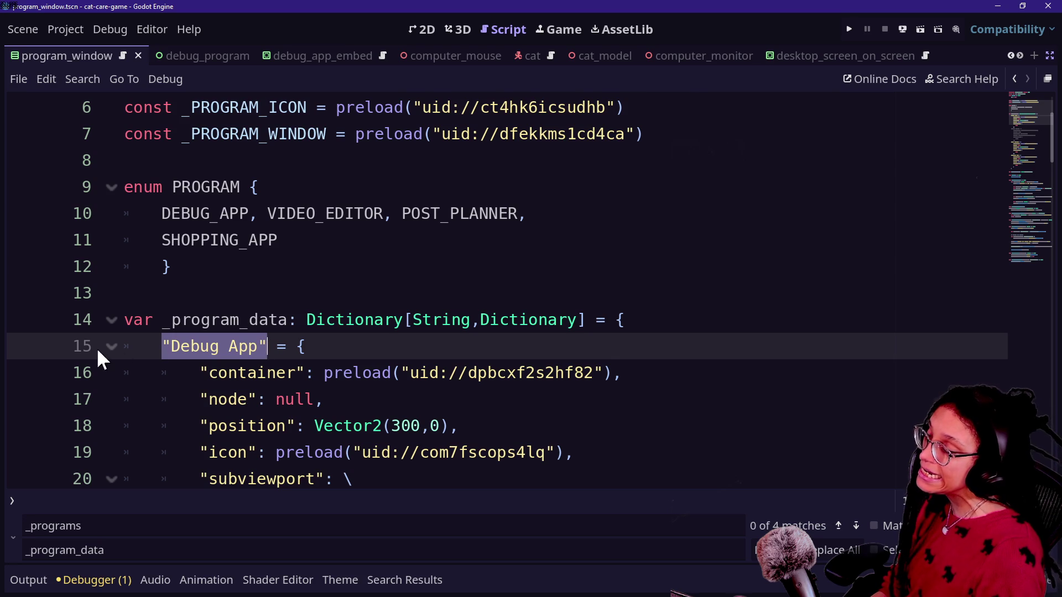
click(364, 347)
key(Return)
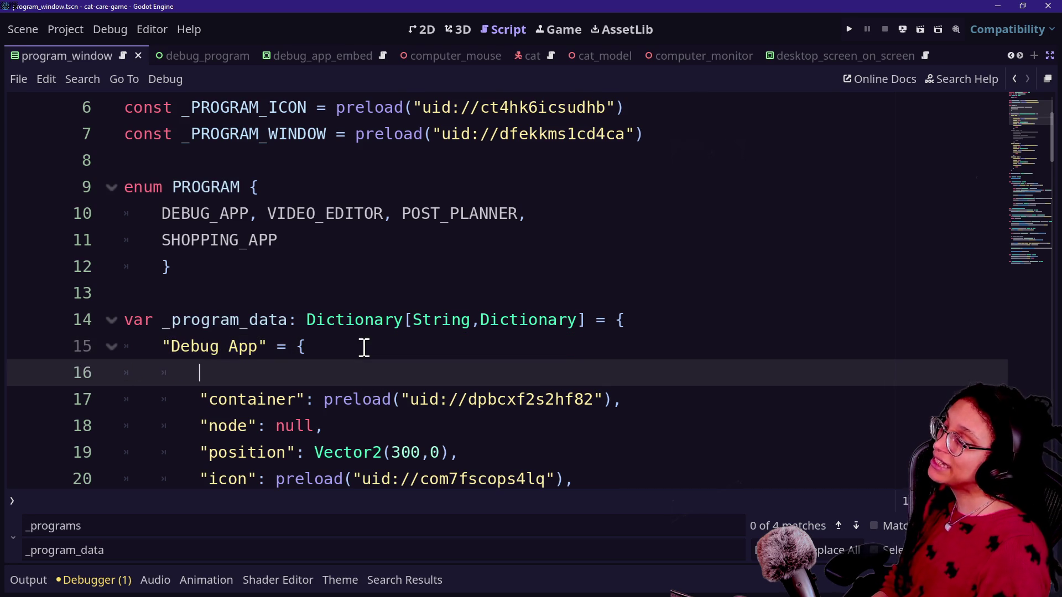
text("name:)
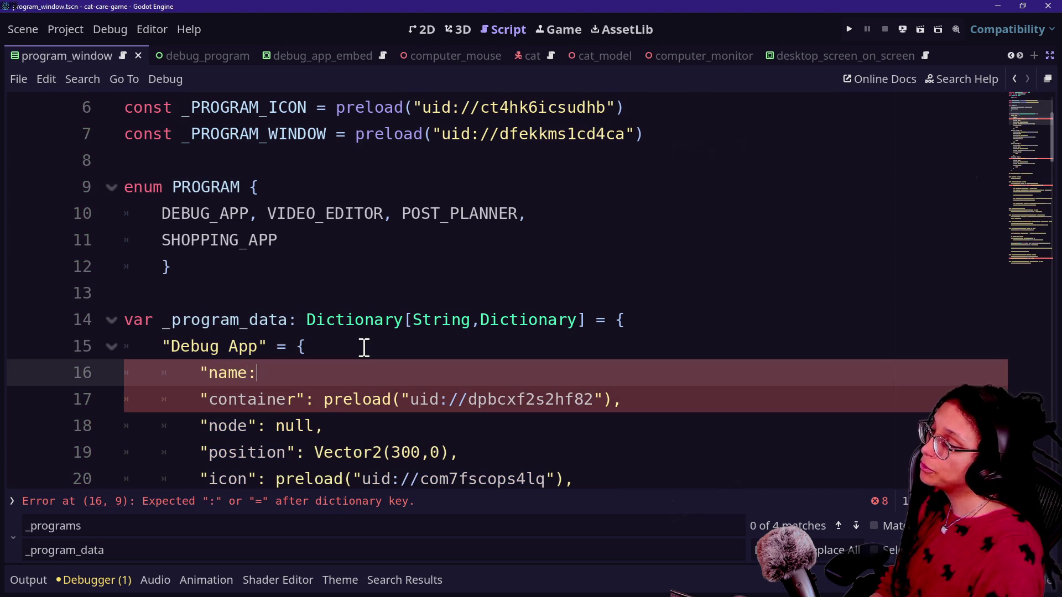
key(BackSpace)
text(")
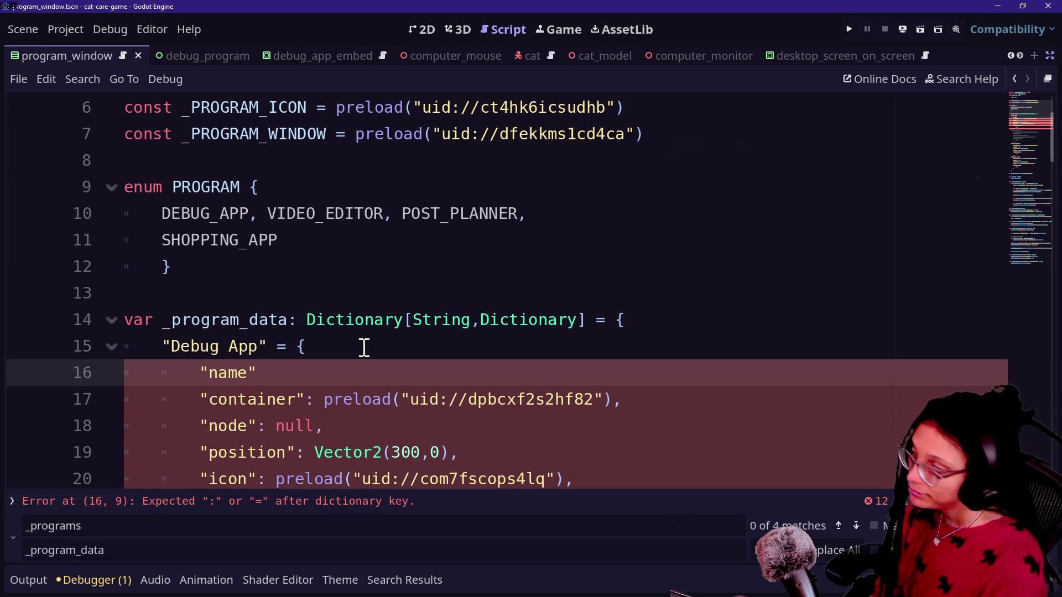
text(: "Debug )
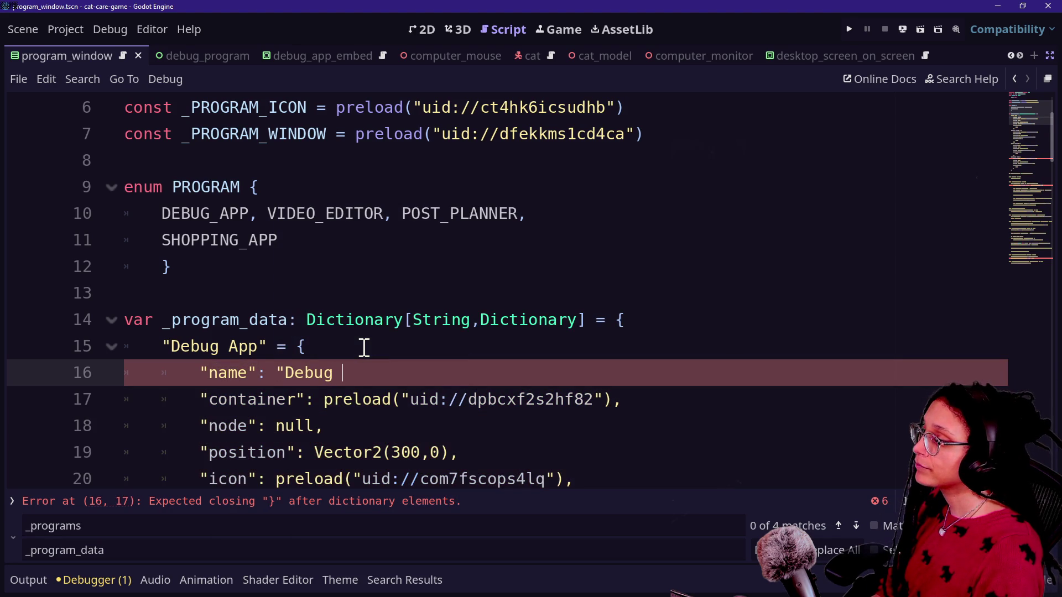
text(App")
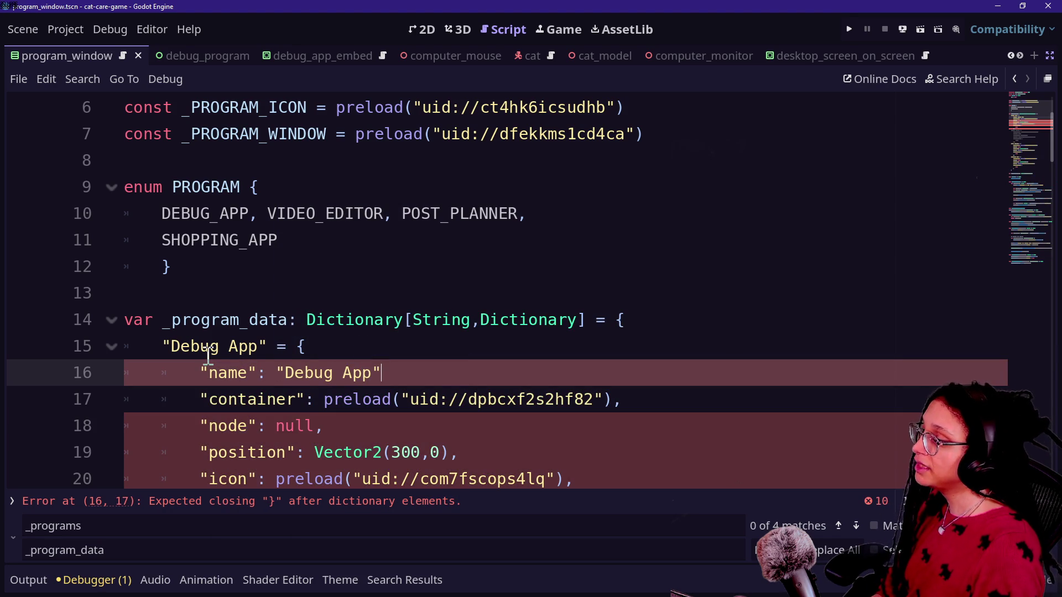
text(,)
drag(162, 347, 261, 347)
text(PROGRAM)
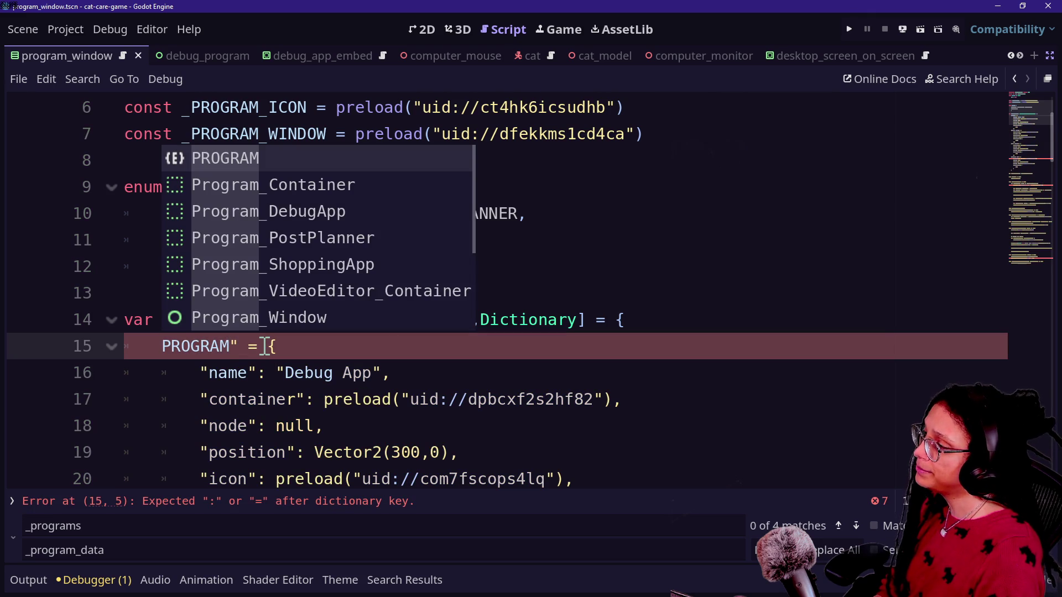
text(S)
Rename the enum to PROGRAMS and key the first entry as PROGRAMS.DEBUG_APP: instead of "Debug App" =.
click(248, 187)
text(S)
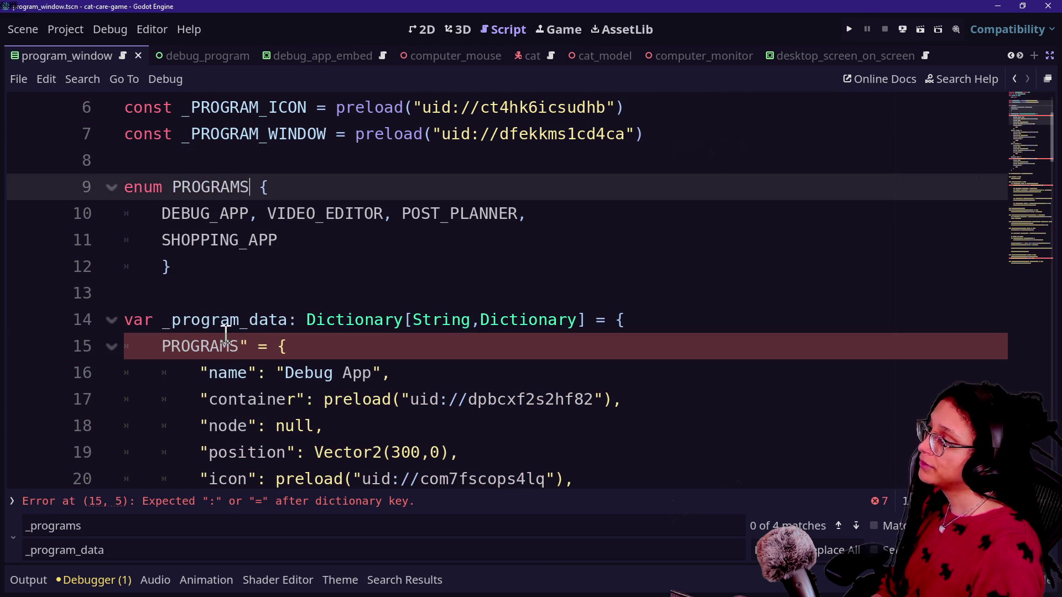
click(243, 347)
text(.)
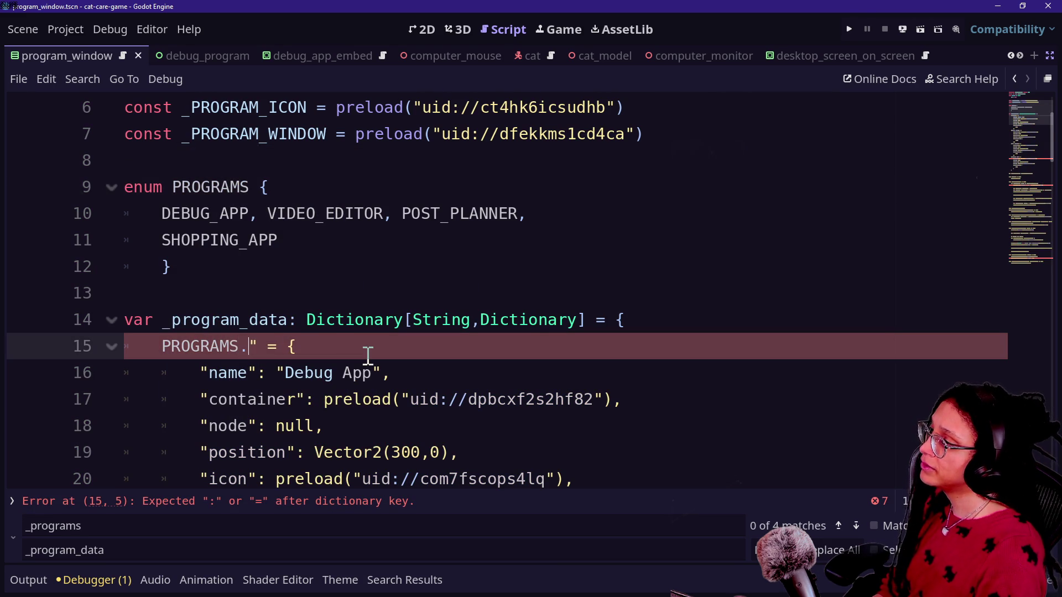
text(DEBUG_APP)
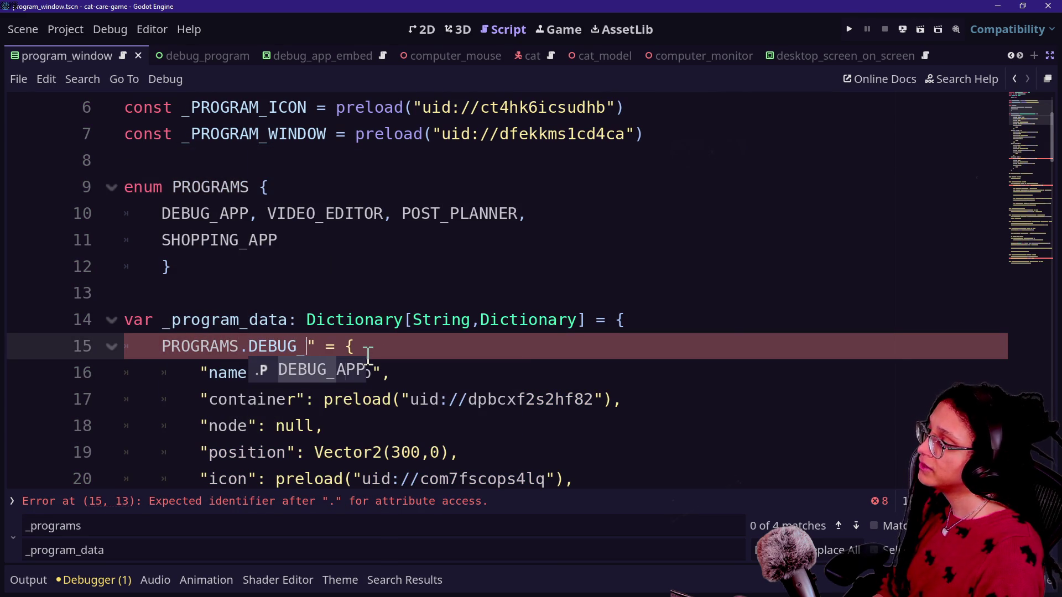
key(Delete)
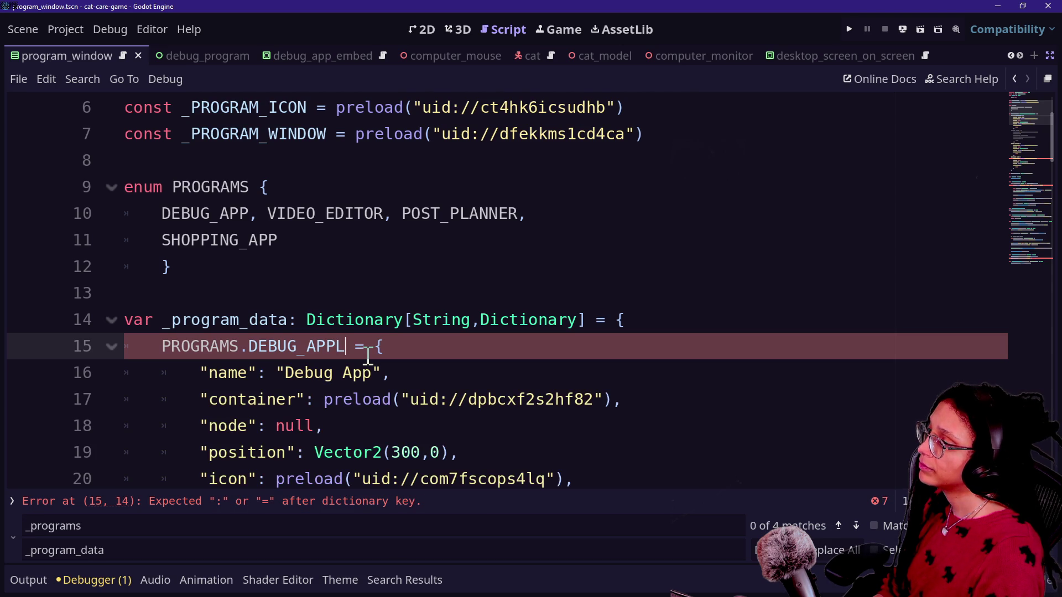
key(BackSpace)
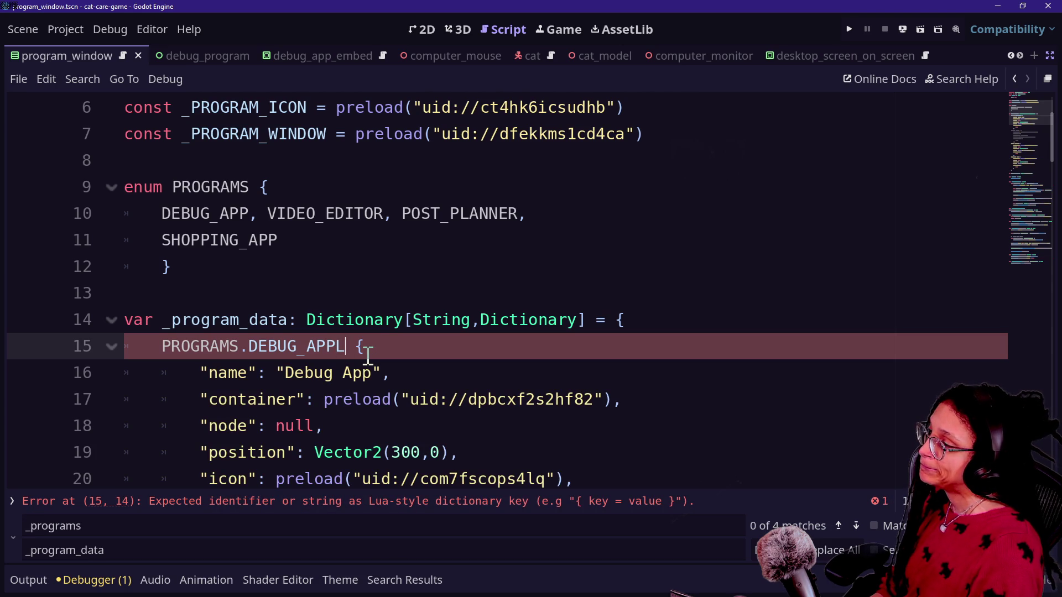
key(BackSpace)
text(:)
Change the _program_data key type from String to PROGRAMS, making it Dictionary[PROGRAMS,Dictionary].
click(241, 321)
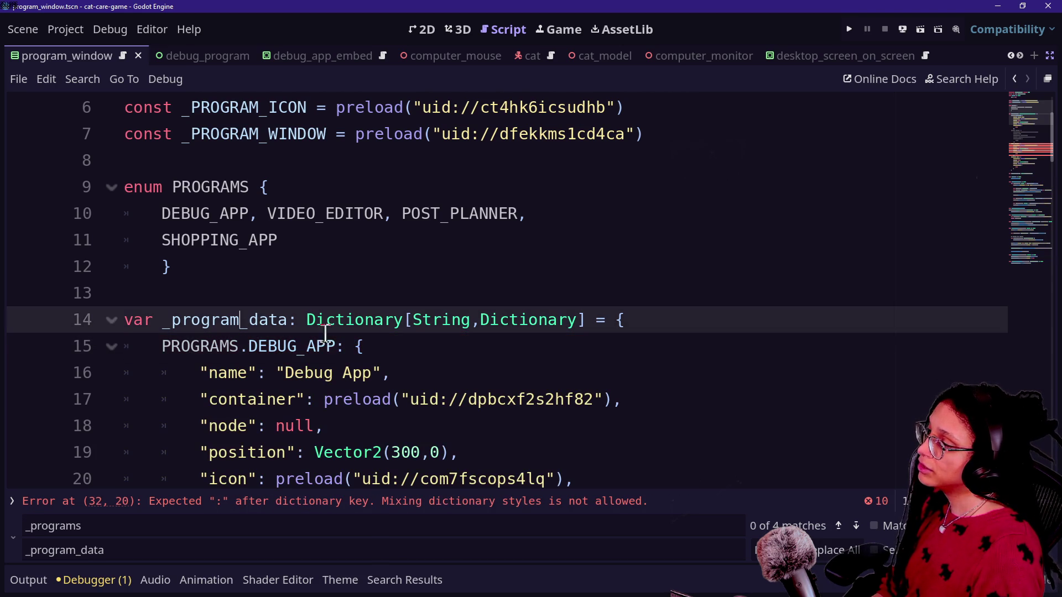
double_click(450, 315)
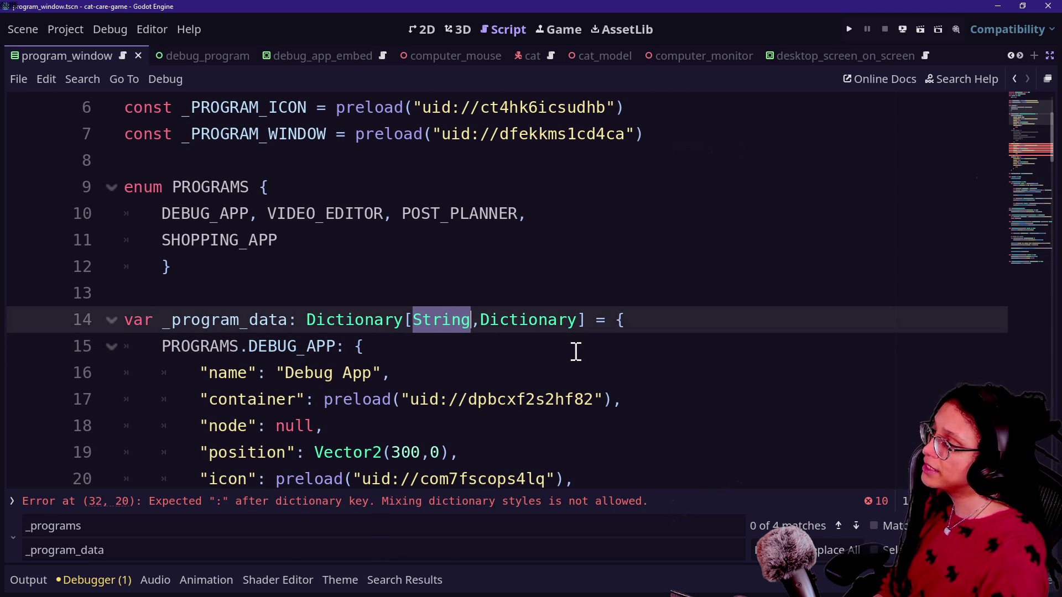
text(PROGRAMS)
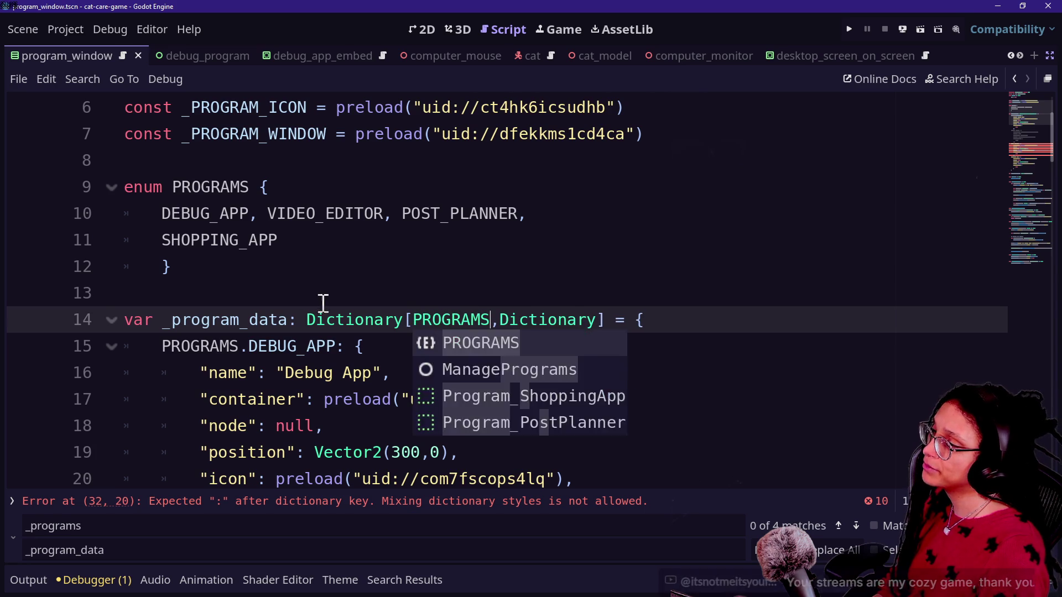
key(Escape)
key(Up)
click(436, 315)
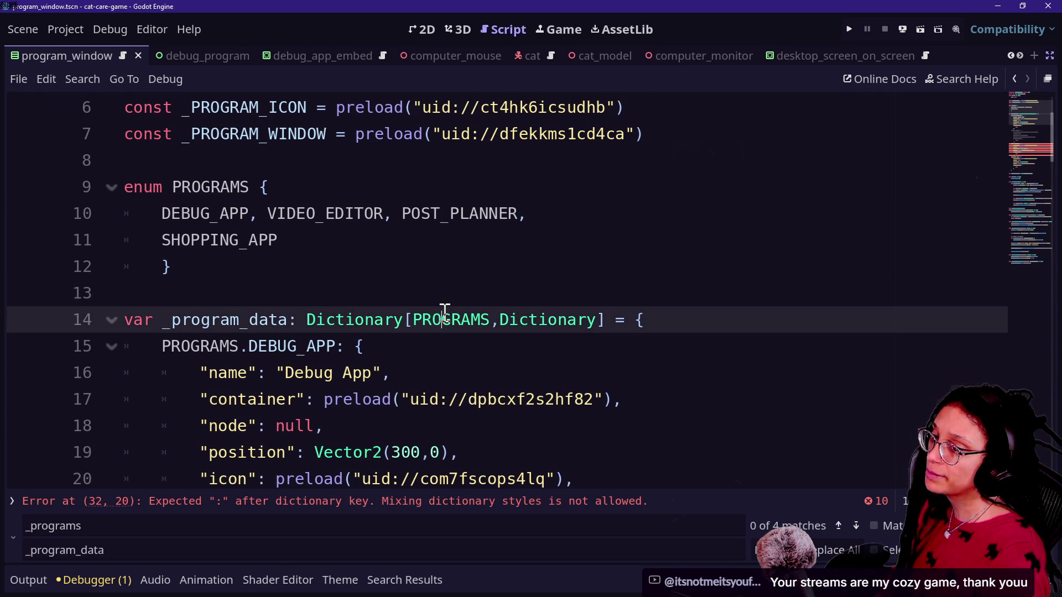
key(Down)
key(Down)
key(Down)
key(Down)
key(Down)
key(Down)
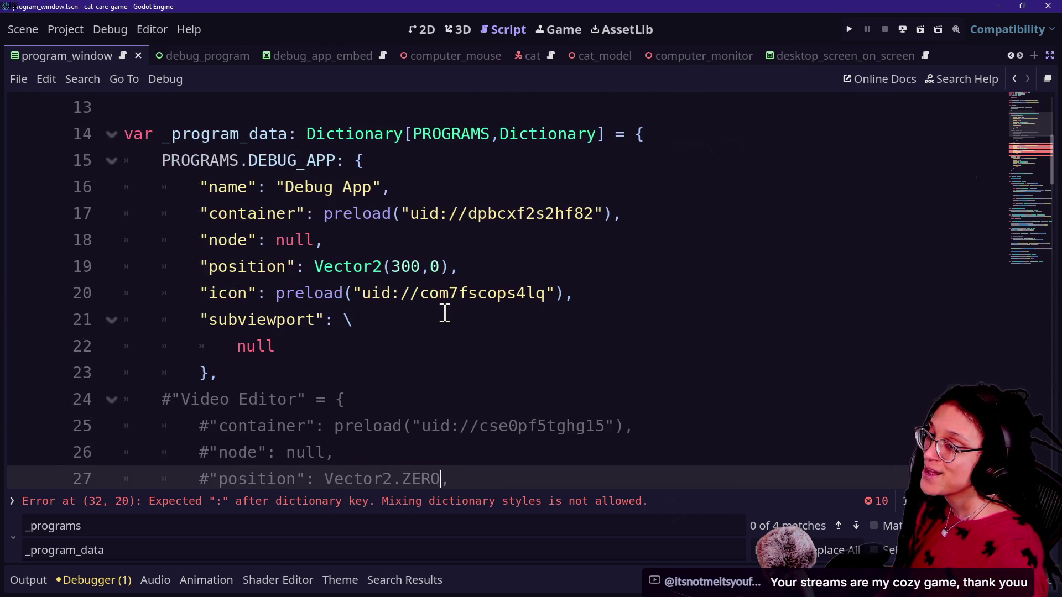
key(Up)
key(Up)
key(Up)
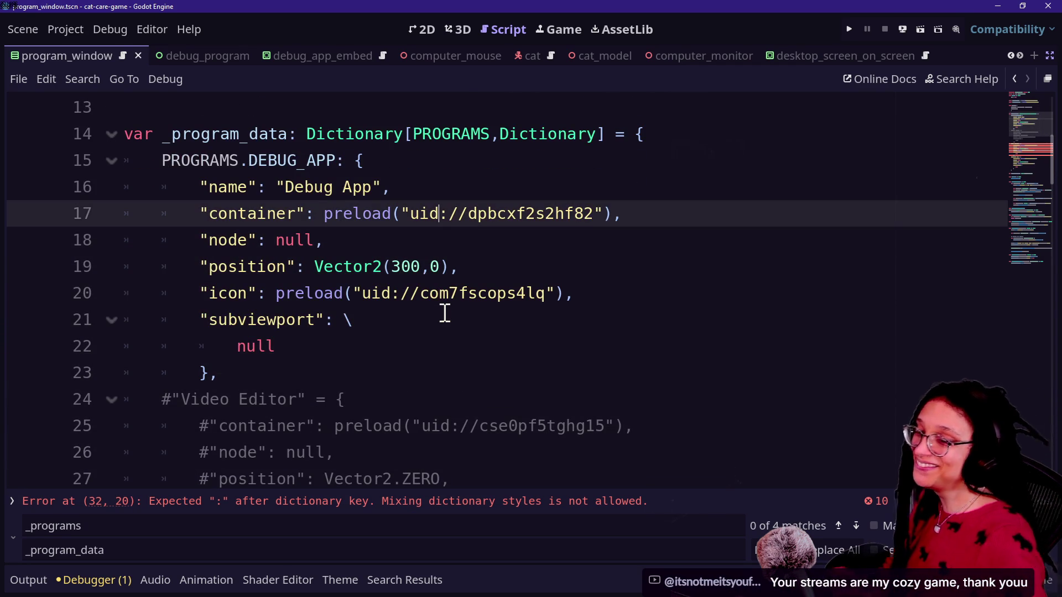
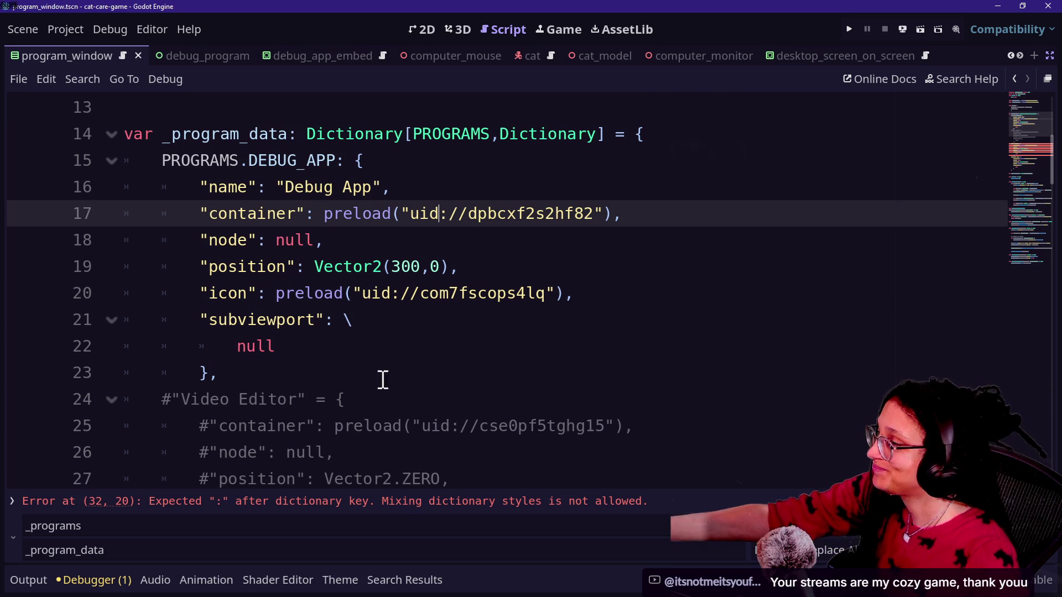
Uncomment the Video Editor block on lines 24–31 of _program_data with Ctrl+K.
click(478, 238)
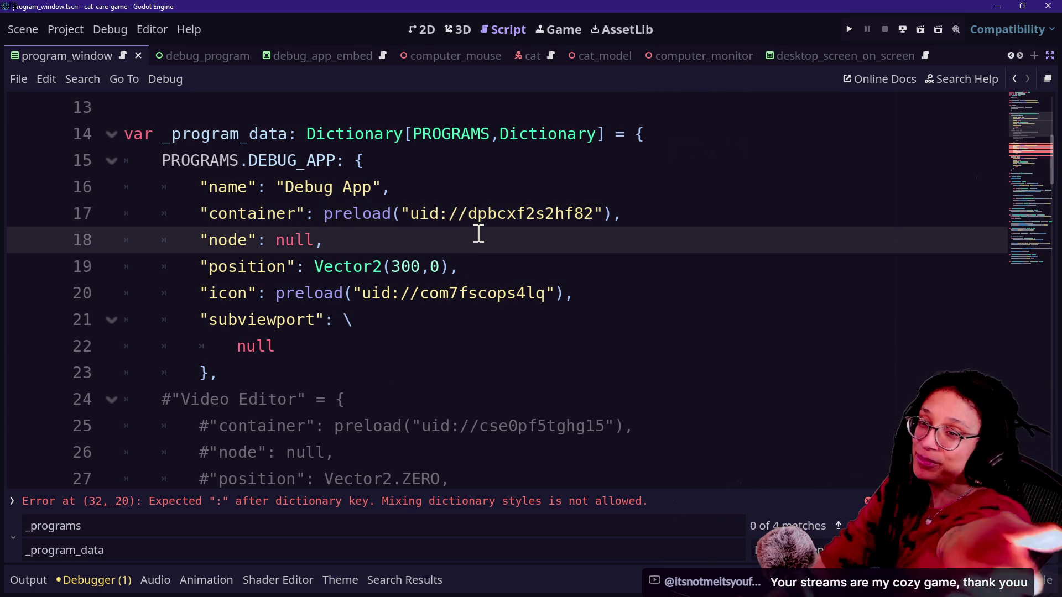
key(Down)
key(Down)
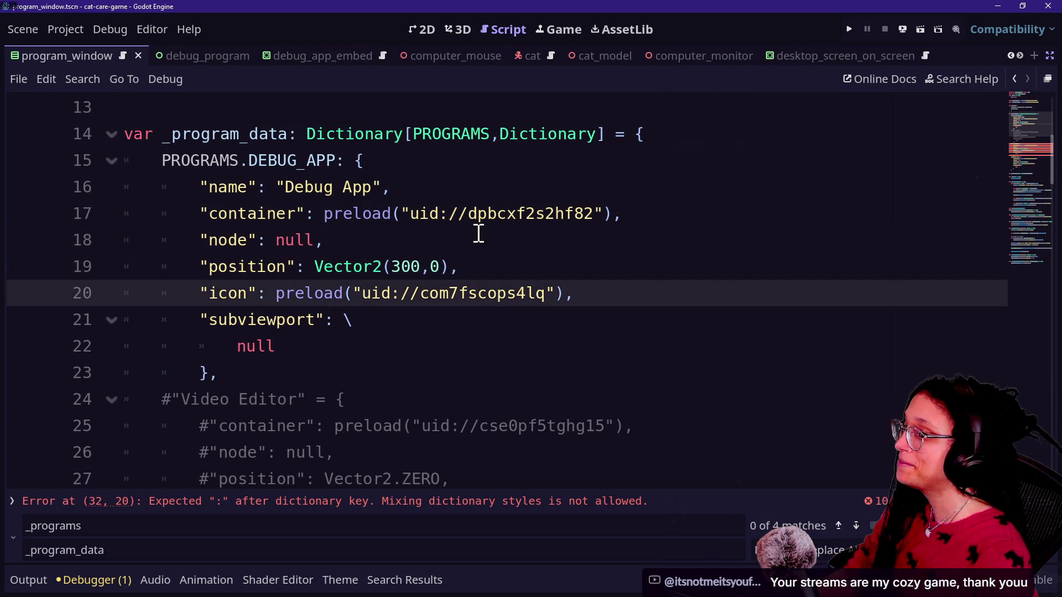
key(Down)
key(Down)
key(Down)
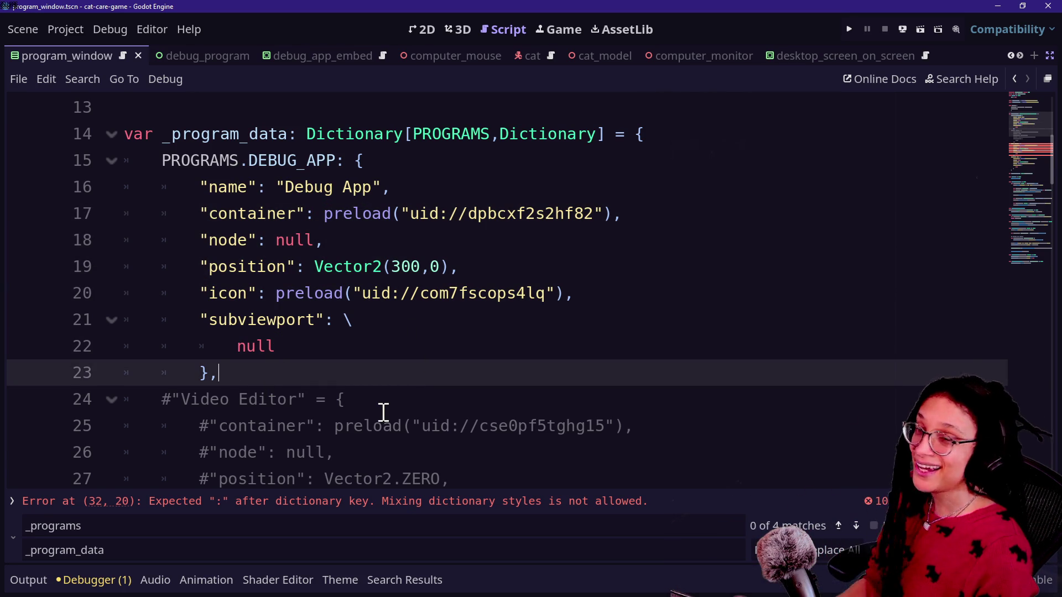
scroll(384, 412, down, 1)
drag(392, 292, 347, 400)
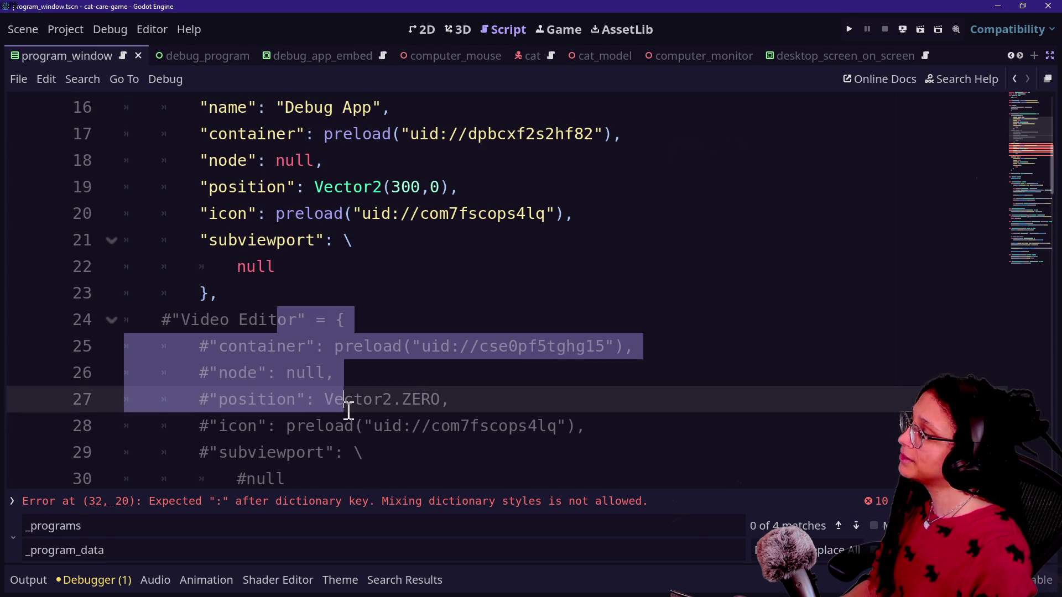
scroll(349, 398, down, 2)
click(338, 332)
drag(309, 347, 343, 160)
key(ctrl+k)
Select the "Video Editor" string key on line 24 for replacement.
click(286, 237)
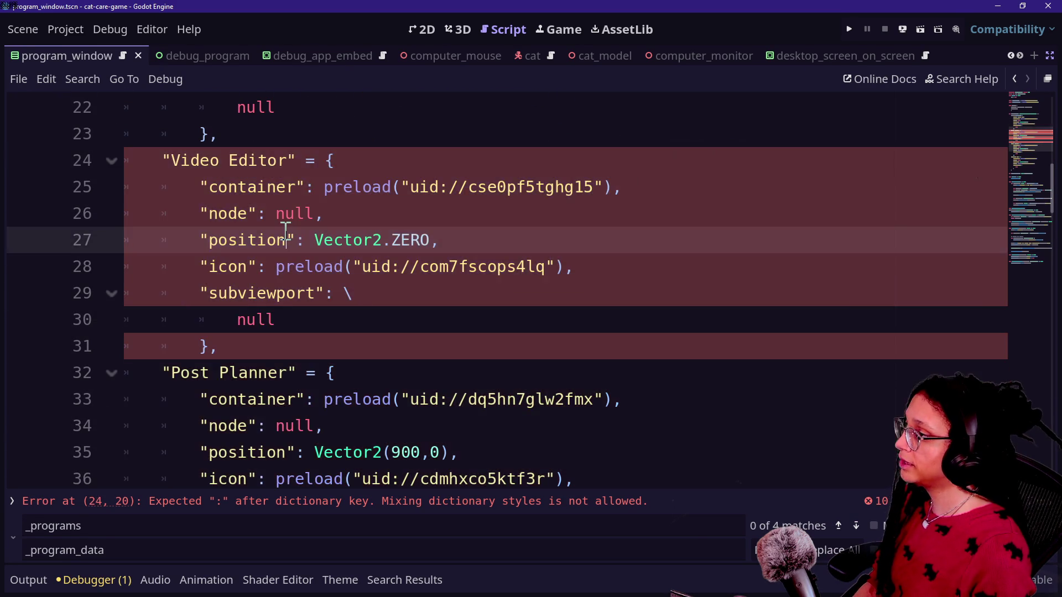
scroll(285, 229, up, 3)
click(314, 272)
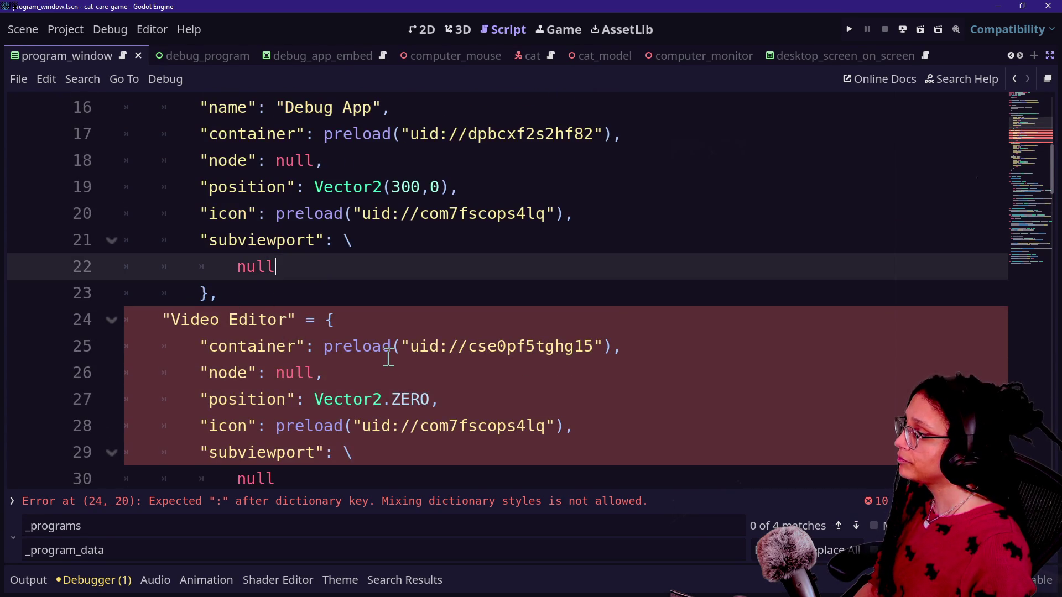
scroll(381, 356, up, 3)
scroll(170, 413, down, 12)
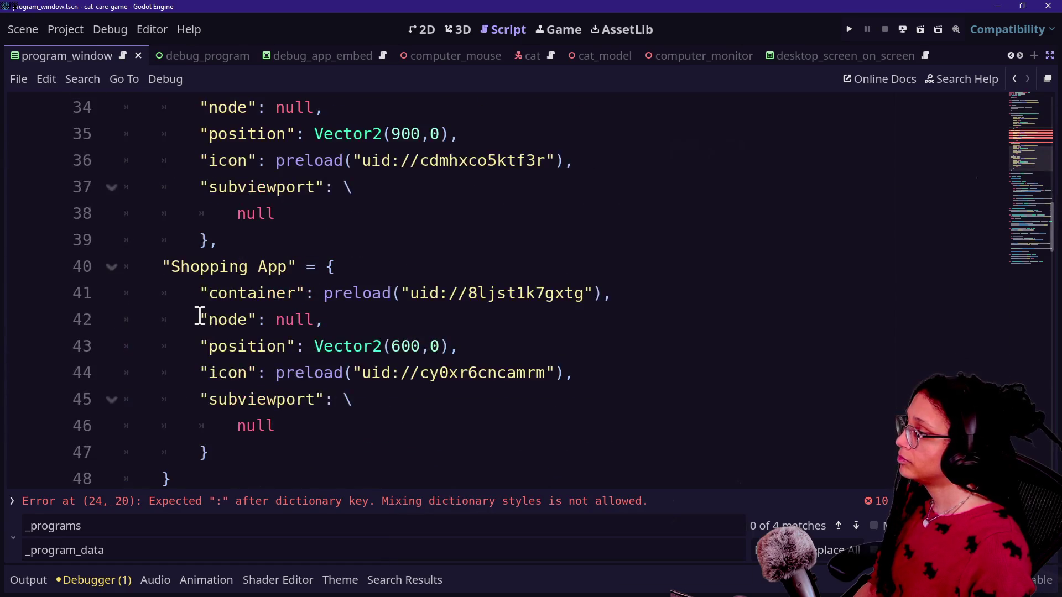
scroll(199, 316, up, 6)
scroll(200, 316, up, 3)
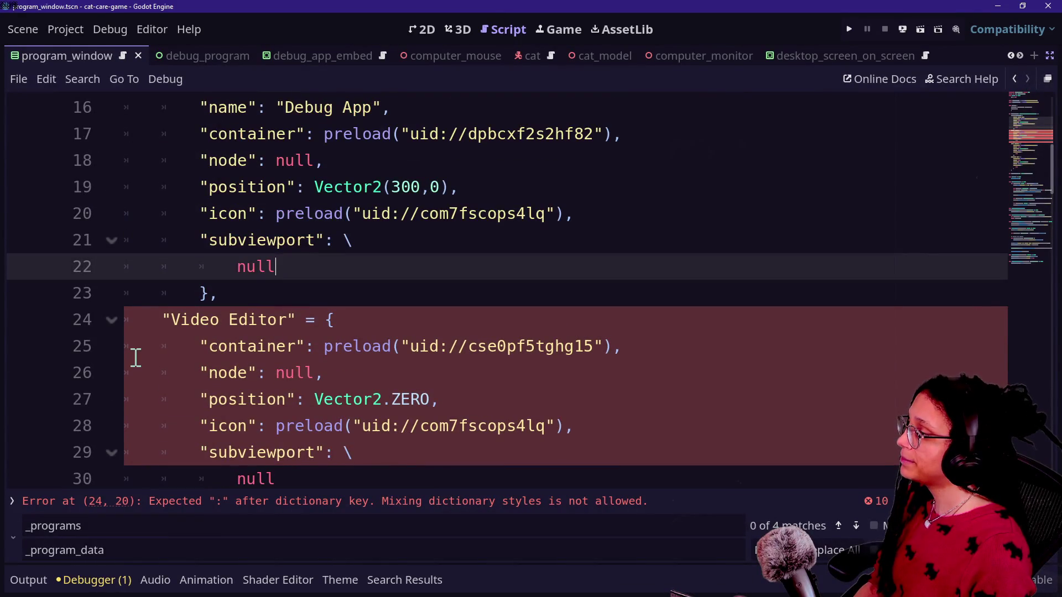
scroll(183, 320, up, 1)
drag(165, 408, 301, 403)
Rekey the Video Editor entry as PROGRAMS.VIDEO_EDITOR and comment the block out again.
text(PROGRA)
text(MS.VIDEO)
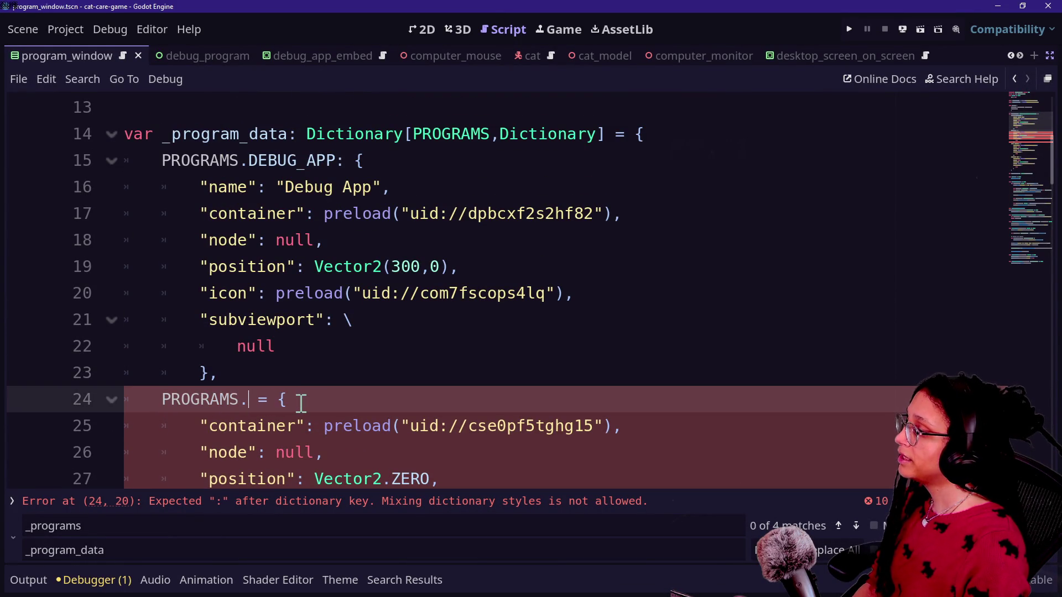
text(_EDITOR:)
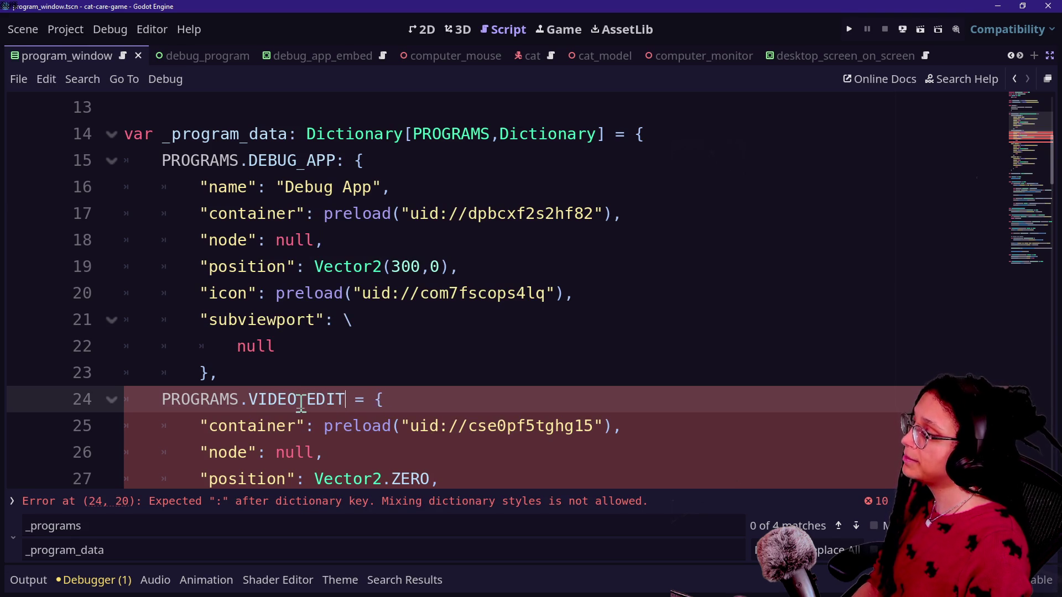
key(Delete)
key(Delete)
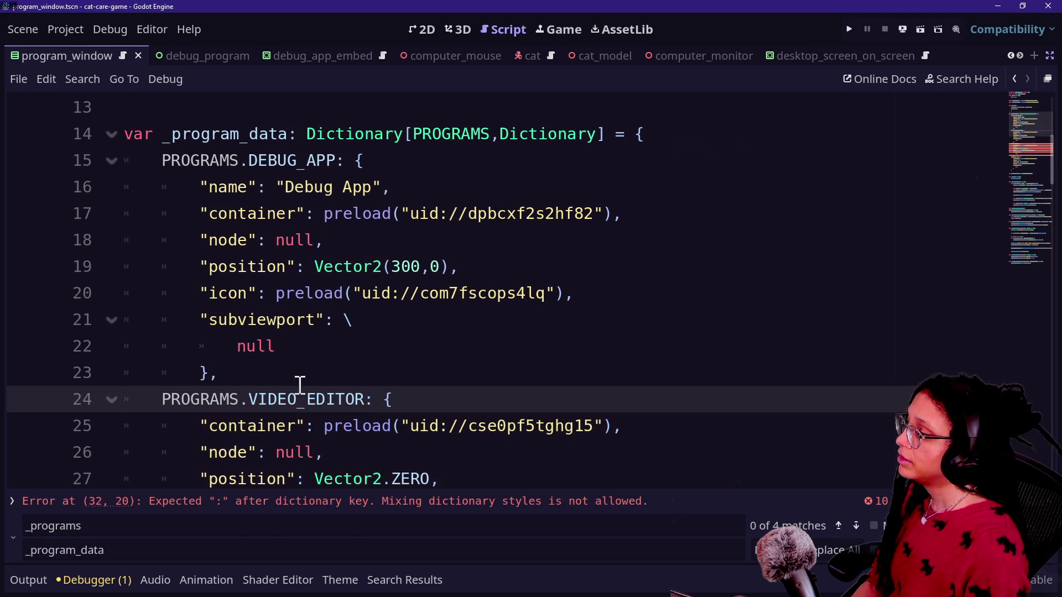
click(303, 372)
scroll(307, 374, down, 2)
click(228, 426)
shift+click(240, 236)
key(ctrl+k)
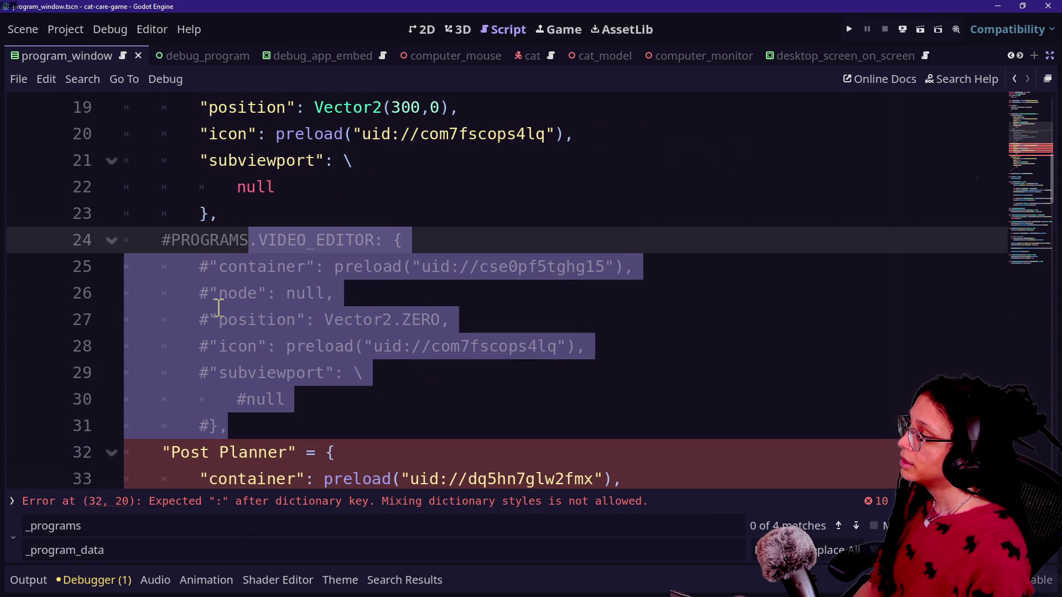
click(199, 399)
Add a commented "name" field line inside the Video Editor entry.
drag(165, 452, 287, 452)
click(416, 237)
key(Return)
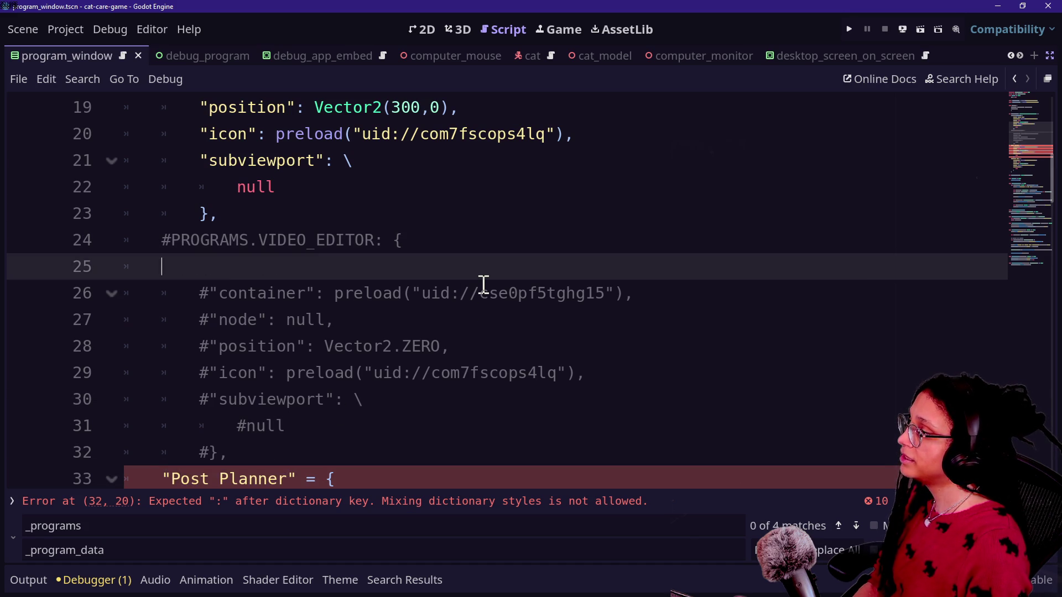
key(BackSpace)
text(#")
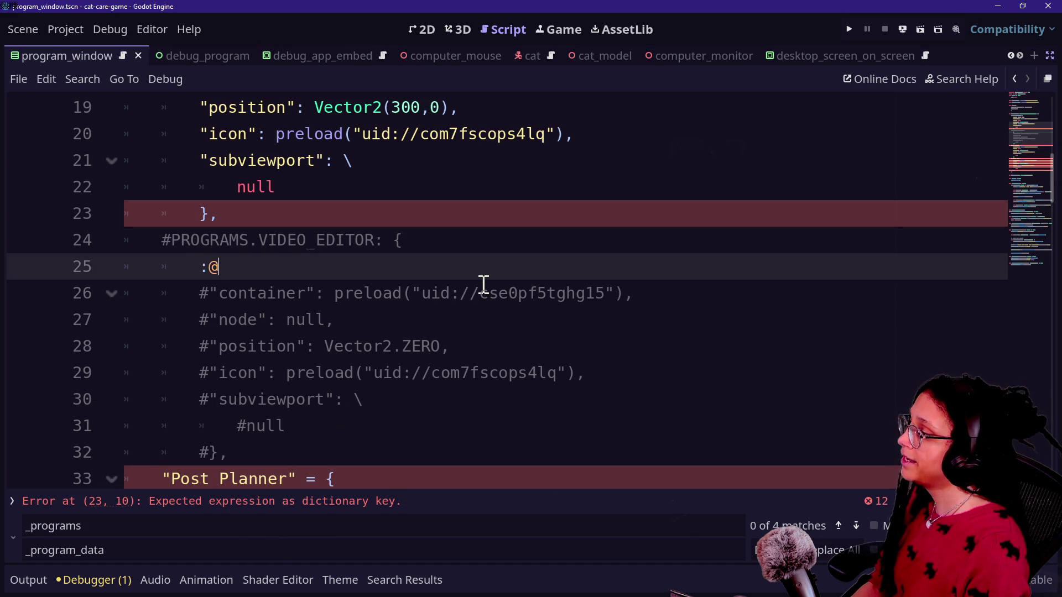
text(name)
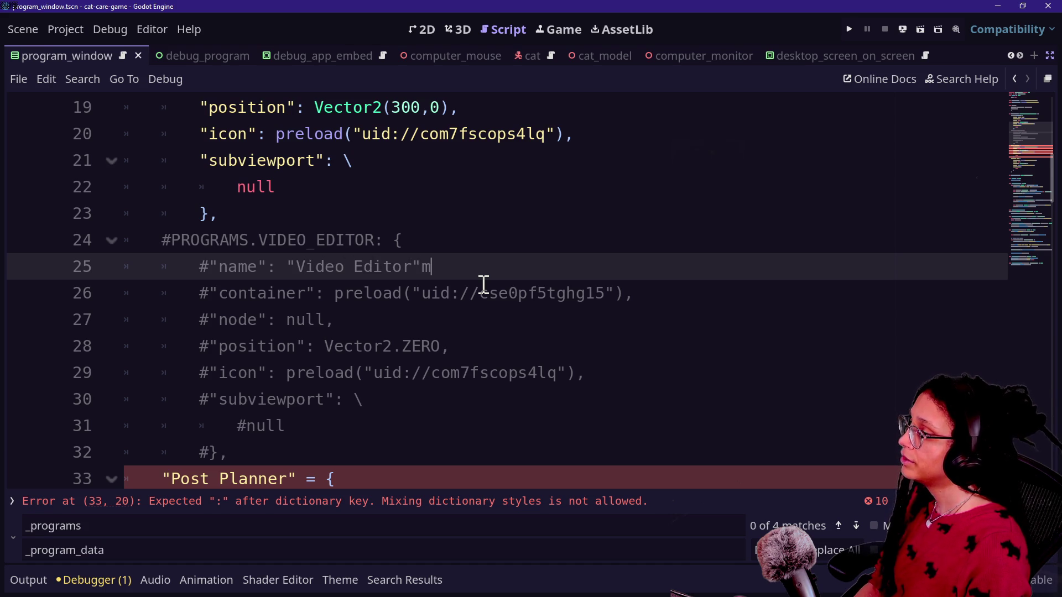
key(BackSpace)
text(,)
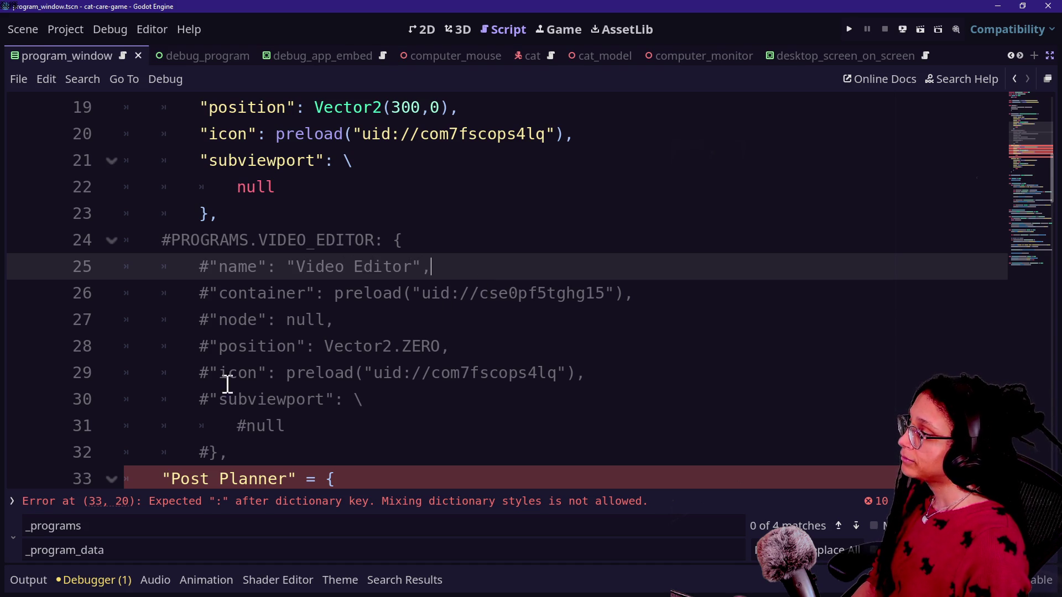
Replace the "Post Planner" string key on line 33 with PROGRAMS.POST_PLANNER.
click(220, 390)
scroll(191, 407, down, 1)
drag(161, 398, 298, 400)
key(BackSpace)
text(PROGRAMS.)
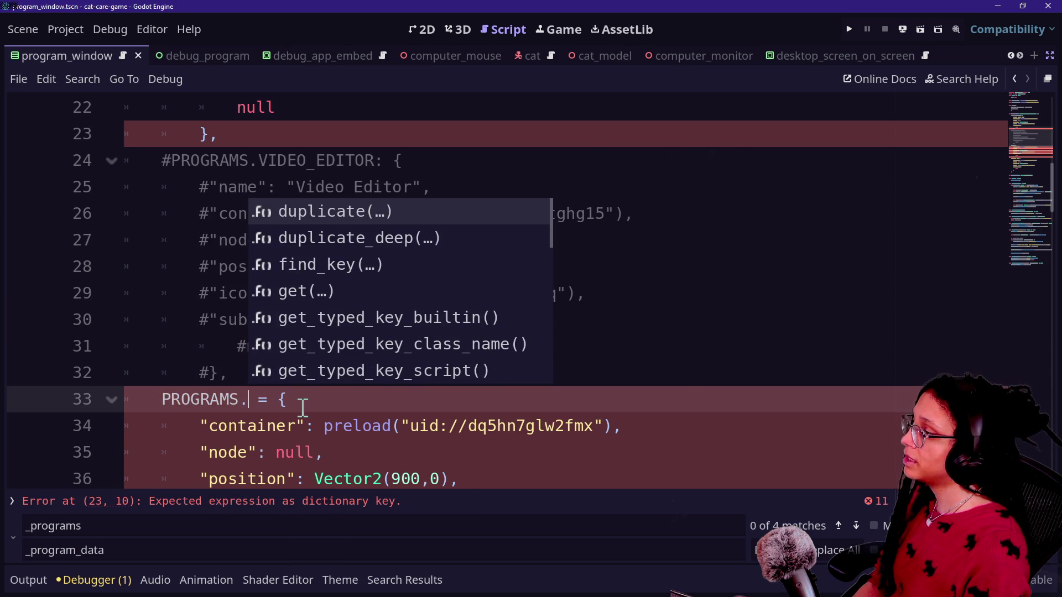
text(POST)
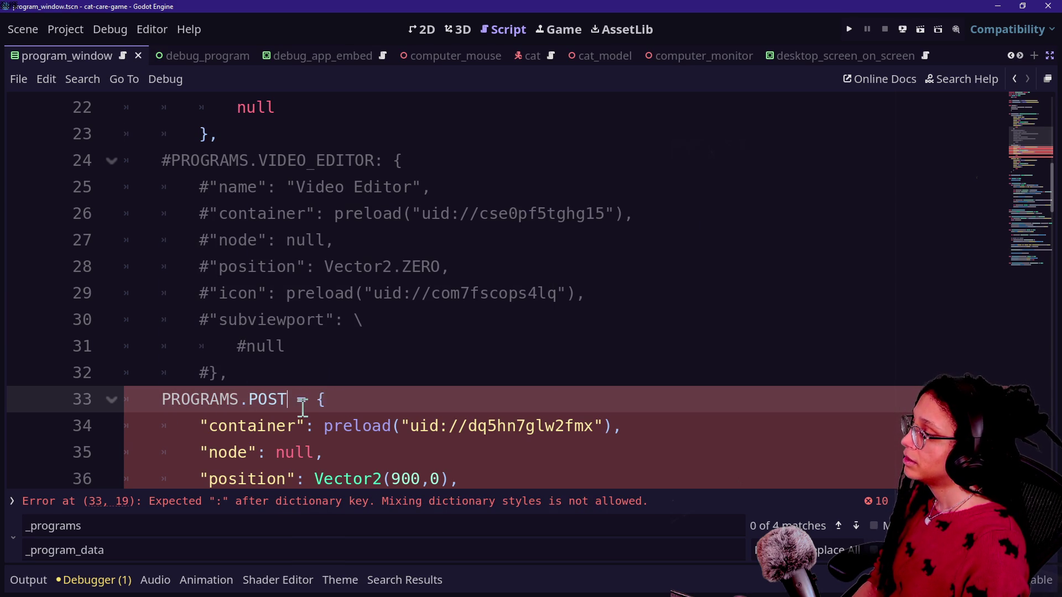
text(_PLANNER)
Add "name": "Post Planner", as the first field of the PROGRAMS.POST_PLANNER entry.
click(278, 348)
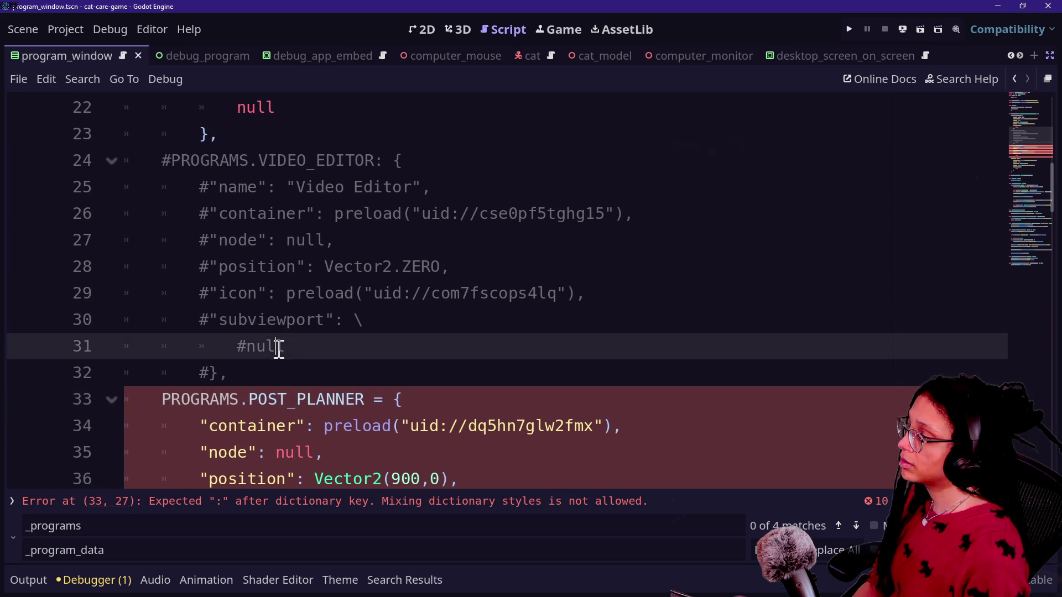
scroll(293, 407, down, 2)
click(385, 241)
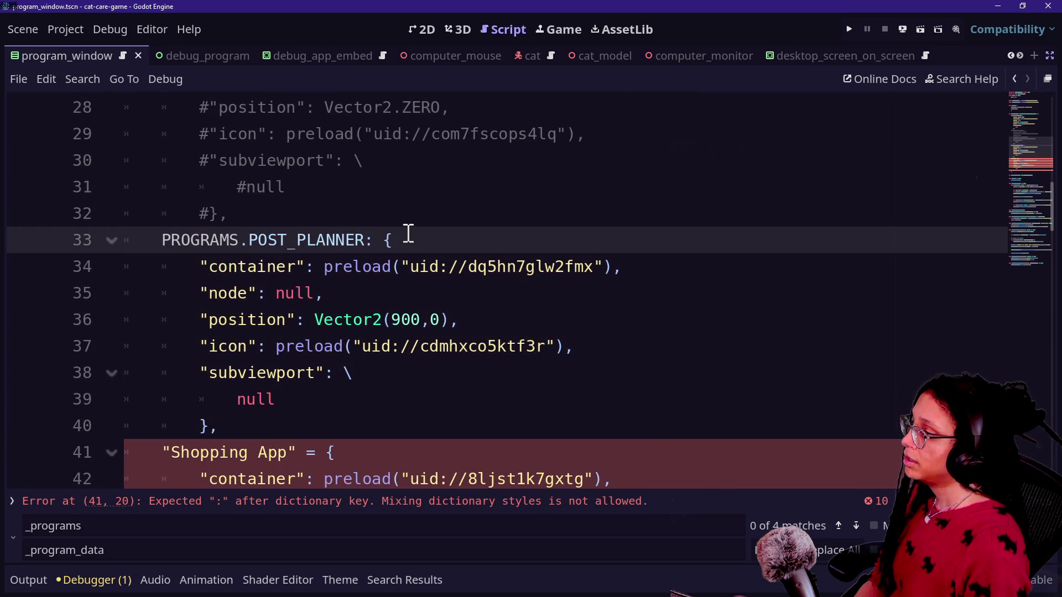
key(Return)
text("name")
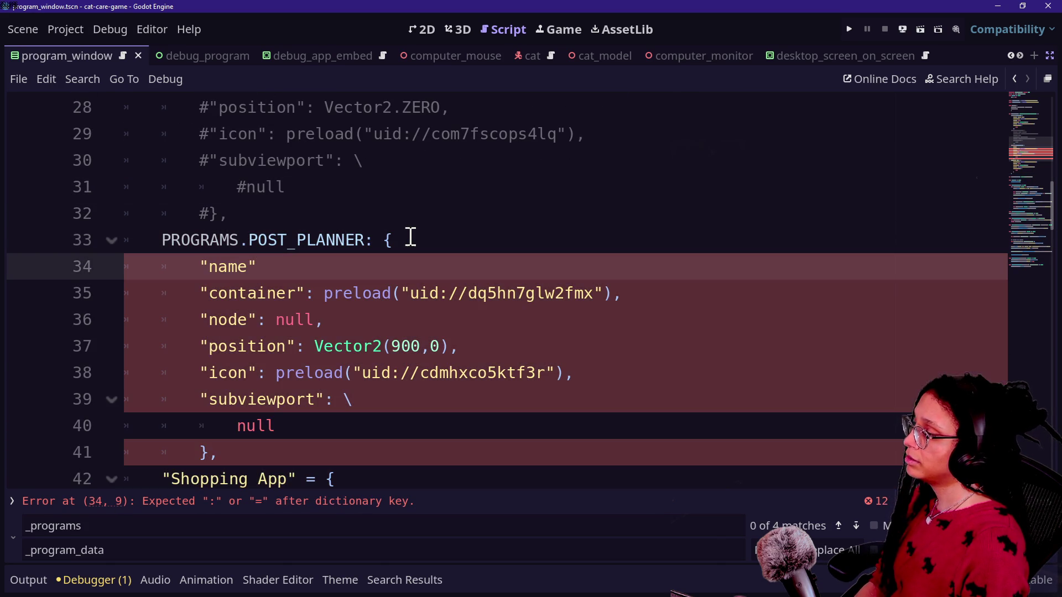
text(: "Post Planner",.)
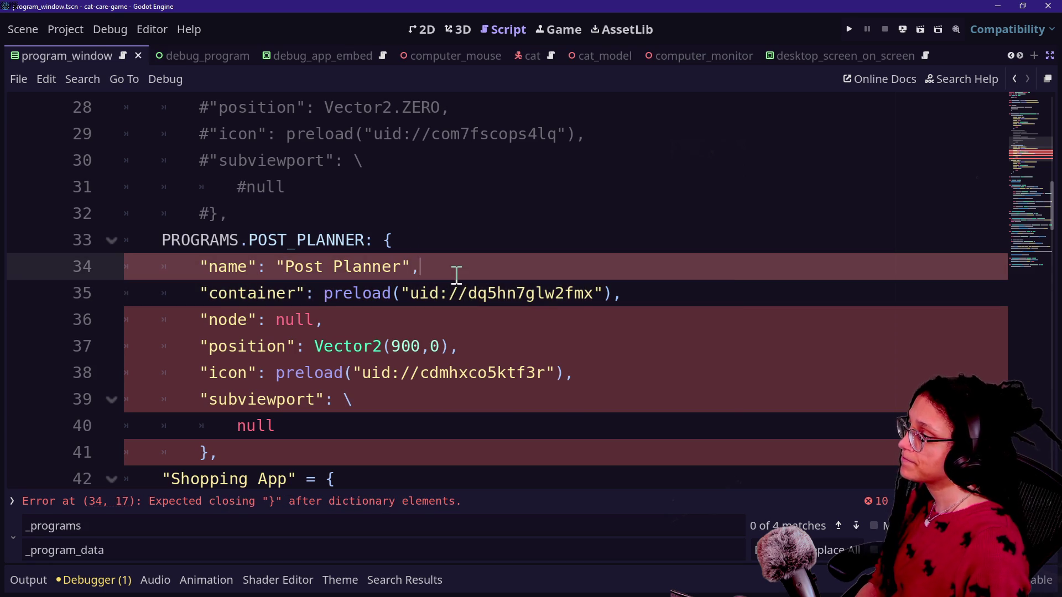
key(BackSpace)
Tidy the spacing after the Post Planner entry, leaving no extra blank line.
scroll(359, 294, down, 2)
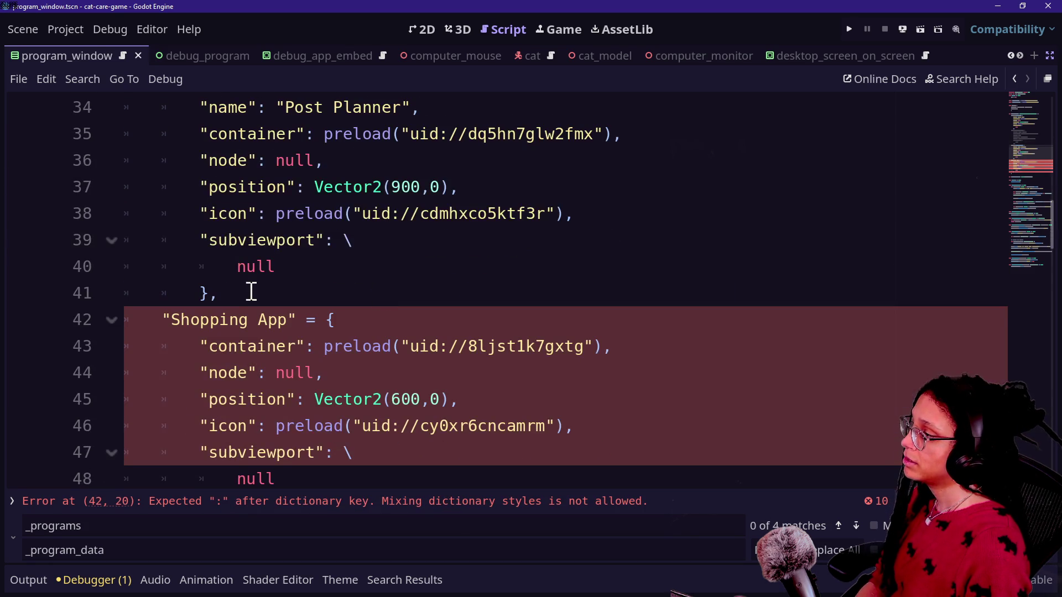
click(269, 297)
scroll(279, 292, down, 1)
scroll(278, 292, up, 3)
scroll(279, 293, down, 1)
key(Return)
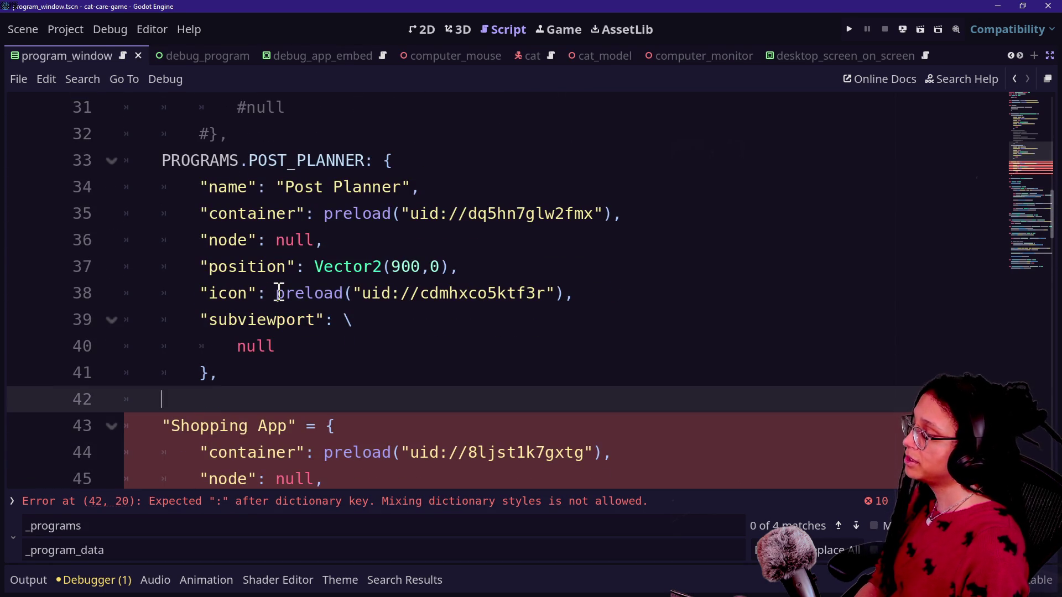
key(BackSpace)
Add a "name": "Shopping App", field as the first line of the Shopping App entry.
scroll(351, 413, down, 1)
click(363, 276)
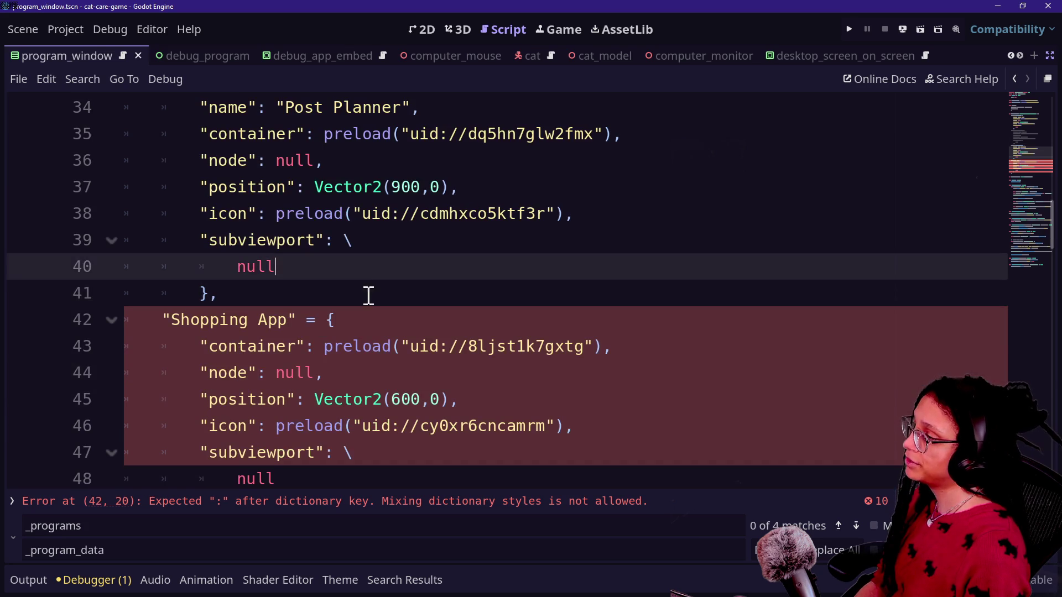
click(371, 320)
key(Return)
text("na)
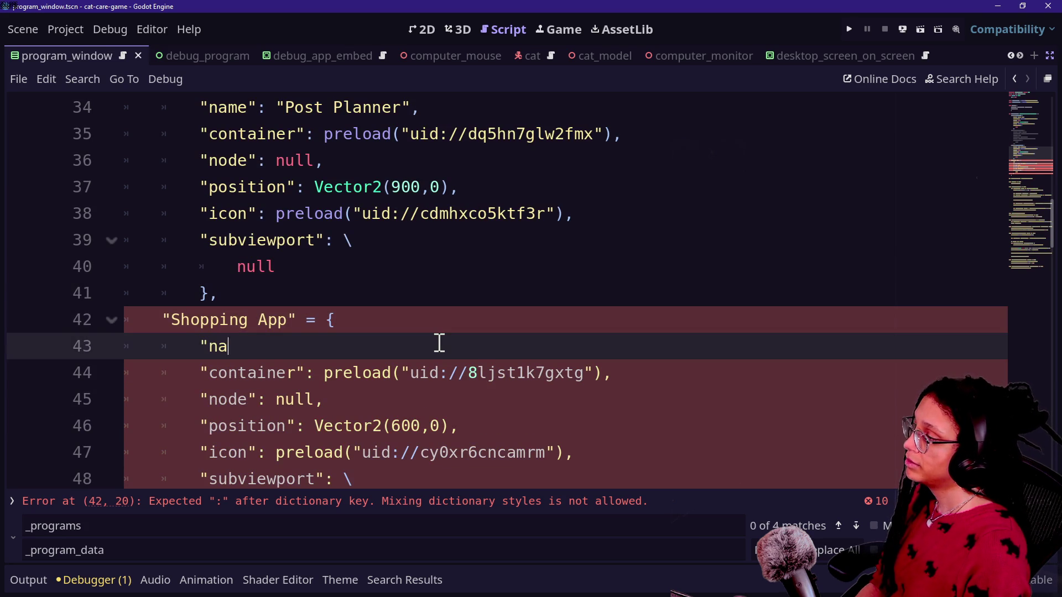
text(me": )
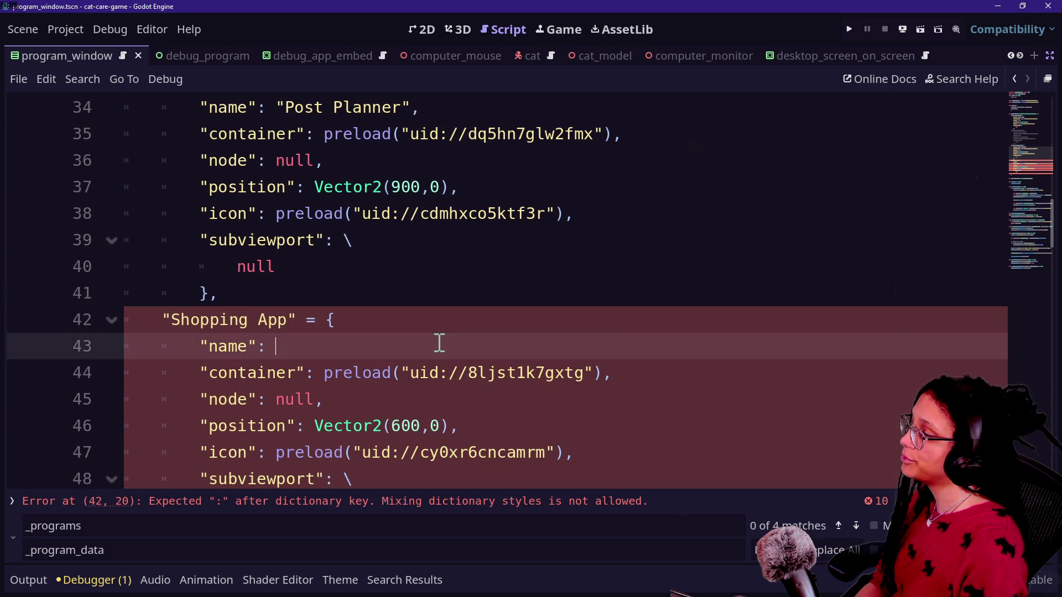
text(I)
key(BackSpace)
text("Shap)
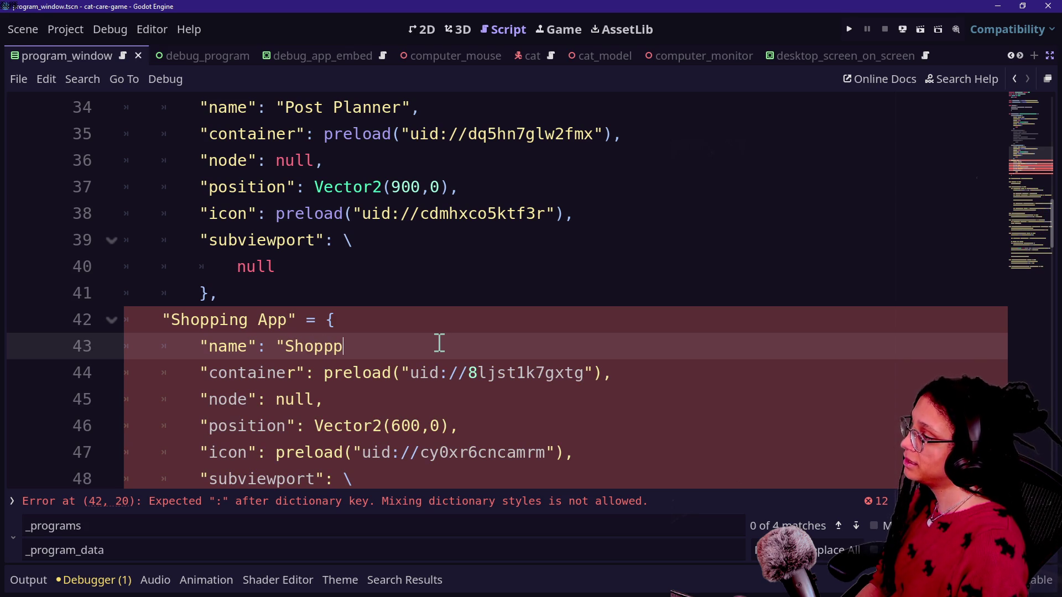
key(BackSpace)
text(ing App",)
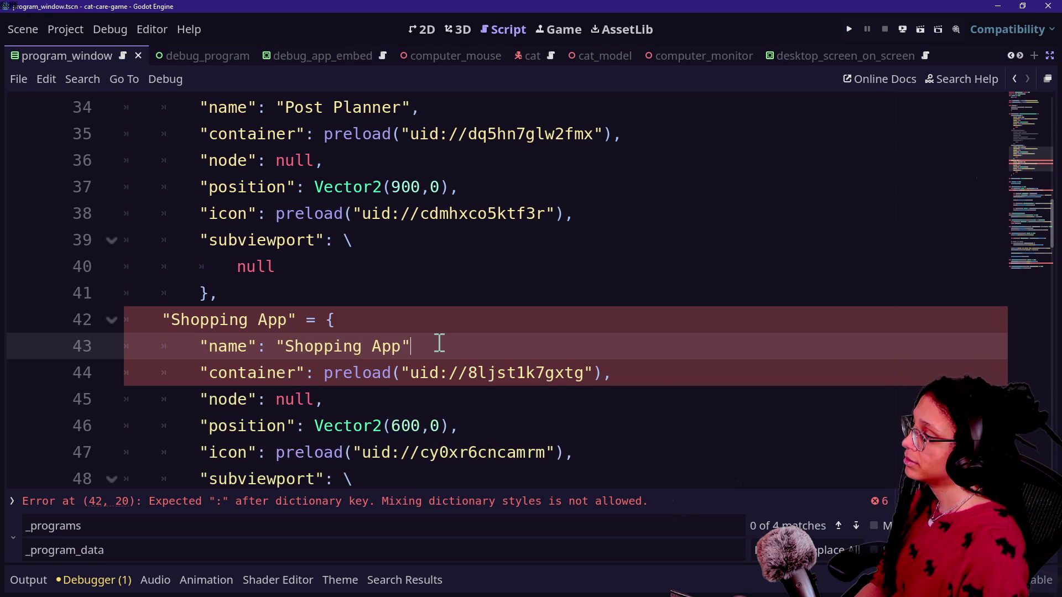
Replace the "Shopping App" key on line 42 so it reads PROGRAMS.SHOPPING_APP: {.
click(165, 319)
drag(166, 318, 301, 318)
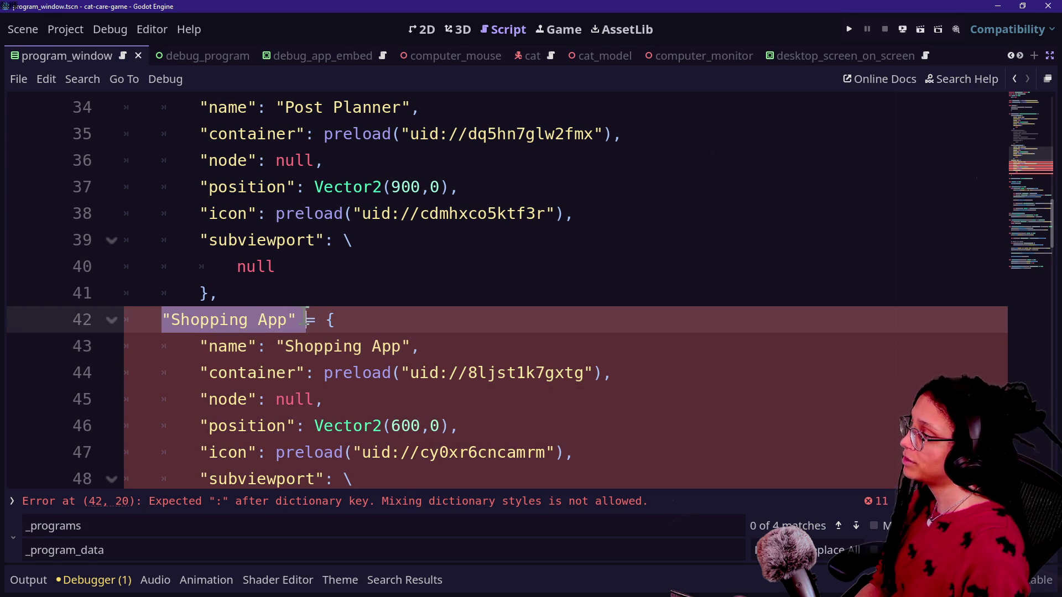
key(BackSpace)
text(PROGRAMS)
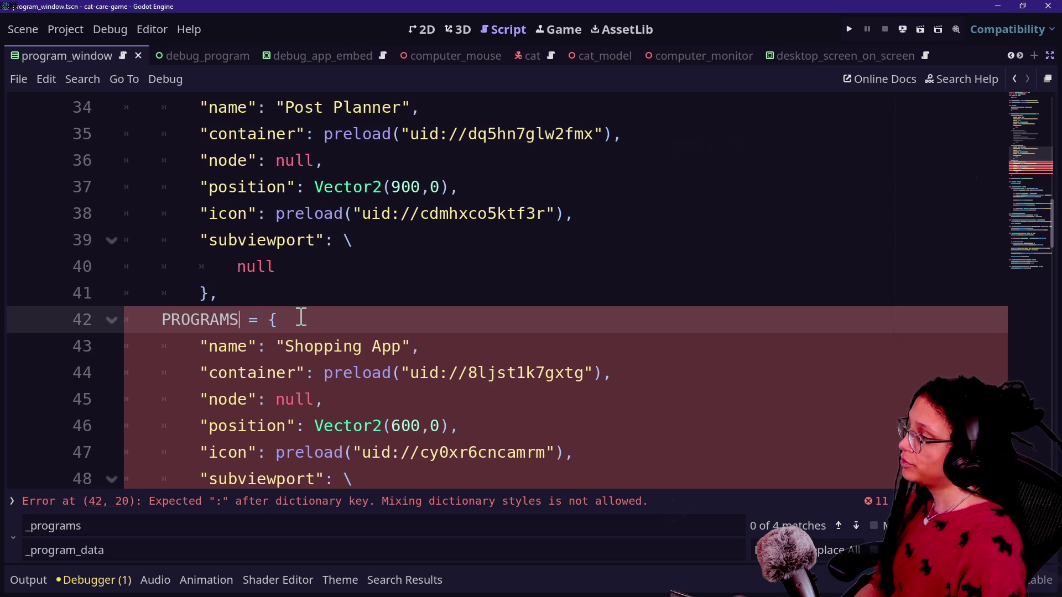
text(.)
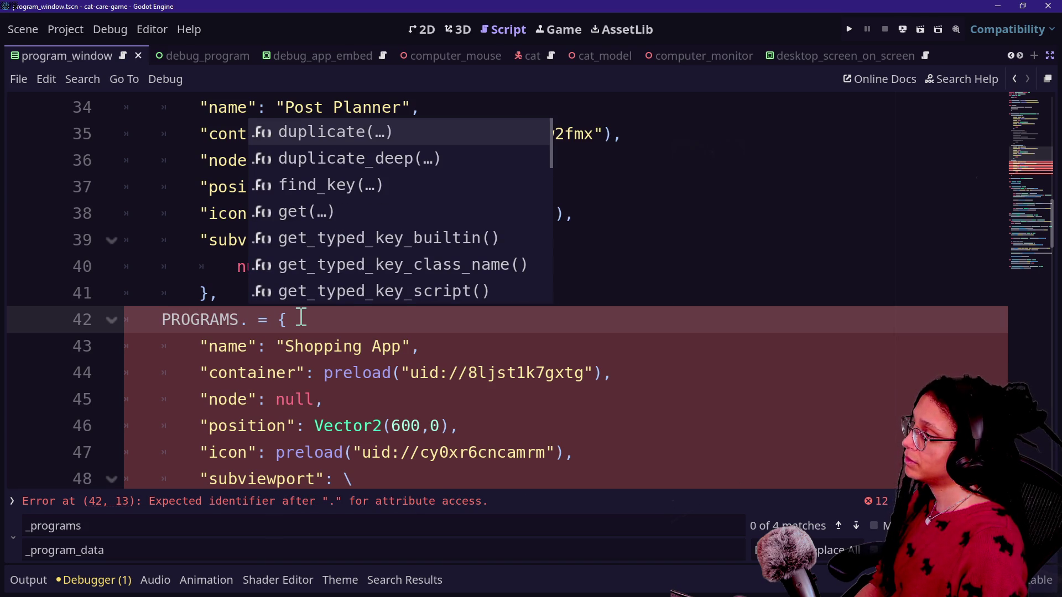
text(SHOPPING_APP)
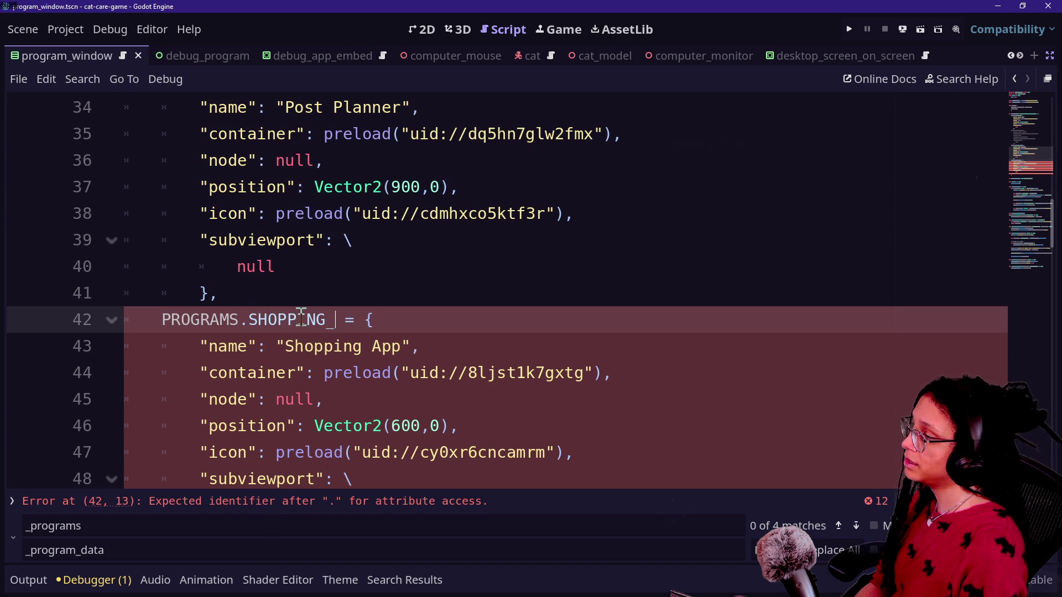
key(Delete)
key(Delete)
key(BackSpace)
key(BackSpace)
text(:)
click(262, 243)
scroll(365, 289, down, 3)
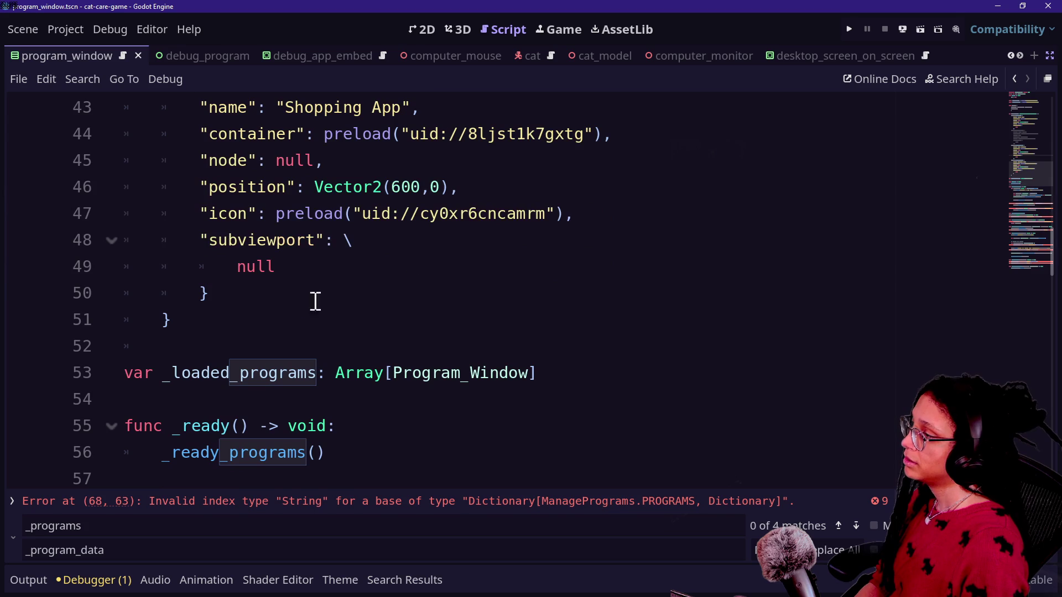
Save the script and jump to the reported error on line 68.
scroll(298, 306, up, 10)
scroll(299, 308, up, 3)
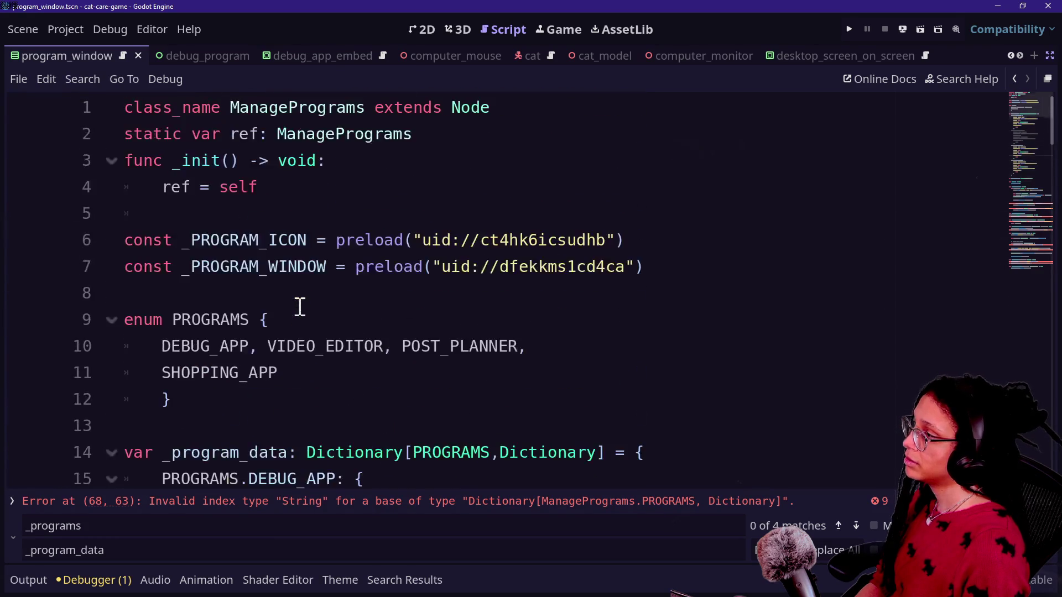
key(ctrl+s)
scroll(481, 452, down, 5)
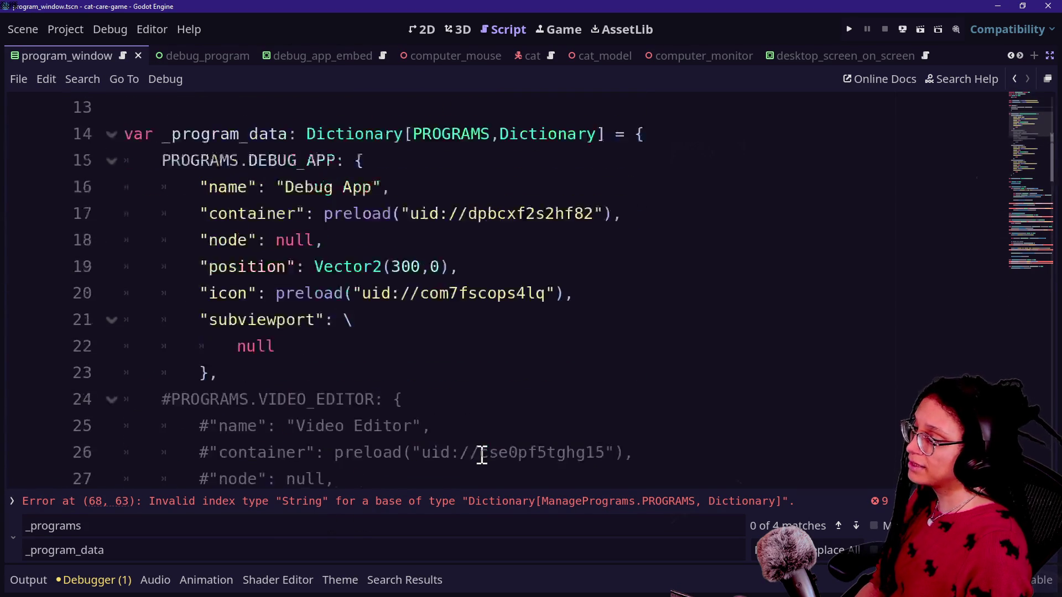
click(449, 523)
click(444, 504)
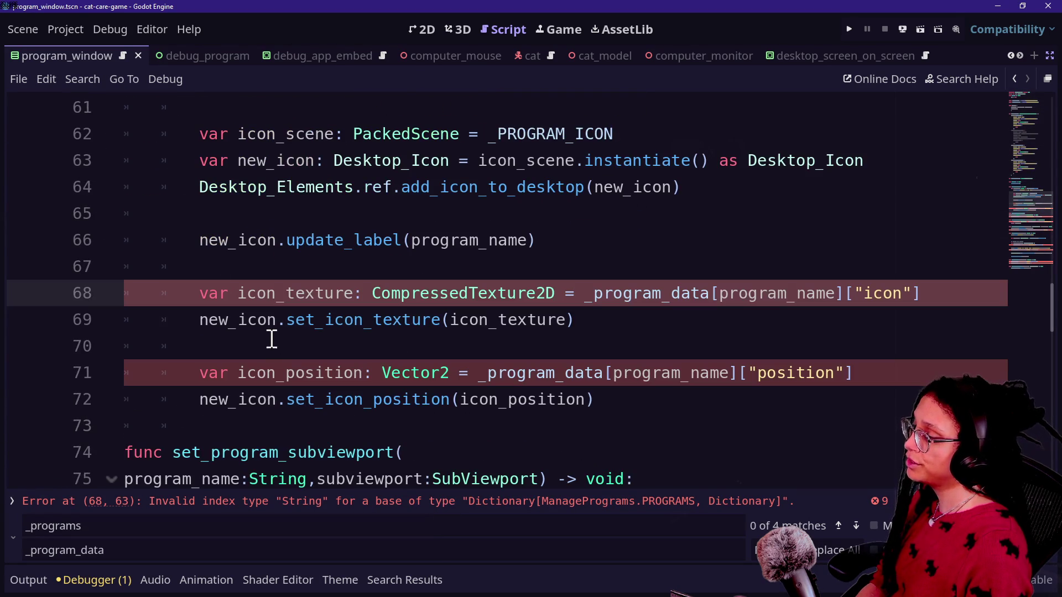
Wrap the icon_texture lookup after '= ' on line 68 onto a continuation line with a backslash.
drag(271, 338, 657, 344)
click(375, 339)
click(680, 360)
key(Up)
key(Up)
key(Up)
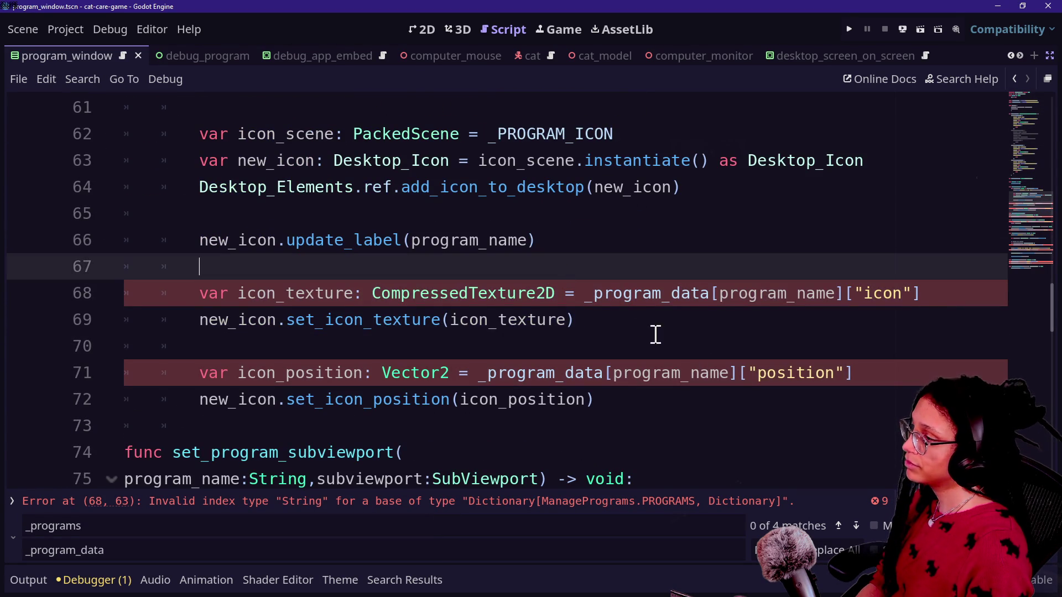
click(554, 319)
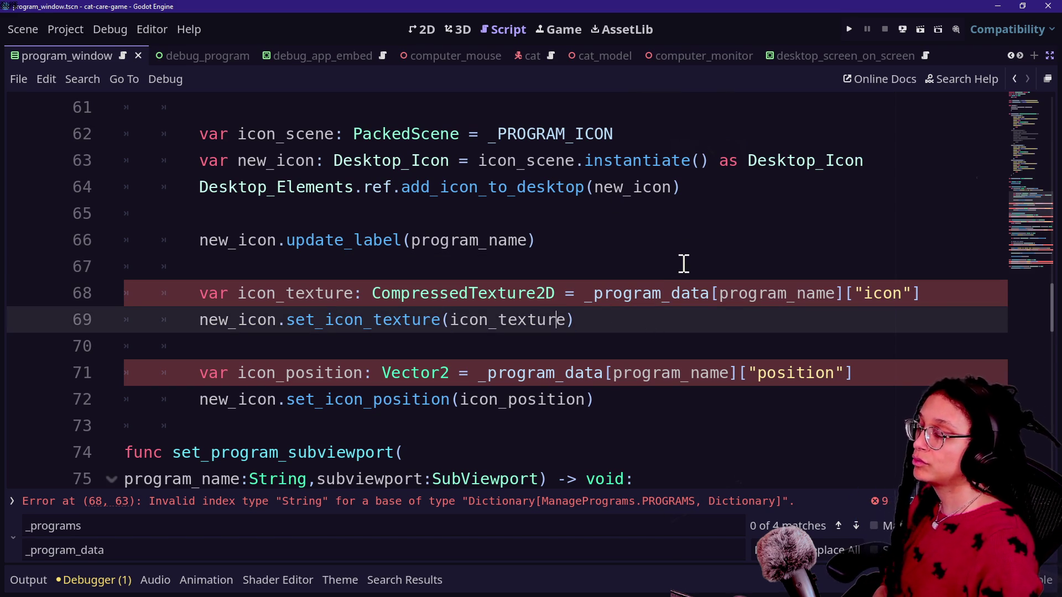
click(586, 294)
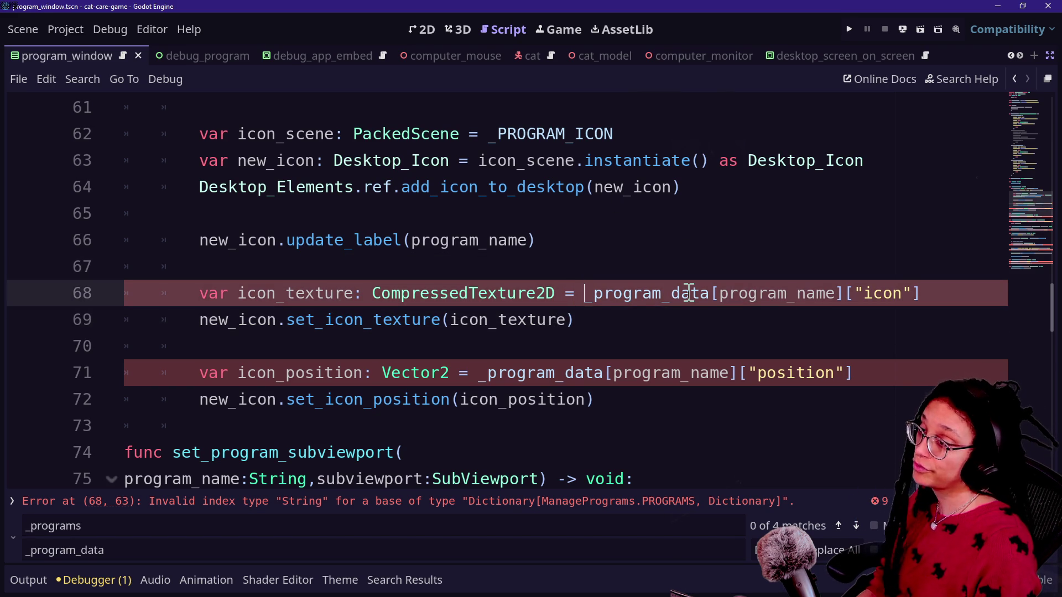
text(\)
key(Return)
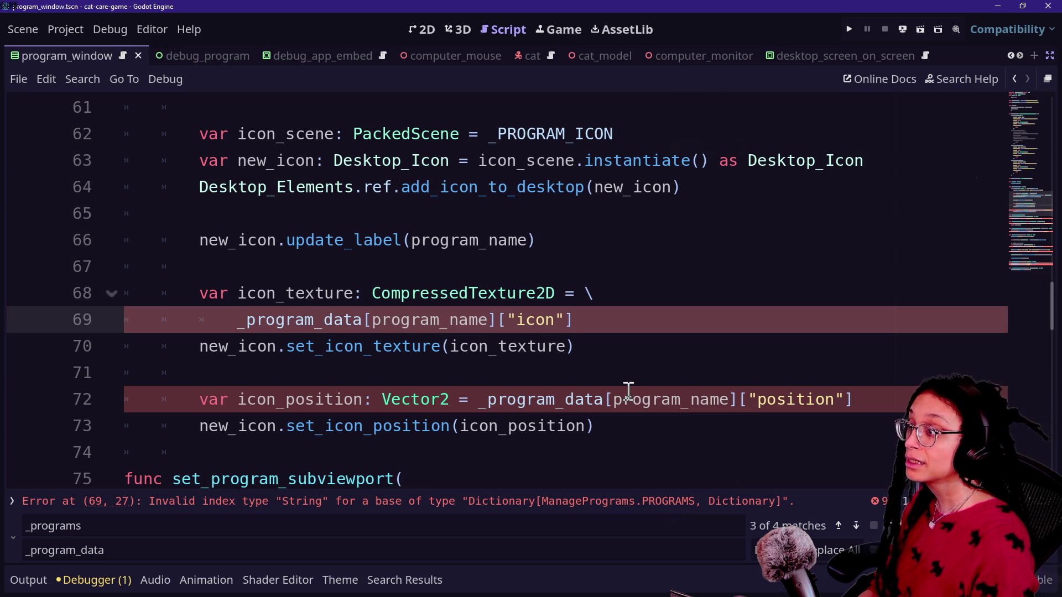
click(486, 399)
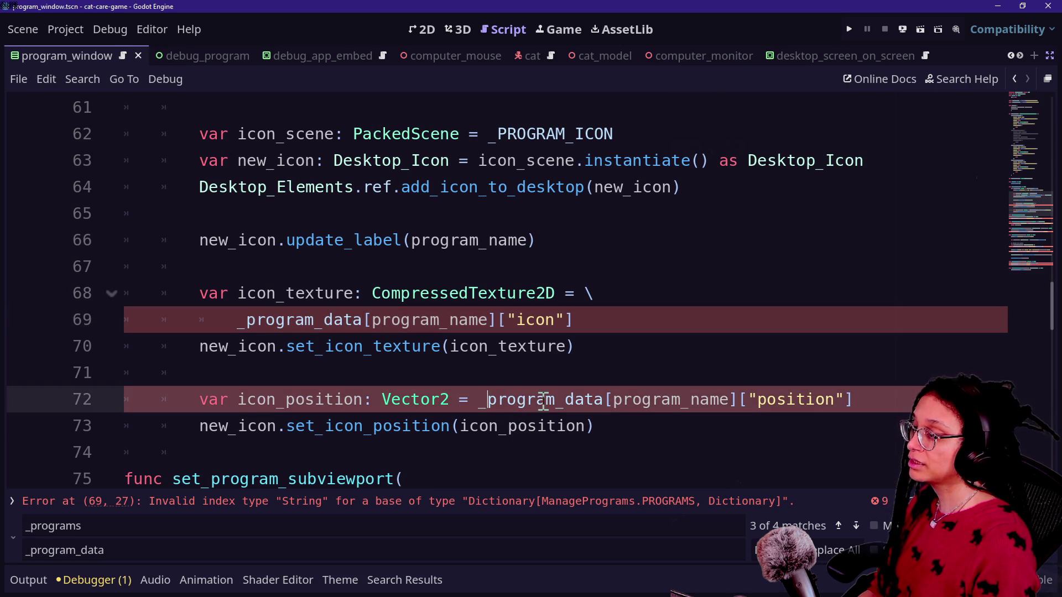
Break line 72 before _program_data with a backslash so icon_position continues on an indented line.
key(Return)
key(BackSpace)
key(BackSpace)
key(BackSpace)
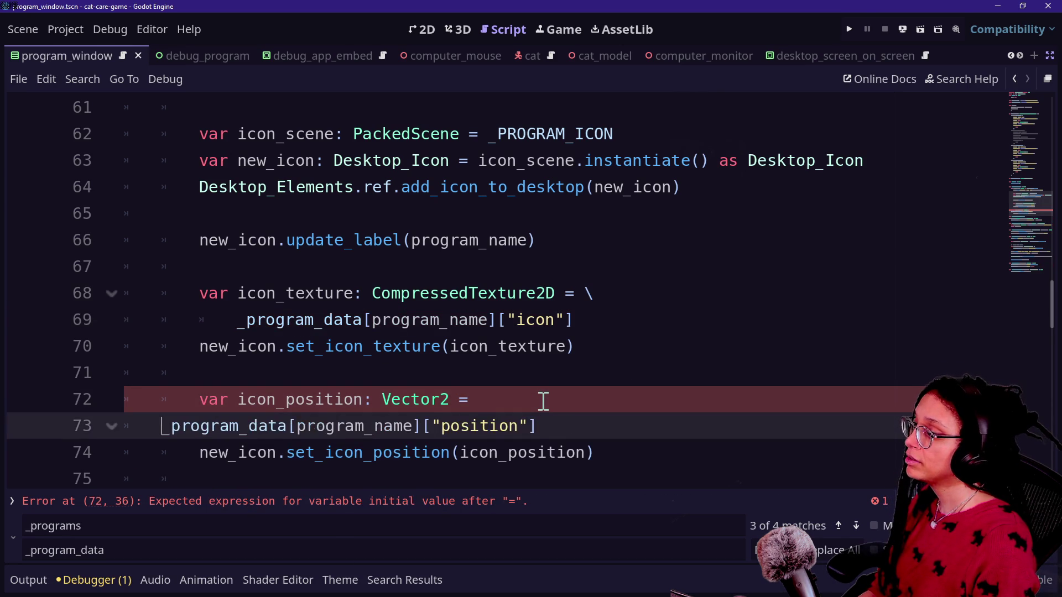
text(\)
key(Return)
click(665, 314)
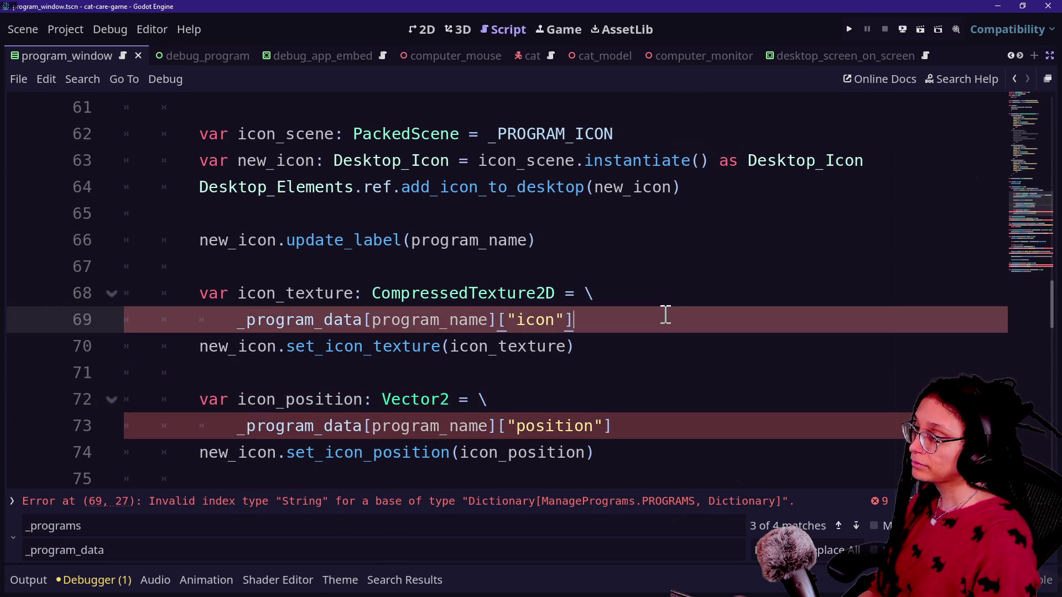
drag(515, 319, 569, 319)
click(569, 319)
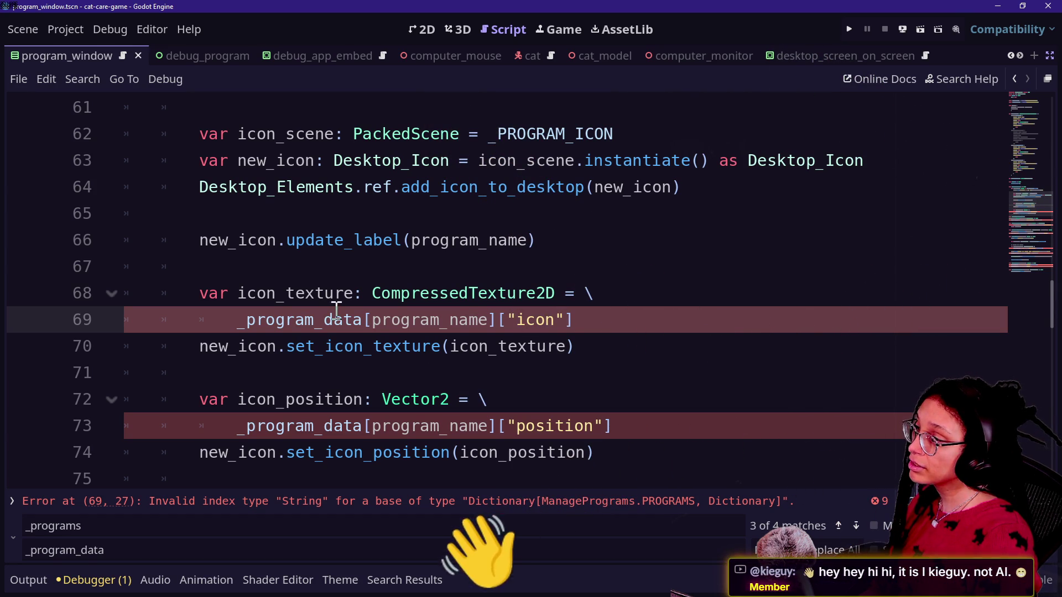
drag(372, 320, 487, 320)
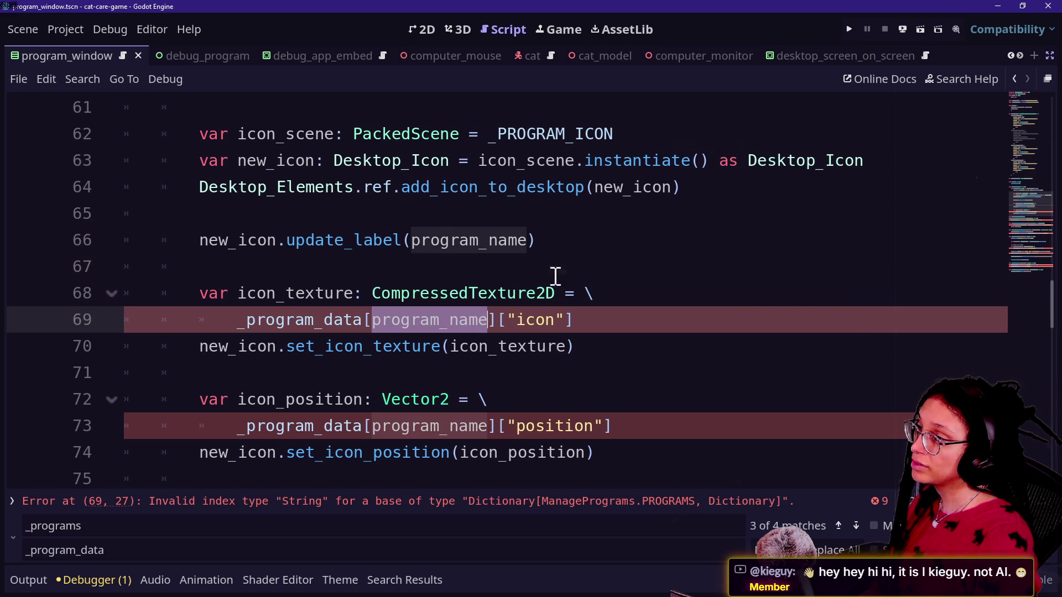
mouse_move(402, 281)
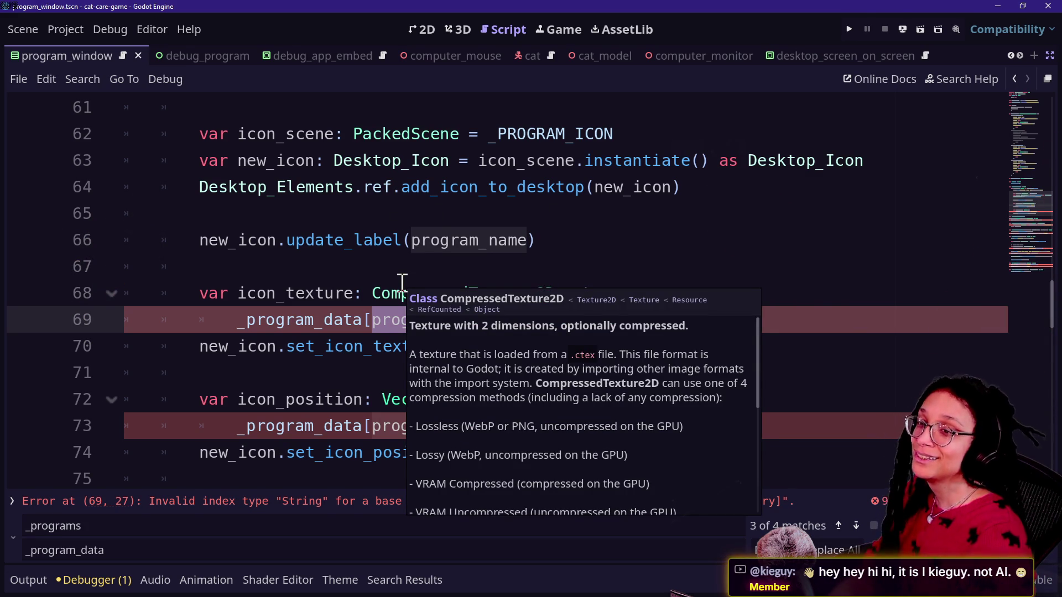
Change the for-loop variable's type on line 59 from String to PROGRAMS.
click(414, 220)
scroll(417, 218, up, 2)
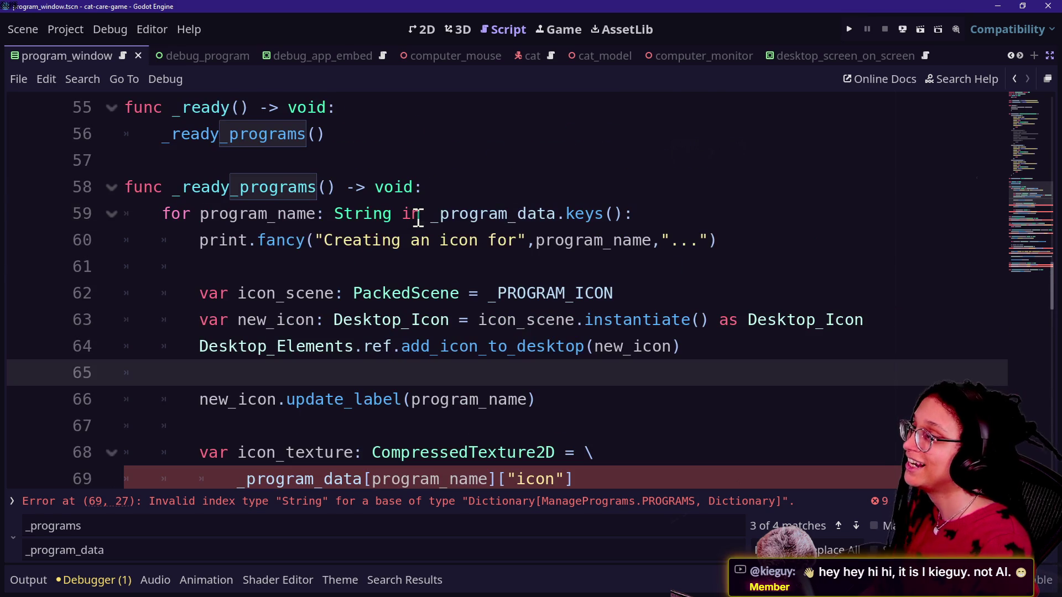
scroll(278, 303, down, 2)
scroll(248, 305, up, 3)
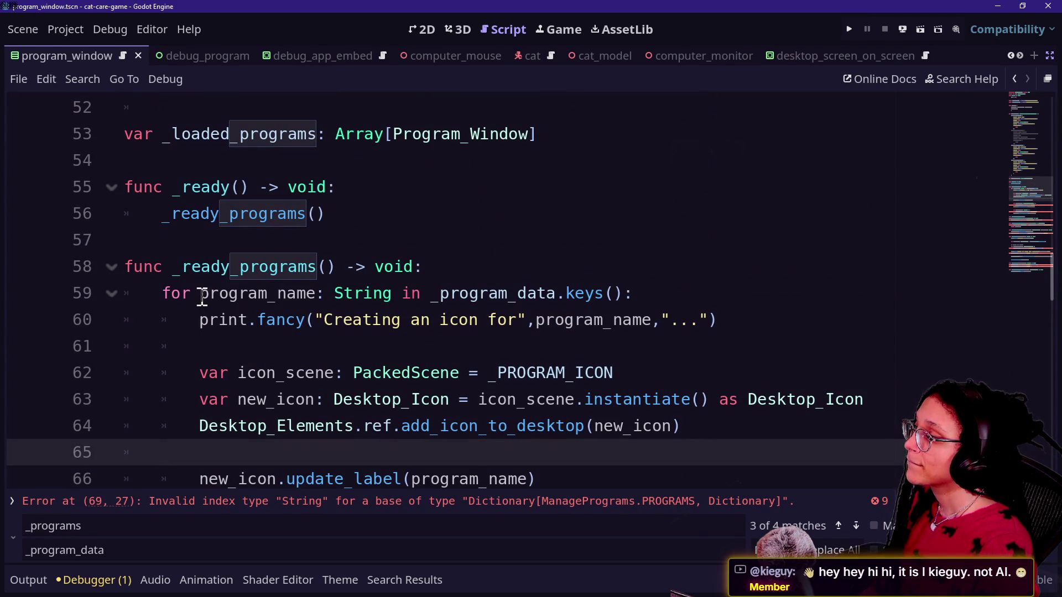
drag(202, 299, 452, 293)
click(453, 293)
click(481, 320)
click(420, 303)
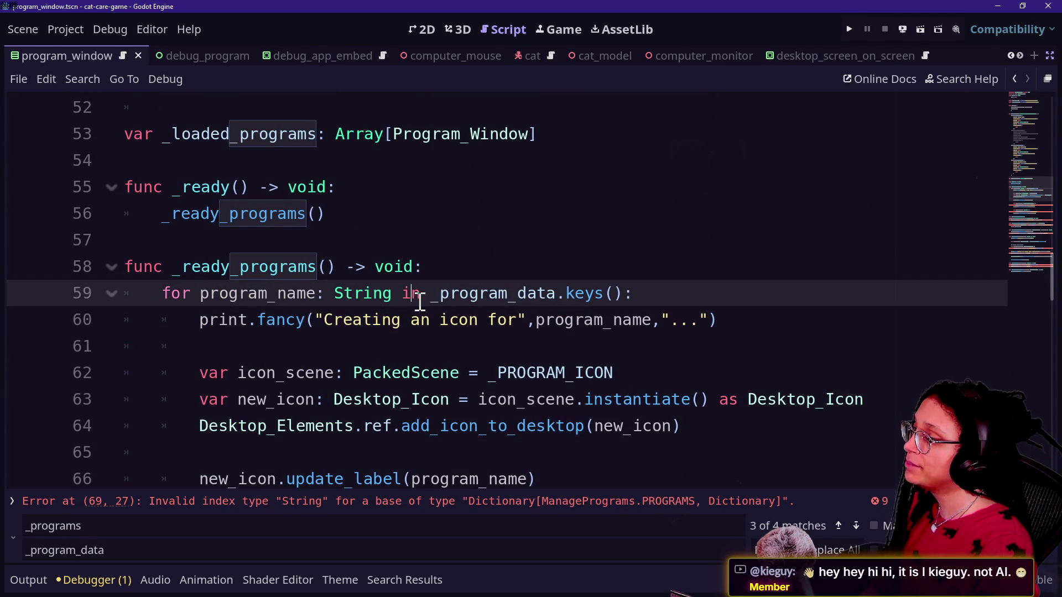
double_click(350, 292)
key(BackSpace)
text(PROGRAMS)
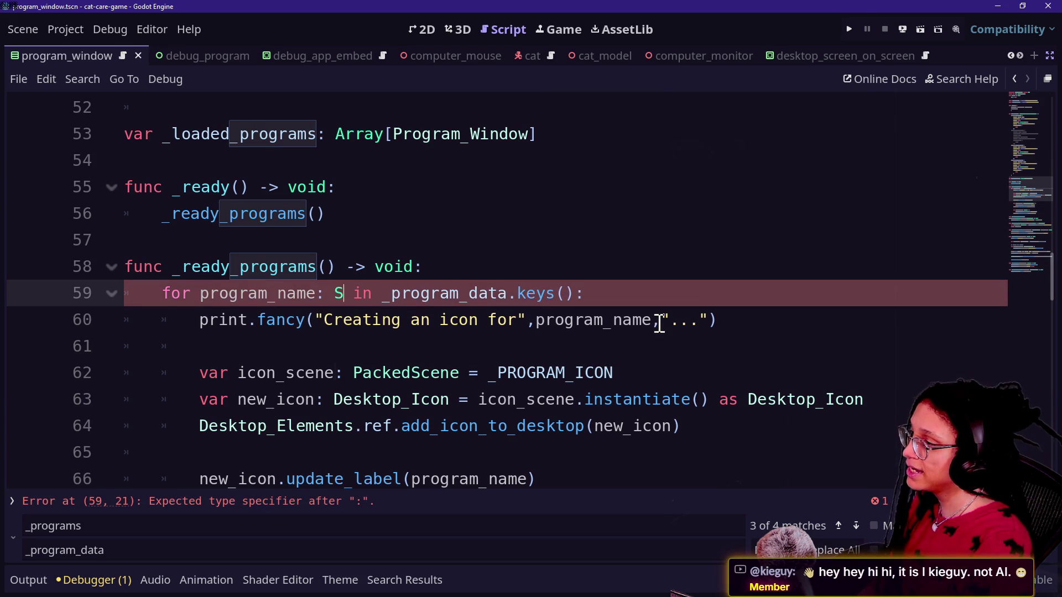
click(268, 293)
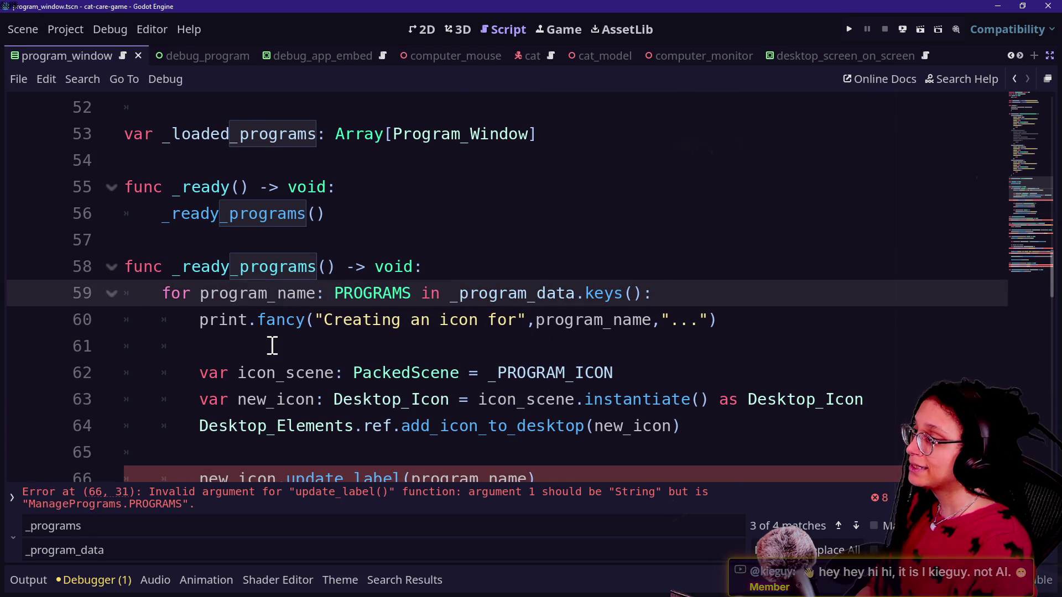
Review the update_label call on line 66 now flagged for receiving a PROGRAMS value.
scroll(272, 346, up, 6)
scroll(272, 346, down, 5)
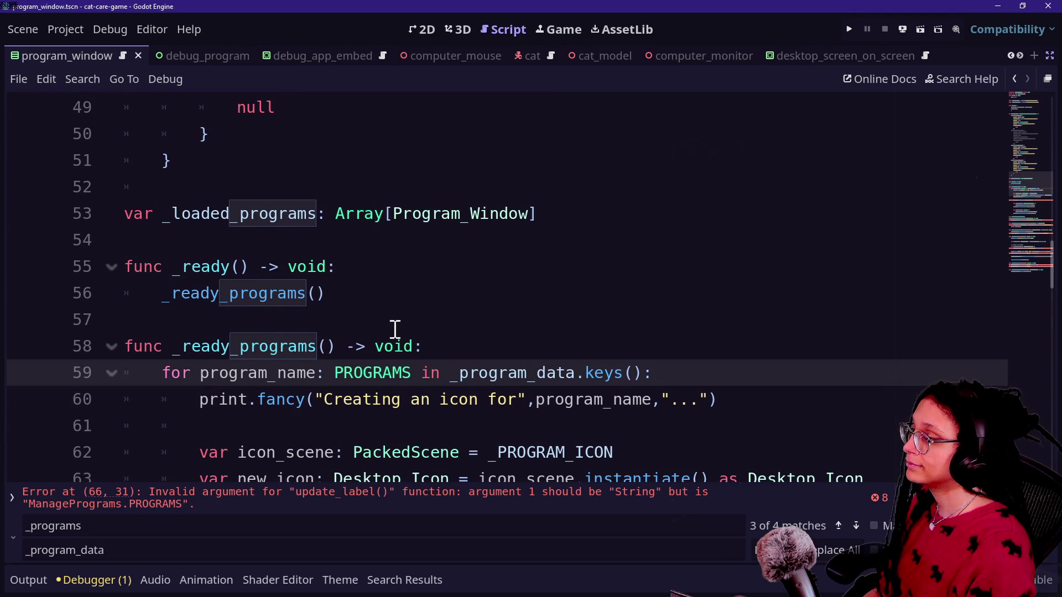
scroll(479, 375, down, 1)
scroll(486, 431, down, 1)
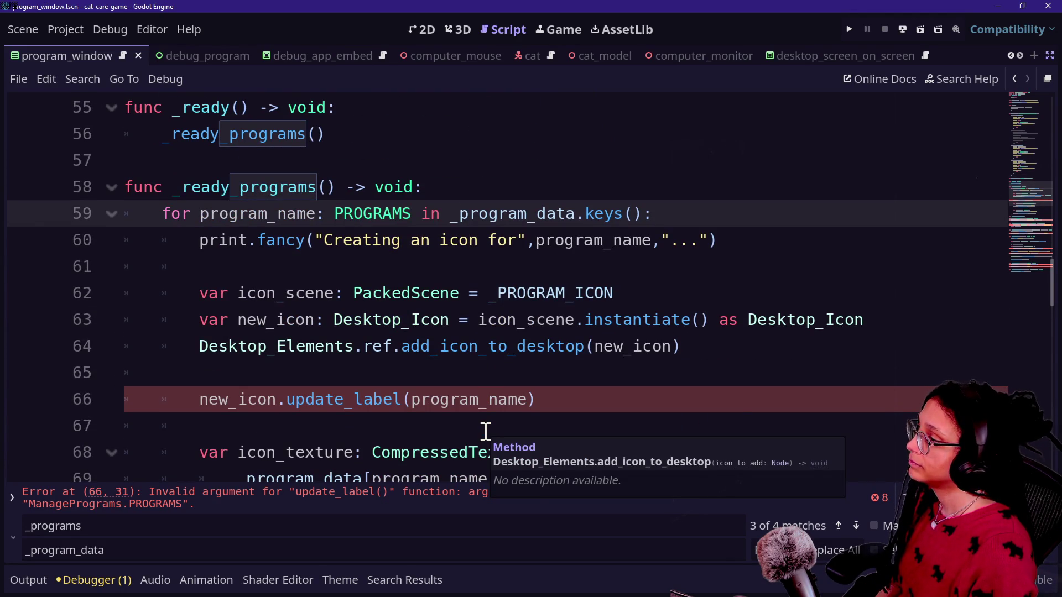
mouse_move(322, 391)
click(414, 318)
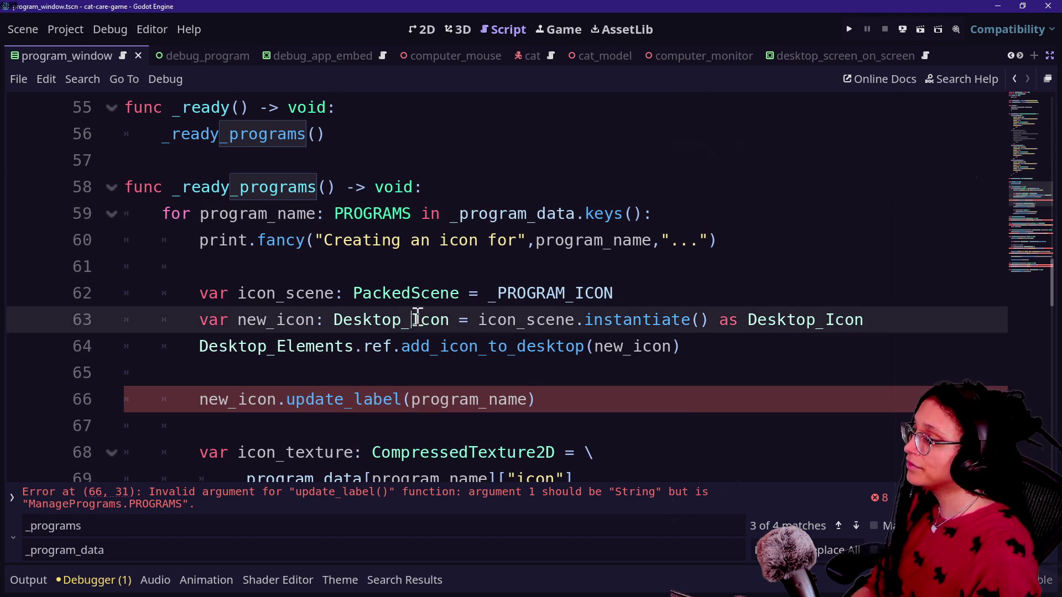
click(615, 366)
key(Return)
key(Return)
text(vsr)
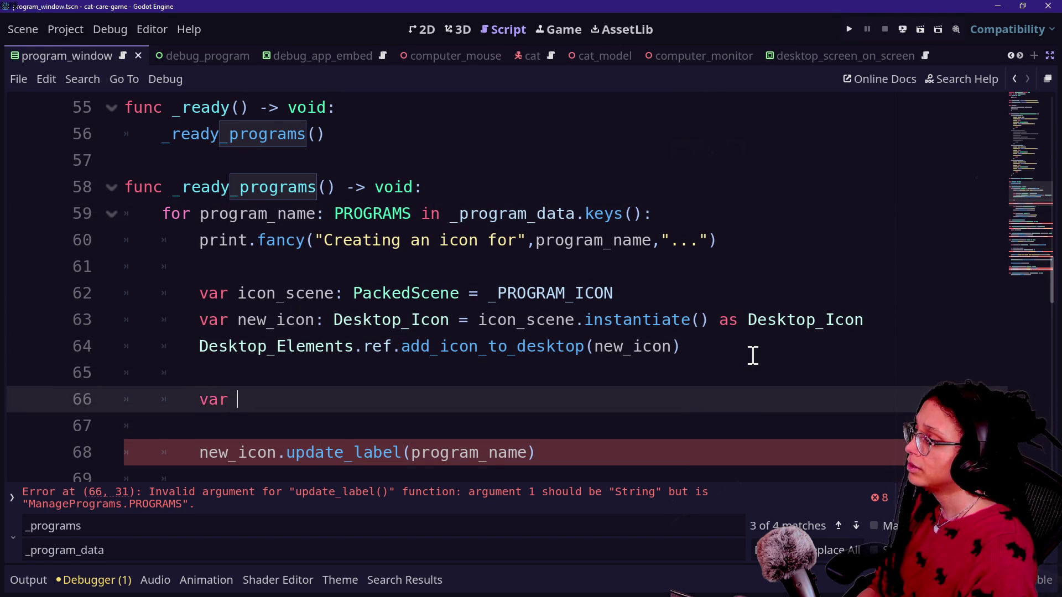
text(prog)
text(ram_name:)
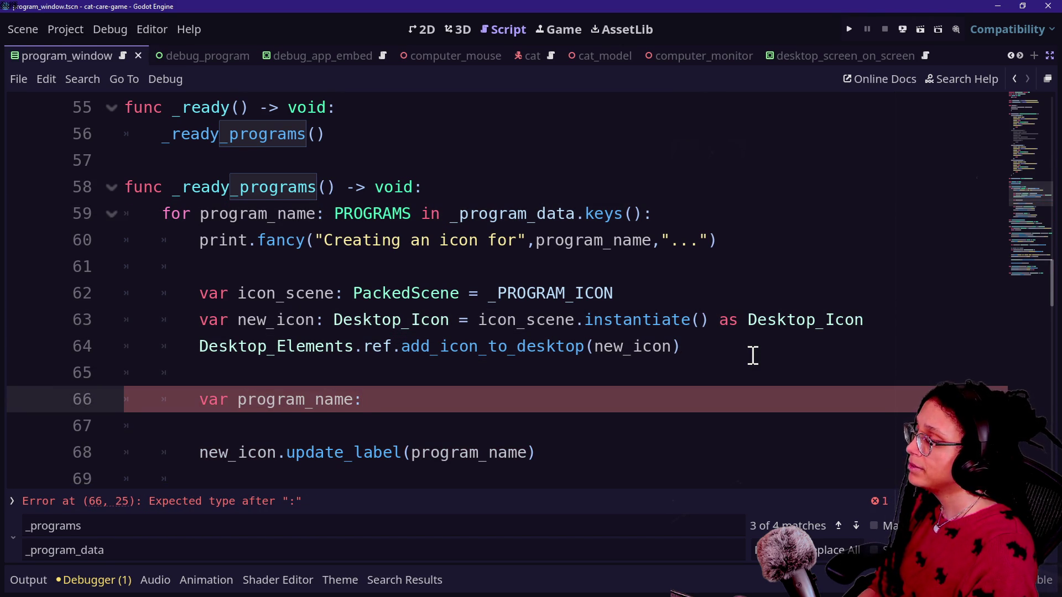
drag(268, 216, 319, 216)
key(BackSpace)
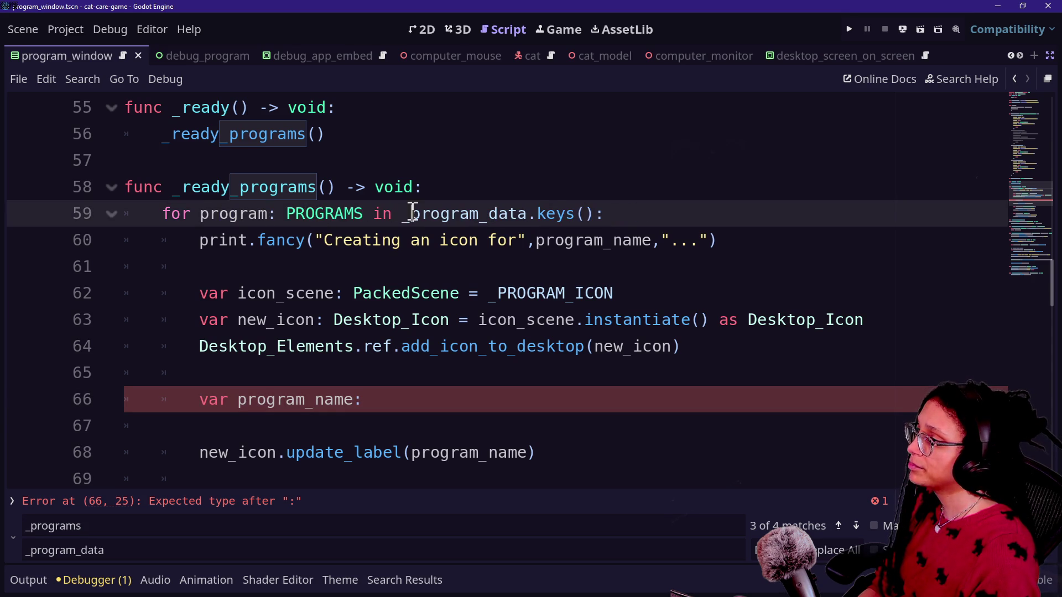
click(315, 401)
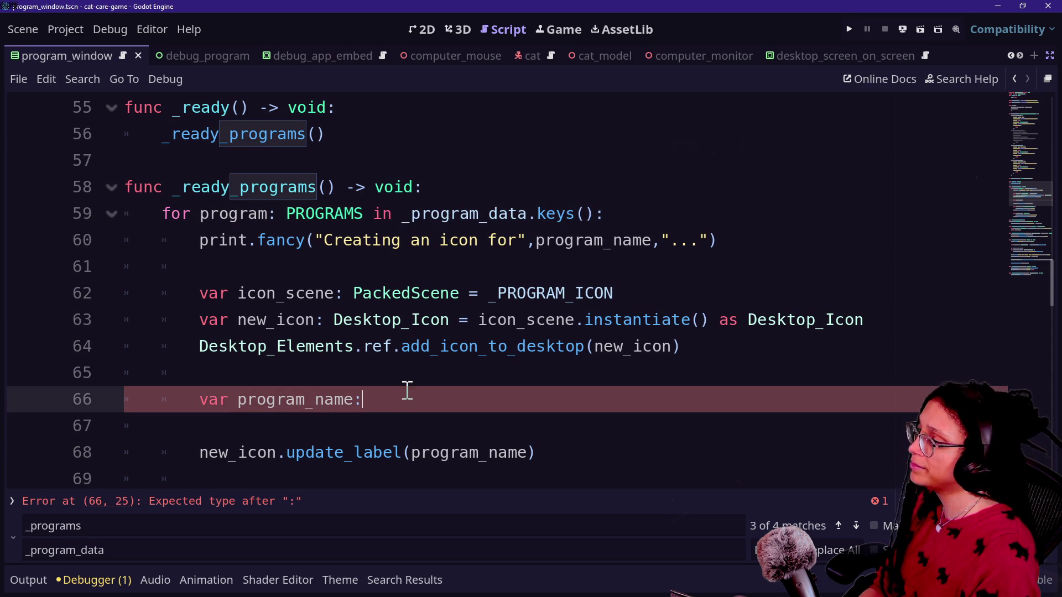
key(Up)
key(shift+Down)
key(Delete)
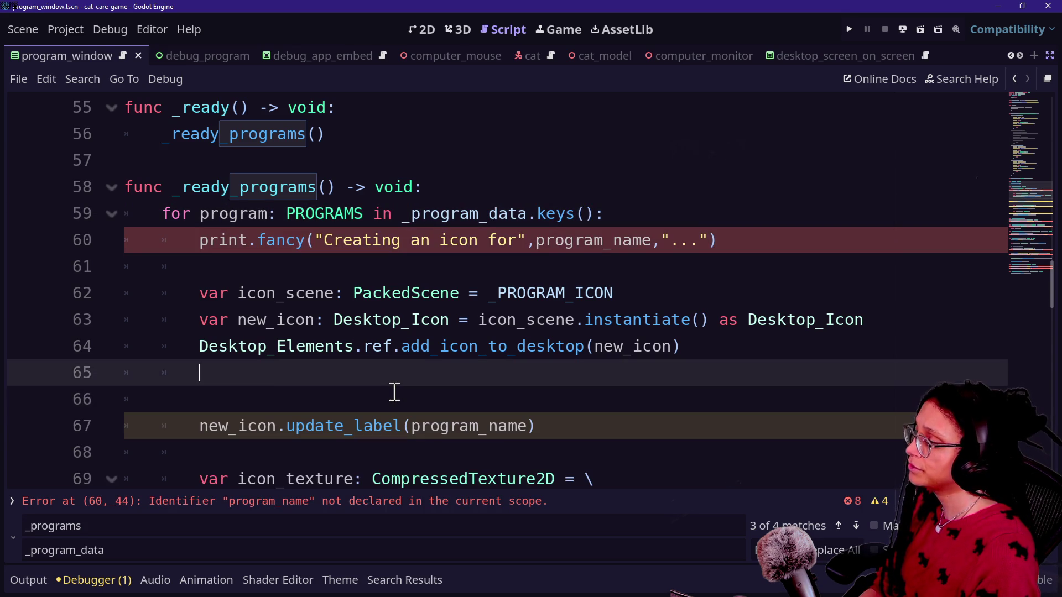
key(BackSpace)
key(ctrl+s)
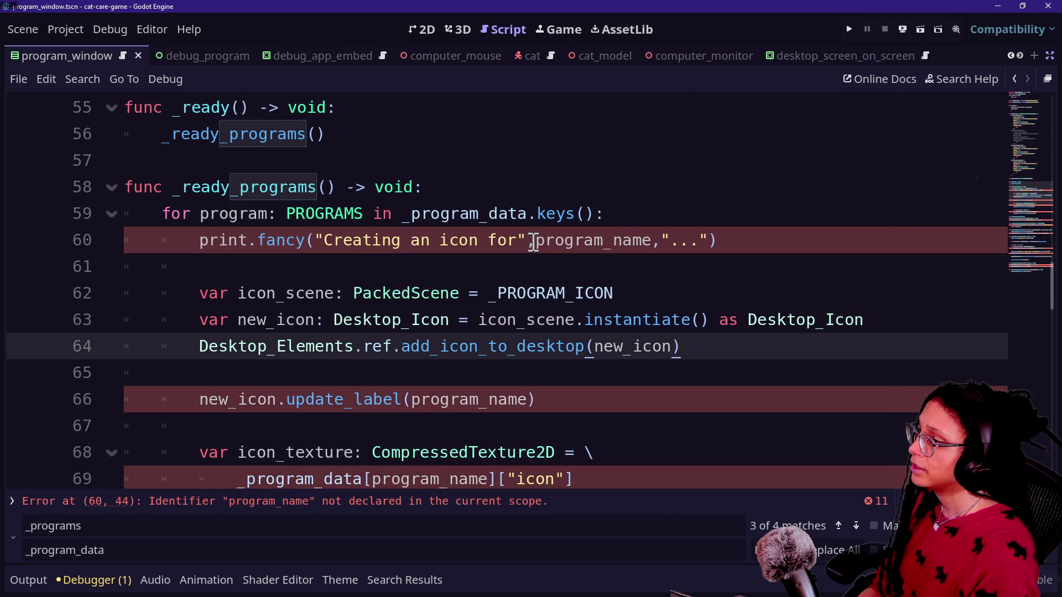
click(536, 241)
scroll(668, 215, down, 2)
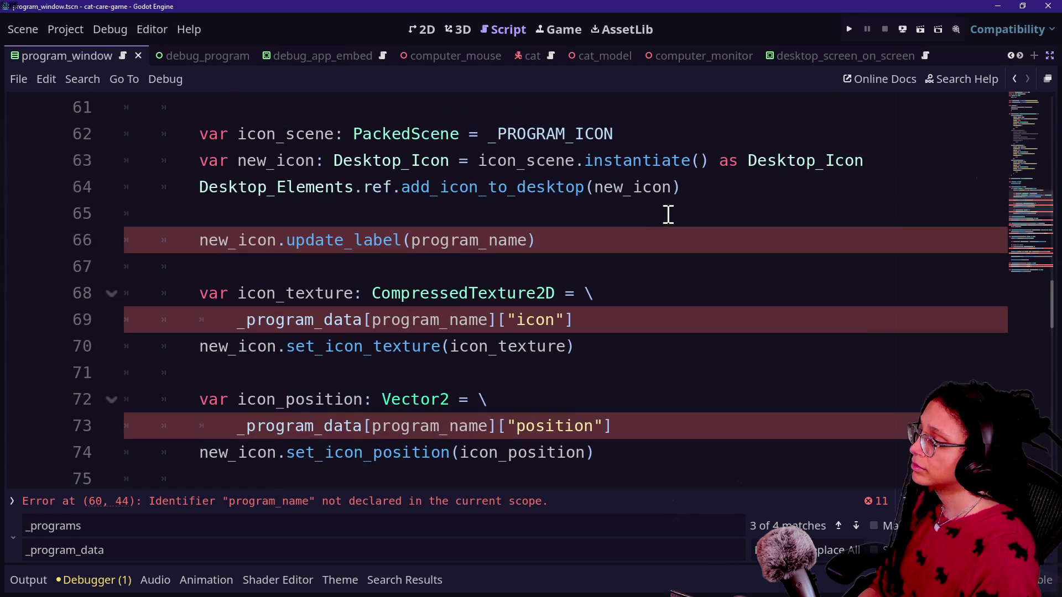
scroll(499, 263, down, 3)
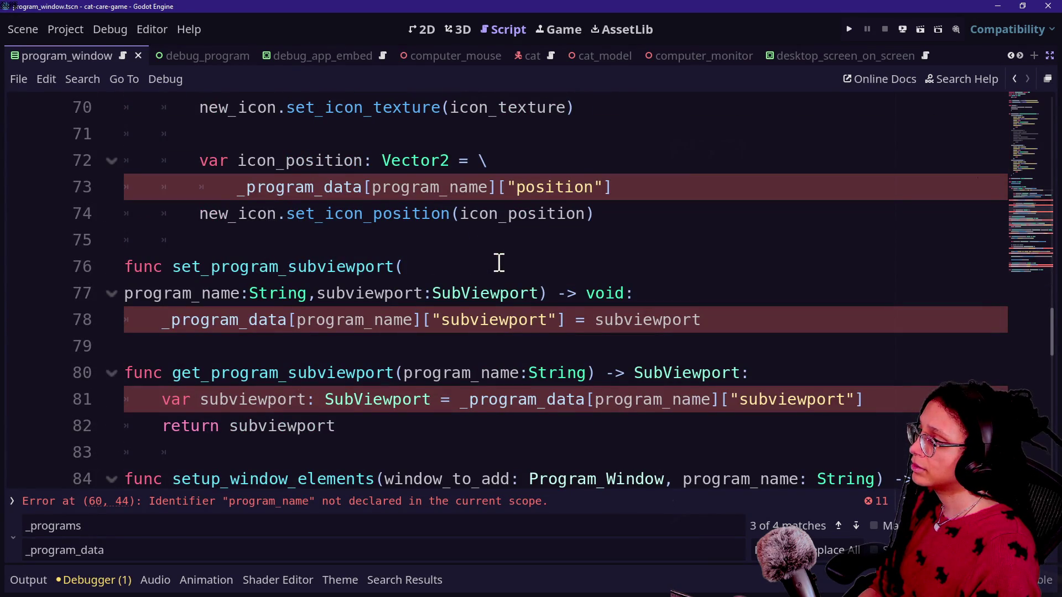
mouse_move(461, 319)
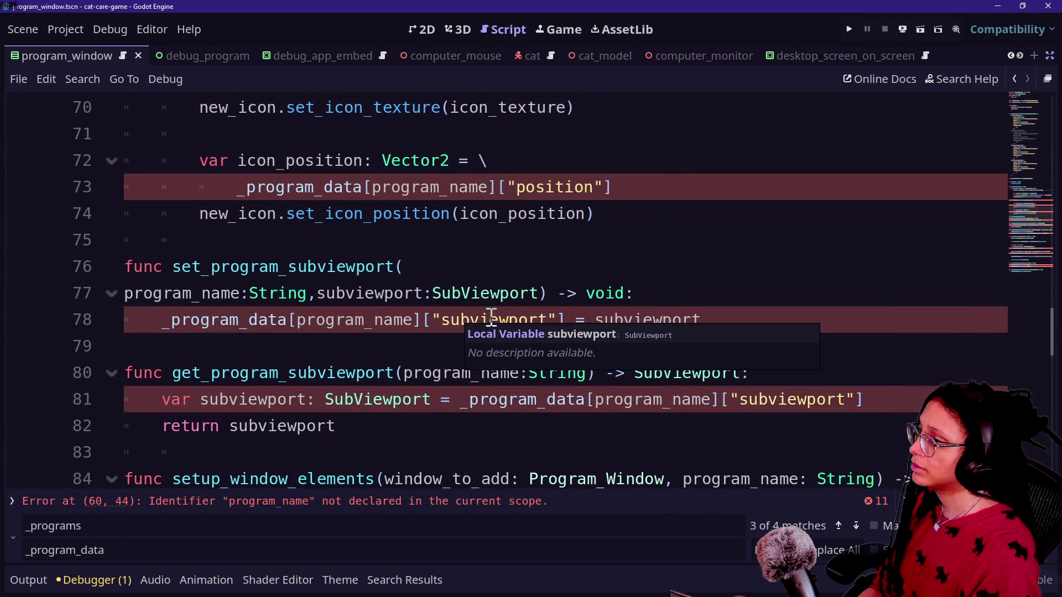
scroll(504, 309, up, 1)
scroll(503, 310, down, 5)
scroll(504, 309, up, 9)
scroll(553, 315, up, 1)
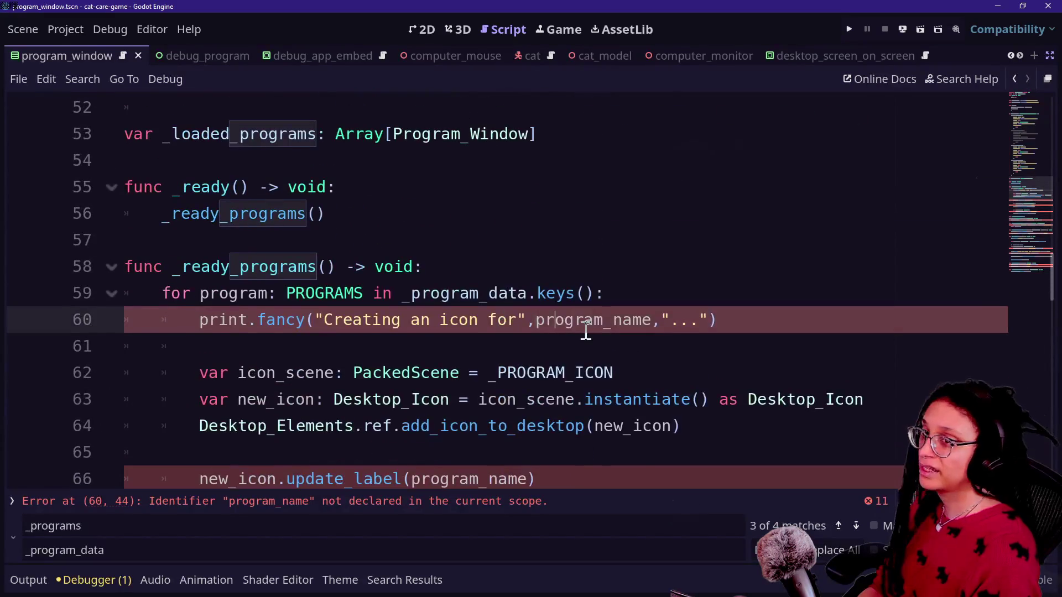
scroll(580, 326, down, 15)
scroll(586, 330, up, 14)
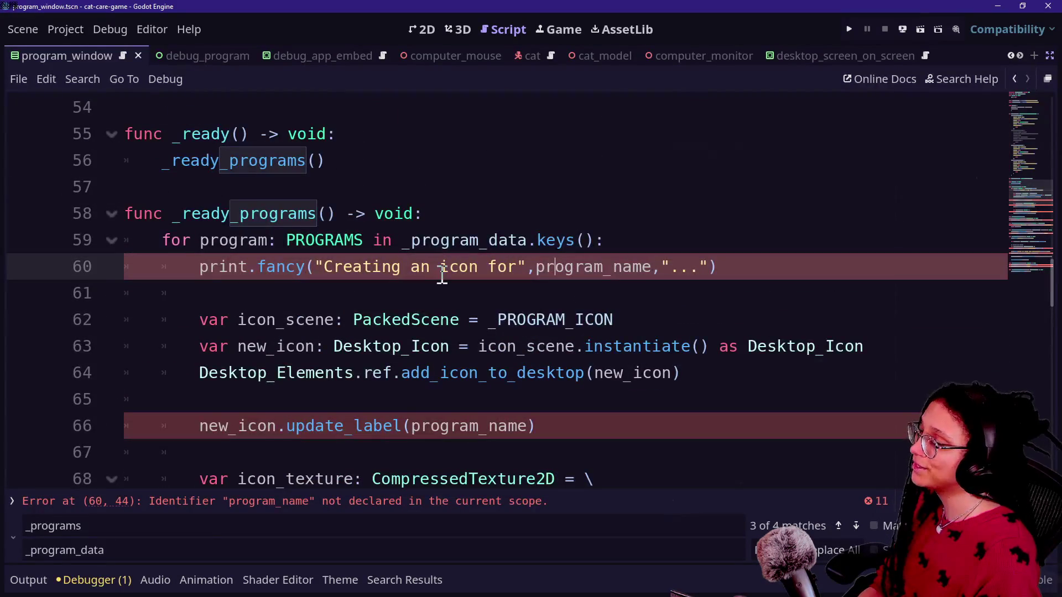
scroll(442, 272, up, 2)
scroll(442, 271, down, 2)
click(565, 243)
click(424, 259)
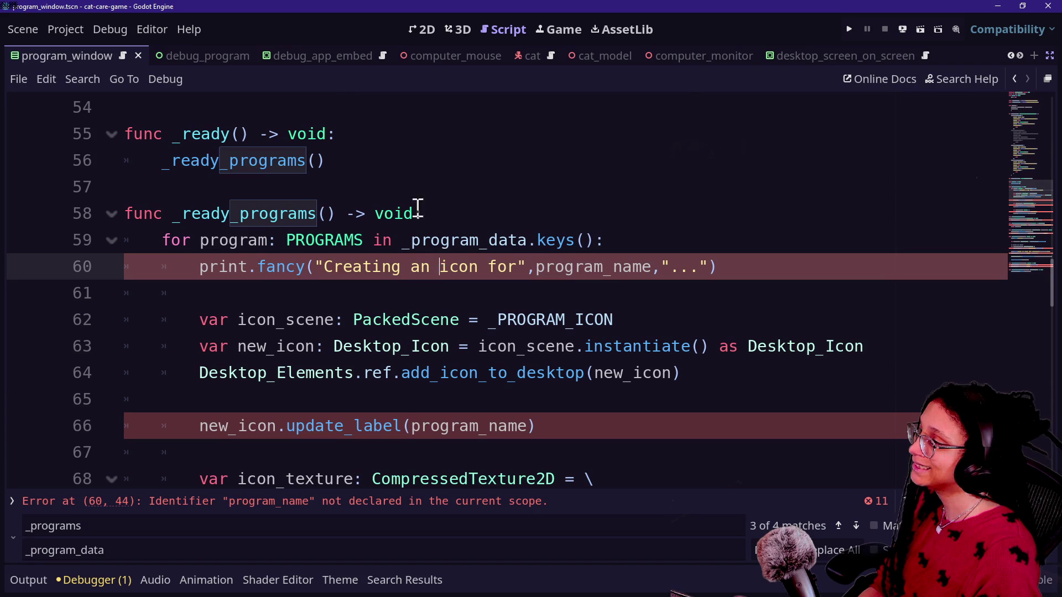
click(378, 150)
click(476, 299)
click(497, 216)
click(555, 372)
click(526, 266)
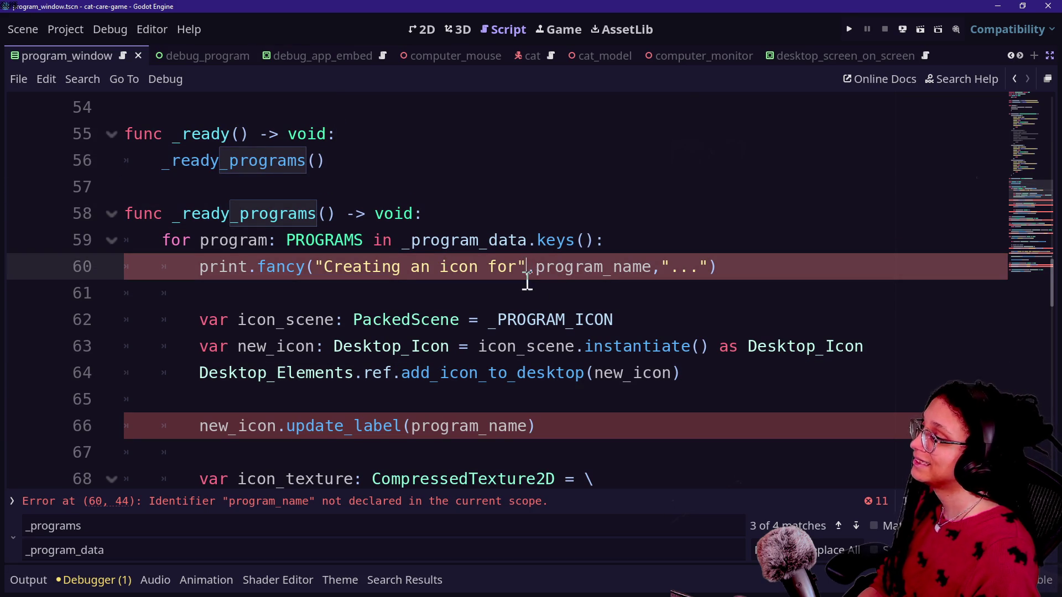
key(Down)
key(Down)
key(Up)
key(Up)
key(Up)
key(Up)
key(Up)
key(Down)
key(Down)
key(Down)
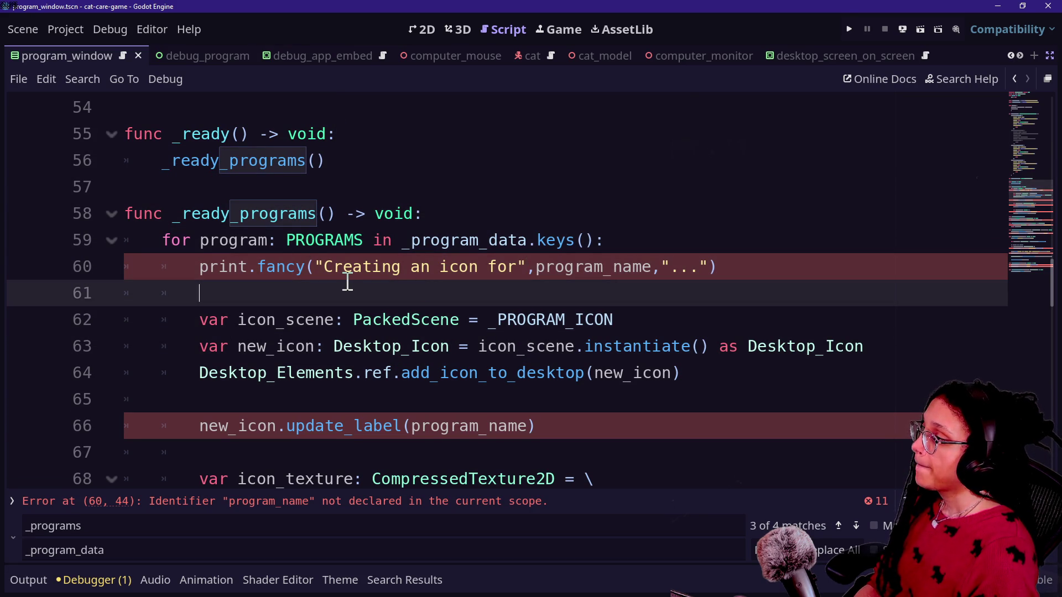
Insert 'var program_name: String = \' as the first line inside the for loop, continuing onto a new line.
click(639, 245)
key(Up)
key(Return)
text(v)
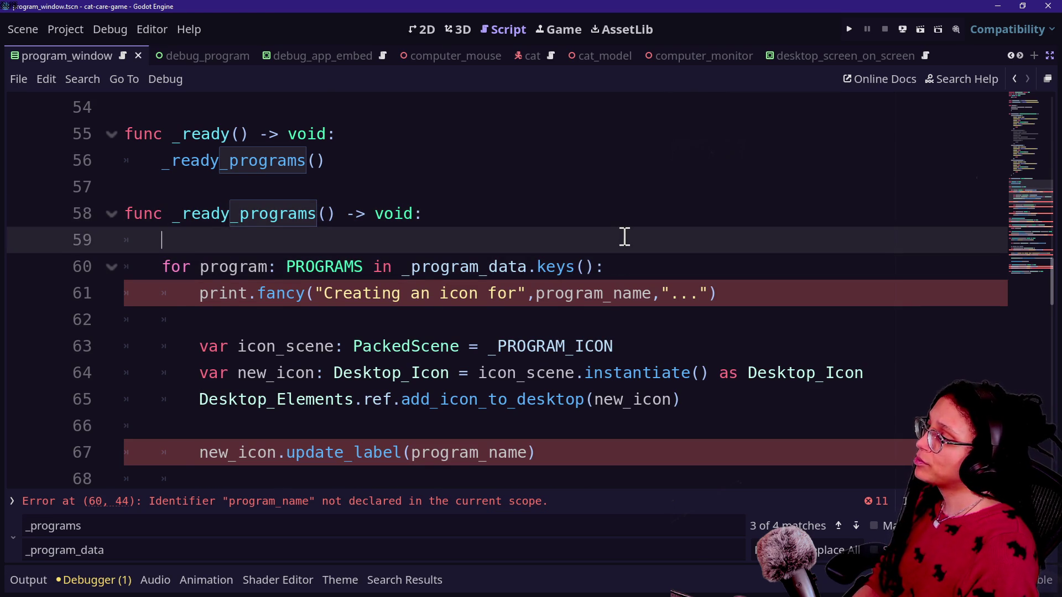
key(BackSpace)
click(640, 244)
key(Return)
text(var )
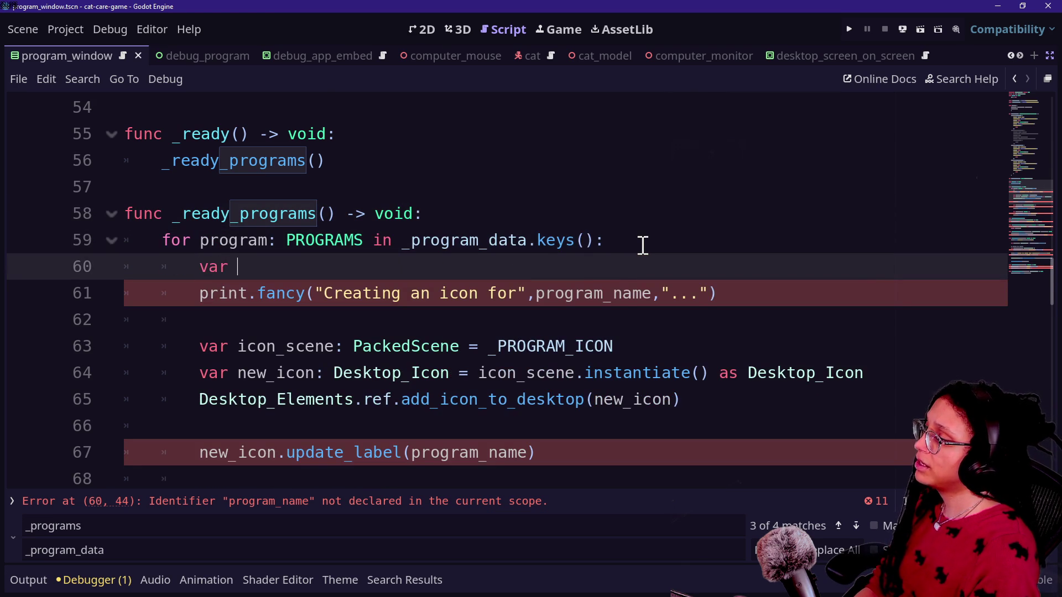
text(program_name: Stron)
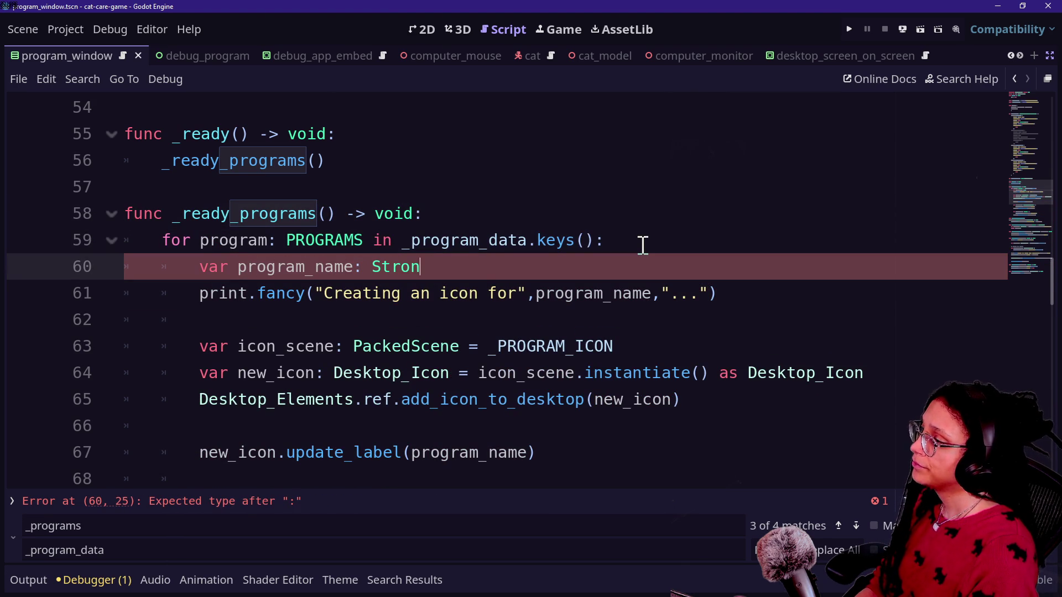
key(BackSpace)
key(BackSpace)
text(ing = )
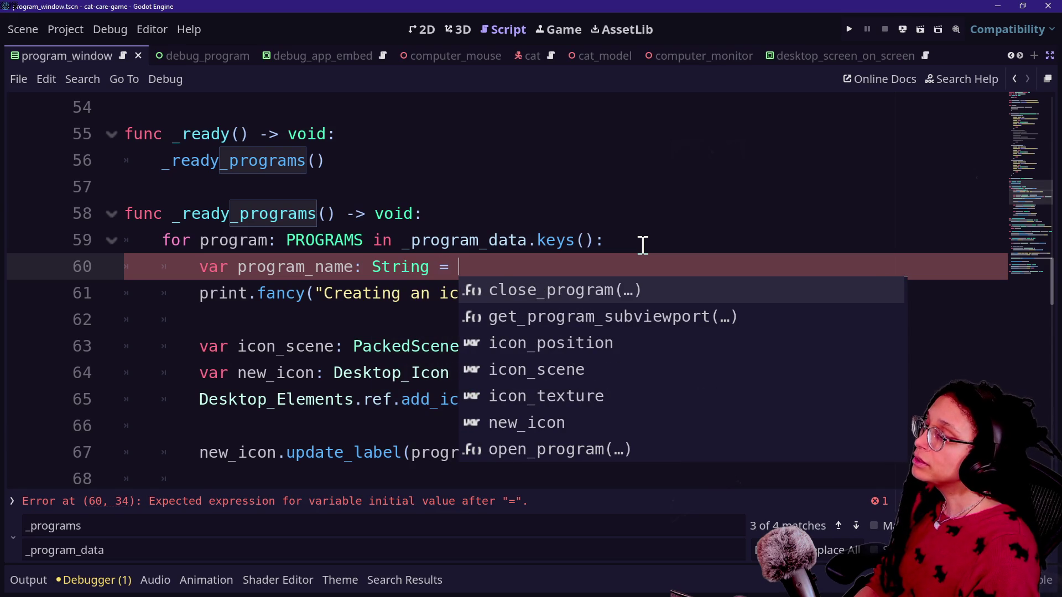
text(\/)
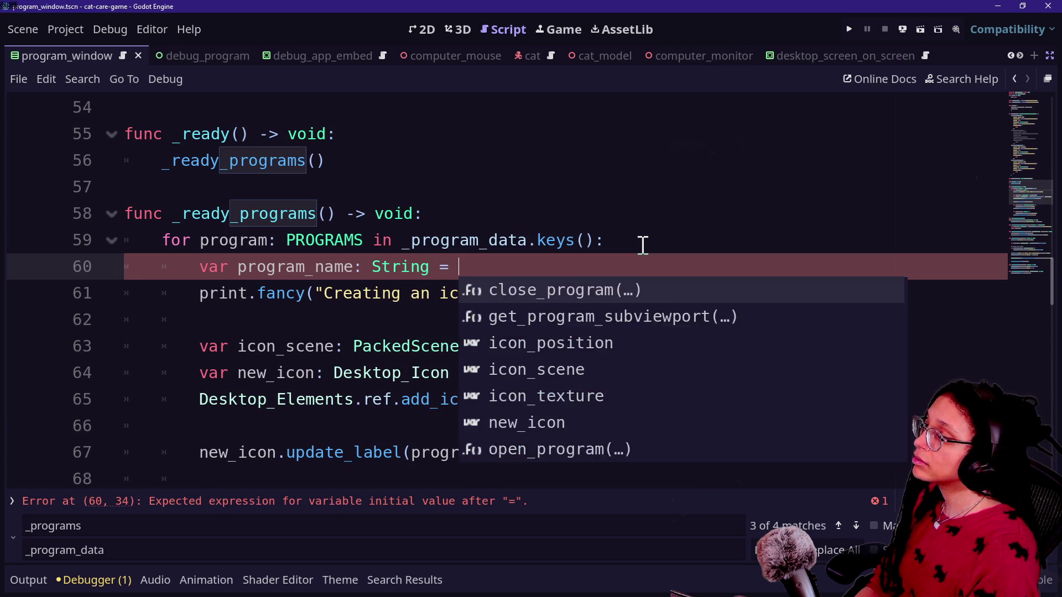
key(Return)
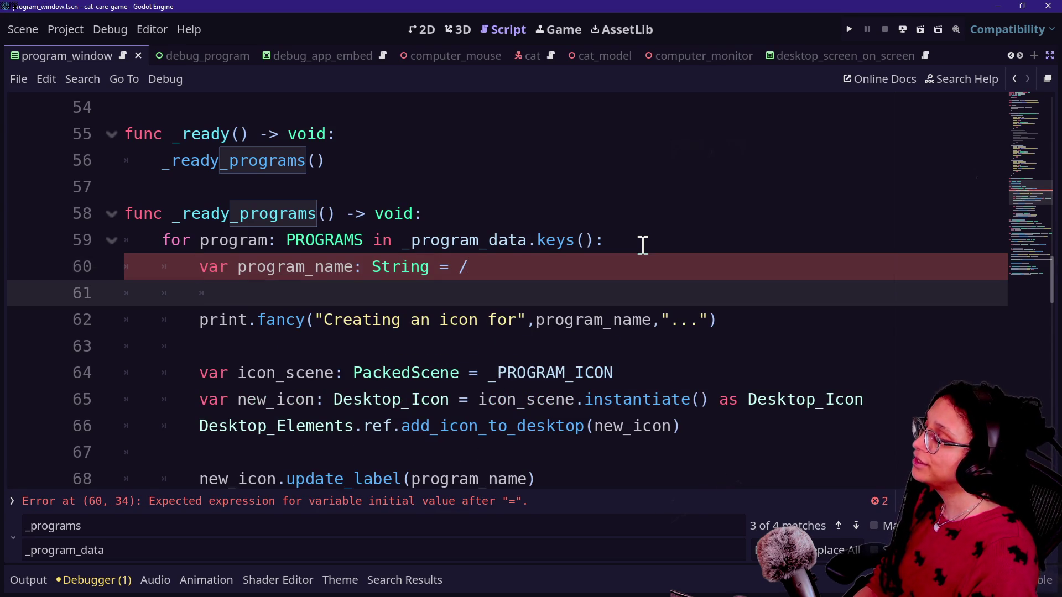
Scroll down to the end of the program_window script.
scroll(398, 310, down, 3)
scroll(398, 311, up, 7)
scroll(398, 311, down, 3)
scroll(398, 311, down, 10)
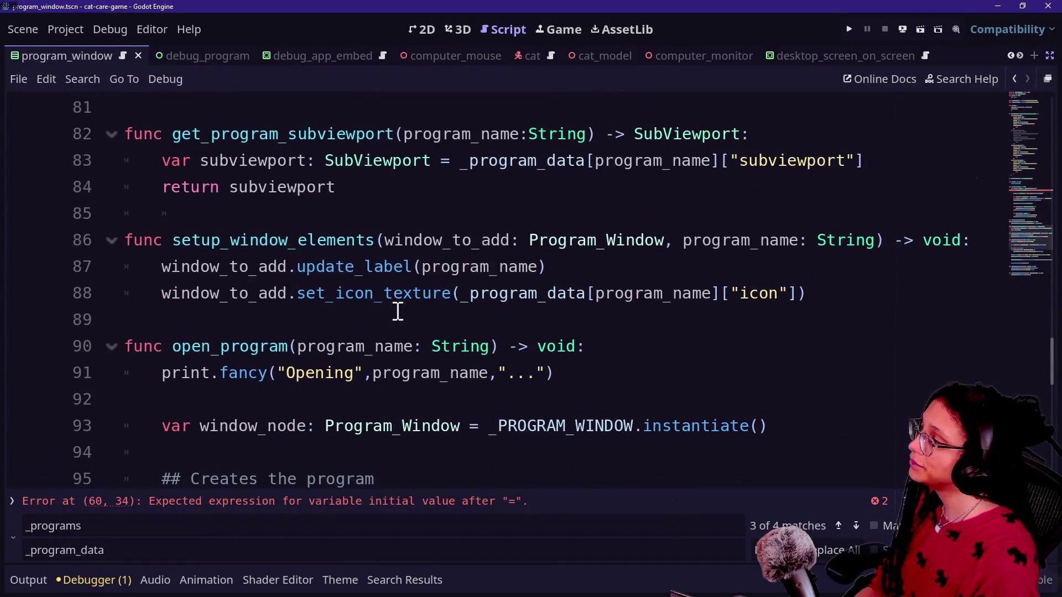
scroll(398, 311, down, 6)
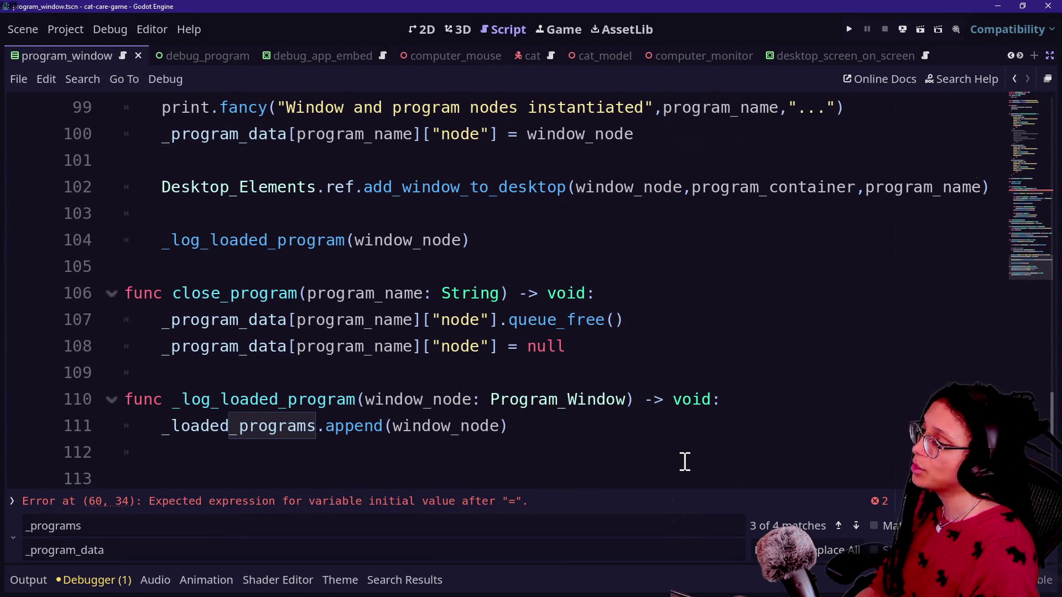
Start a new func _get_program_data_content declaration after the script's last function.
click(677, 438)
key(Down)
key(Down)
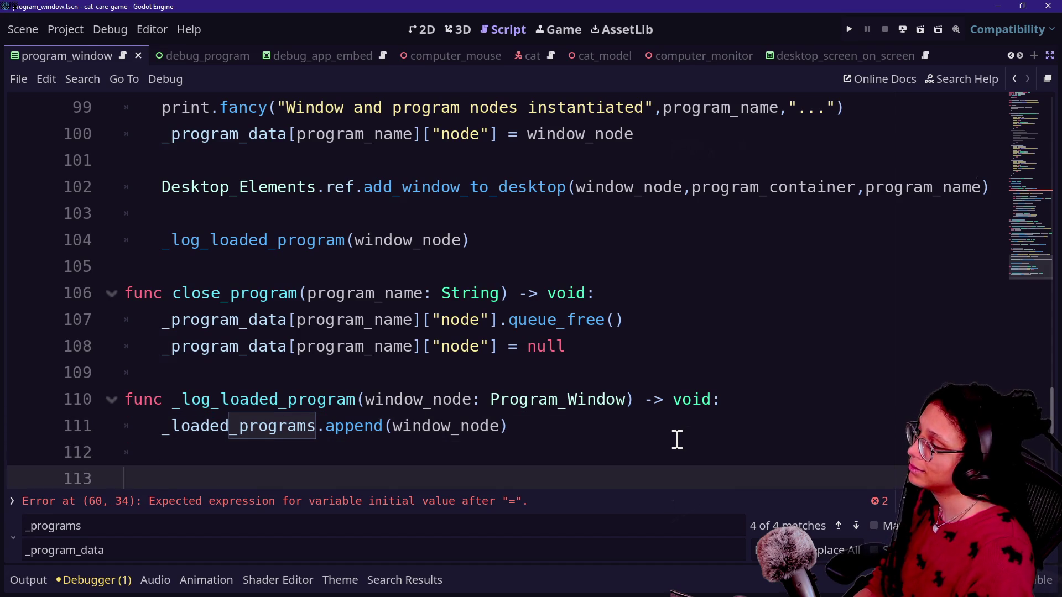
text(func _get)
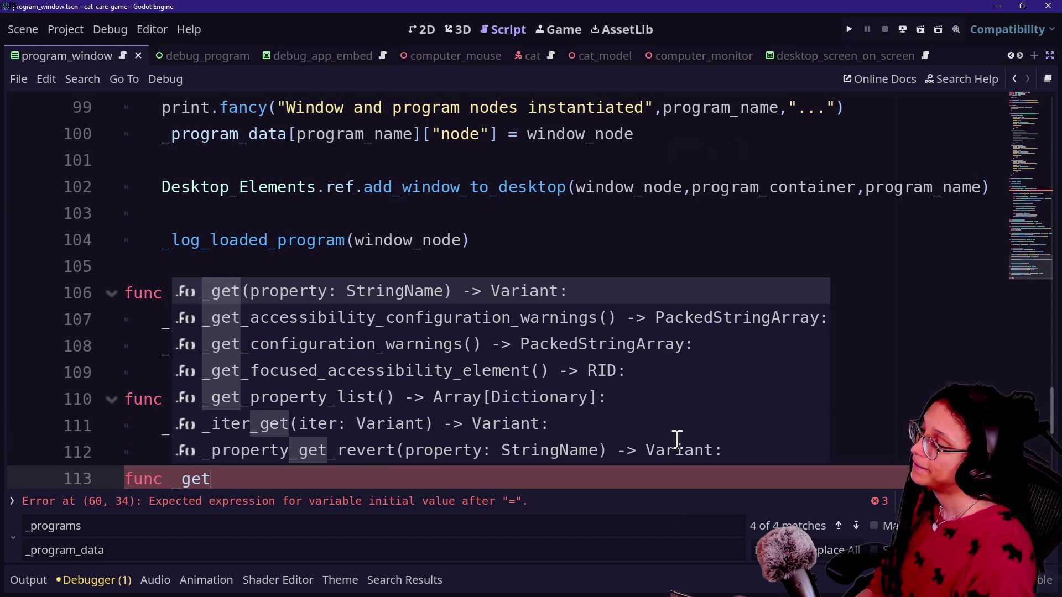
key(BackSpace)
key(BackSpace)
key(BackSpace)
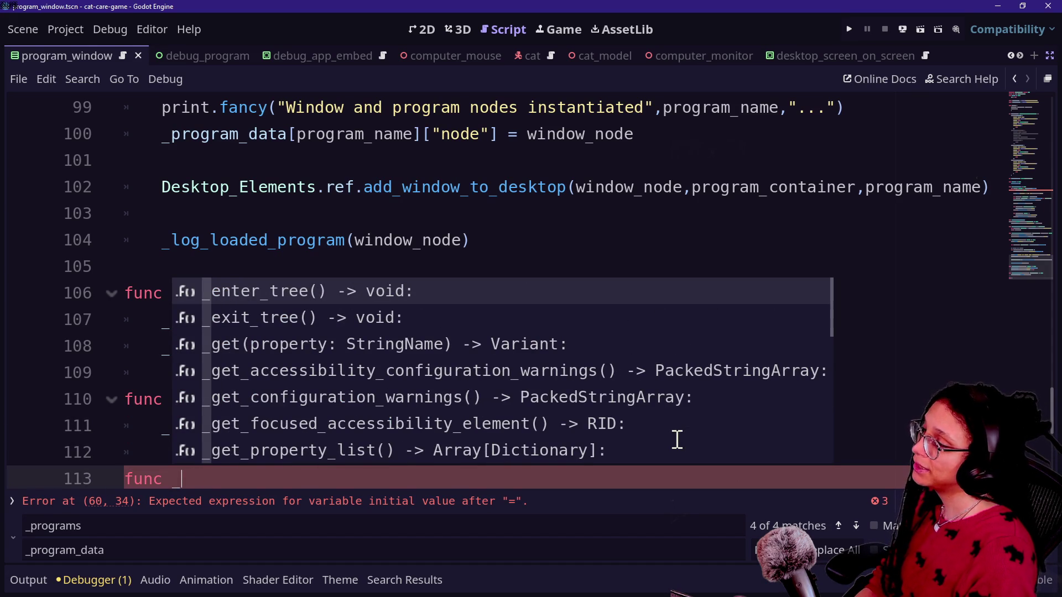
text(get_program_con)
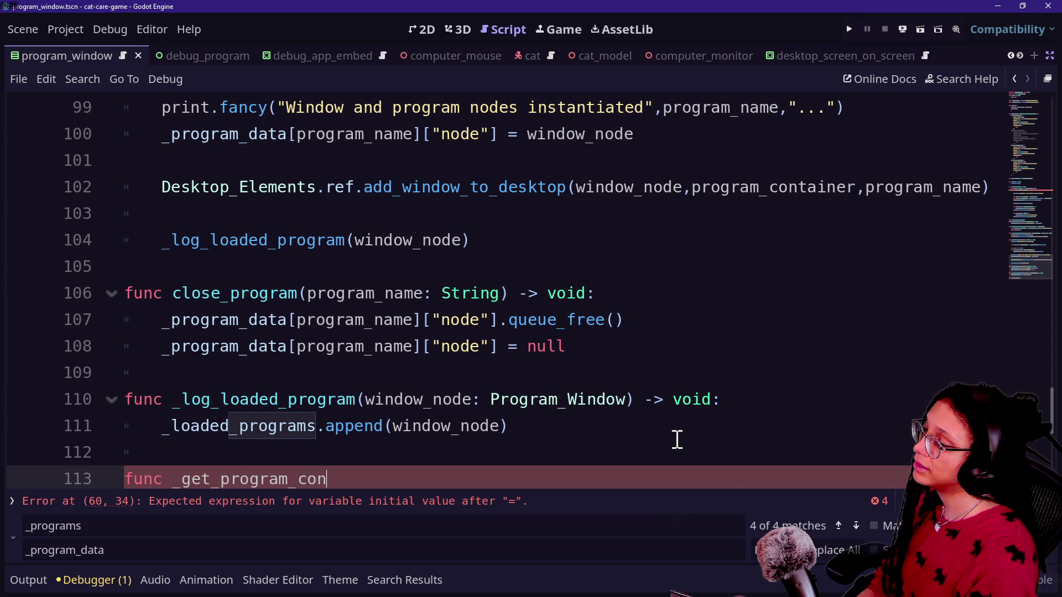
key(BackSpace)
key(BackSpace)
key(BackSpace)
text(data_co)
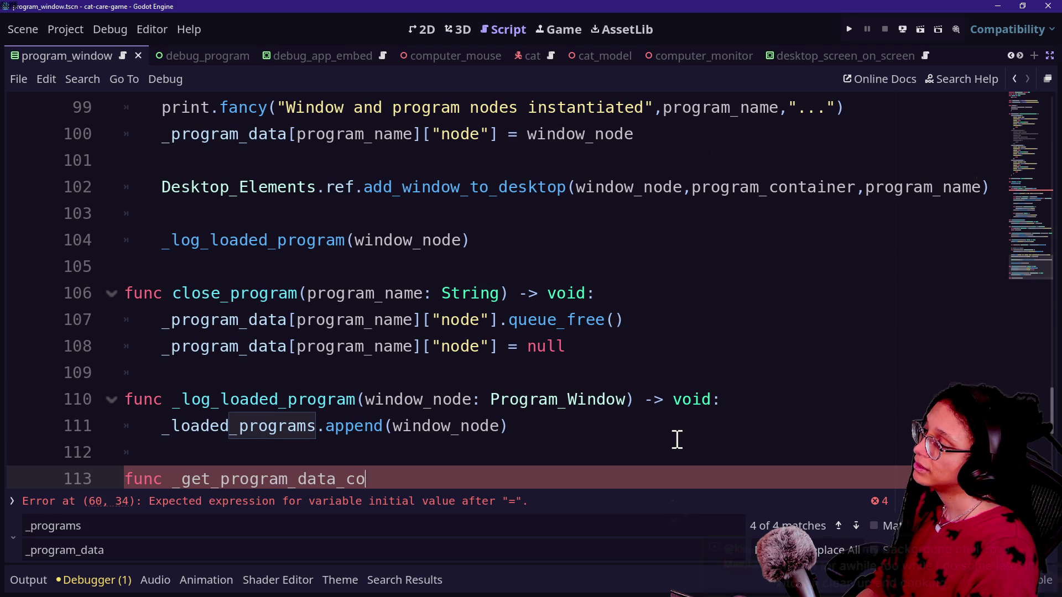
text(ntent)
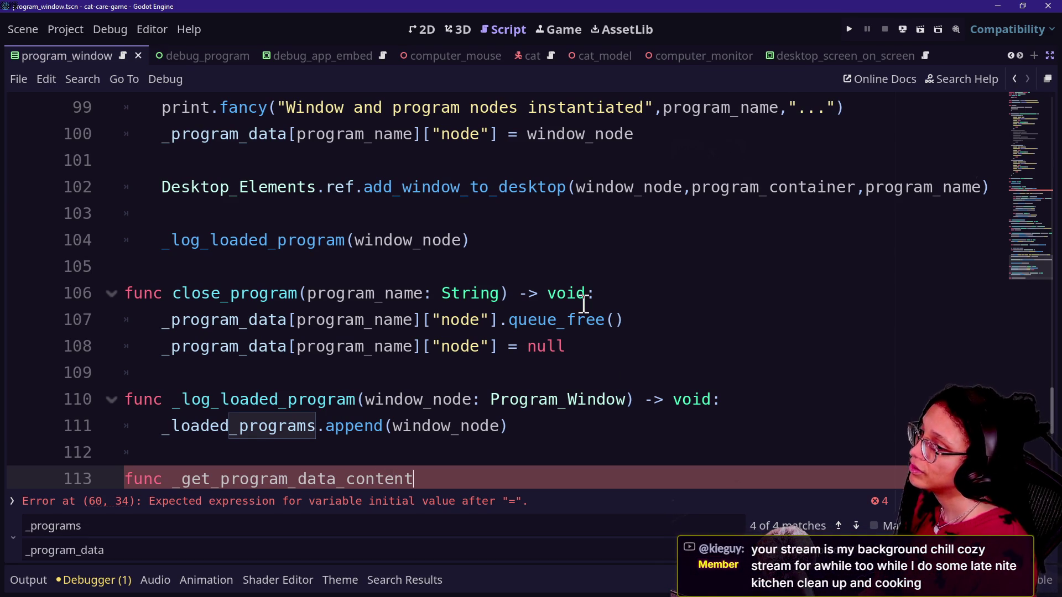
scroll(583, 303, down, 2)
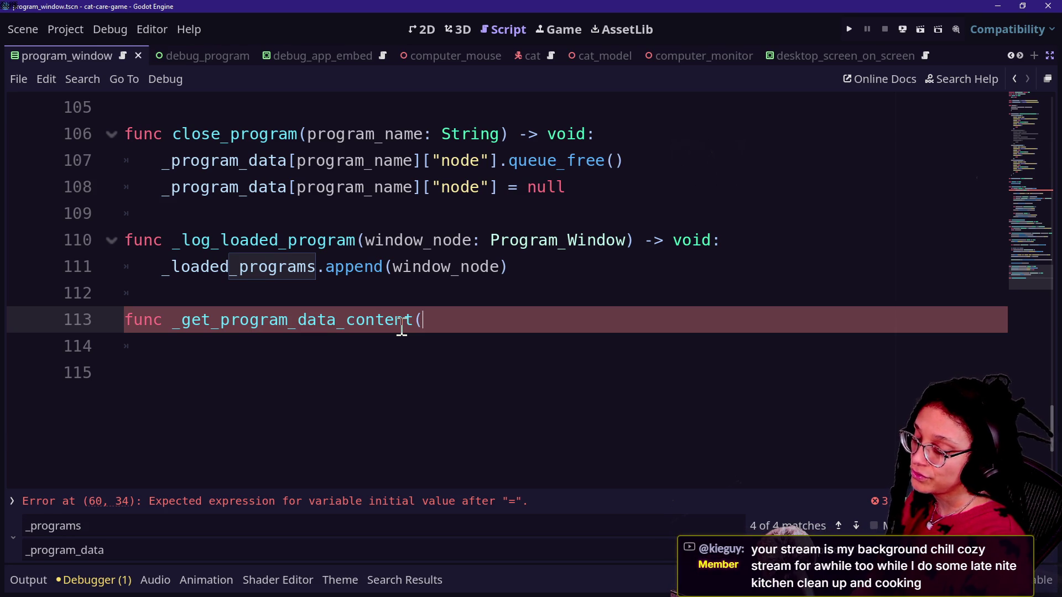
Return to the PROGRAMS enum and place the caret after its closing brace.
scroll(402, 327, up, 5)
scroll(402, 327, up, 20)
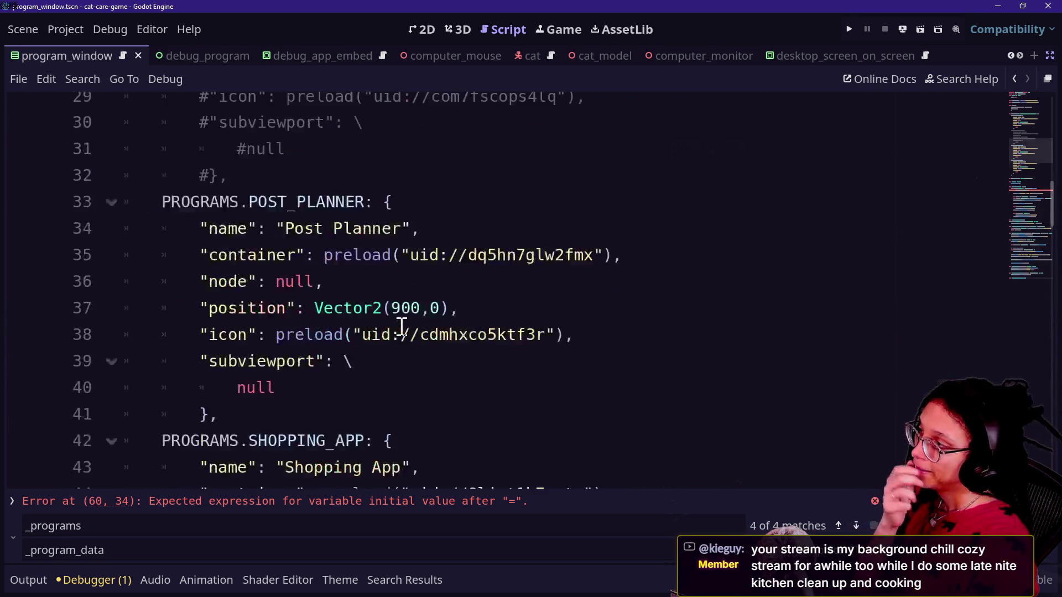
scroll(402, 328, up, 5)
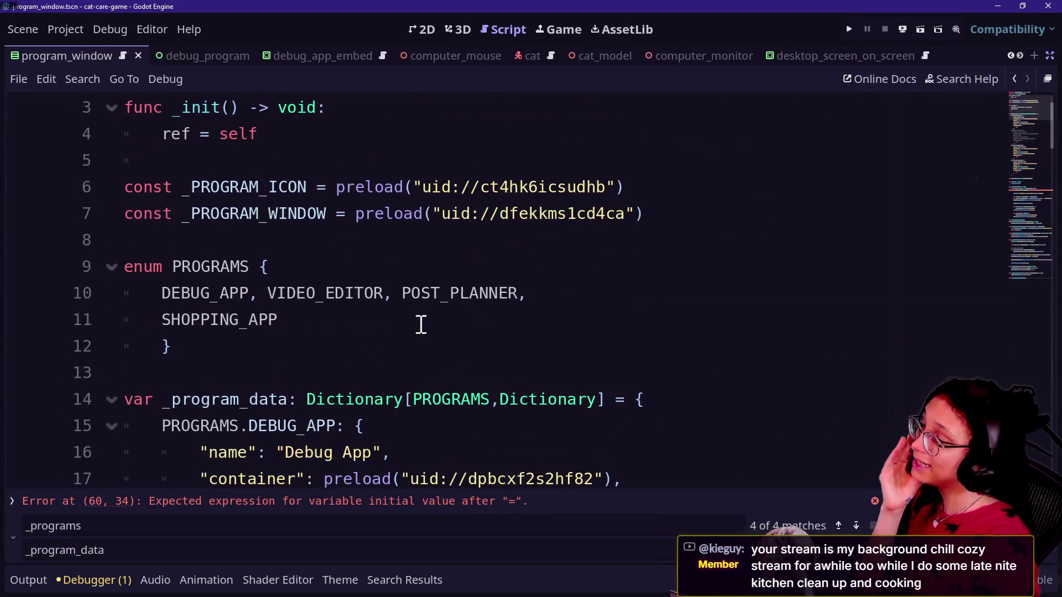
click(365, 328)
click(366, 346)
scroll(366, 346, down, 2)
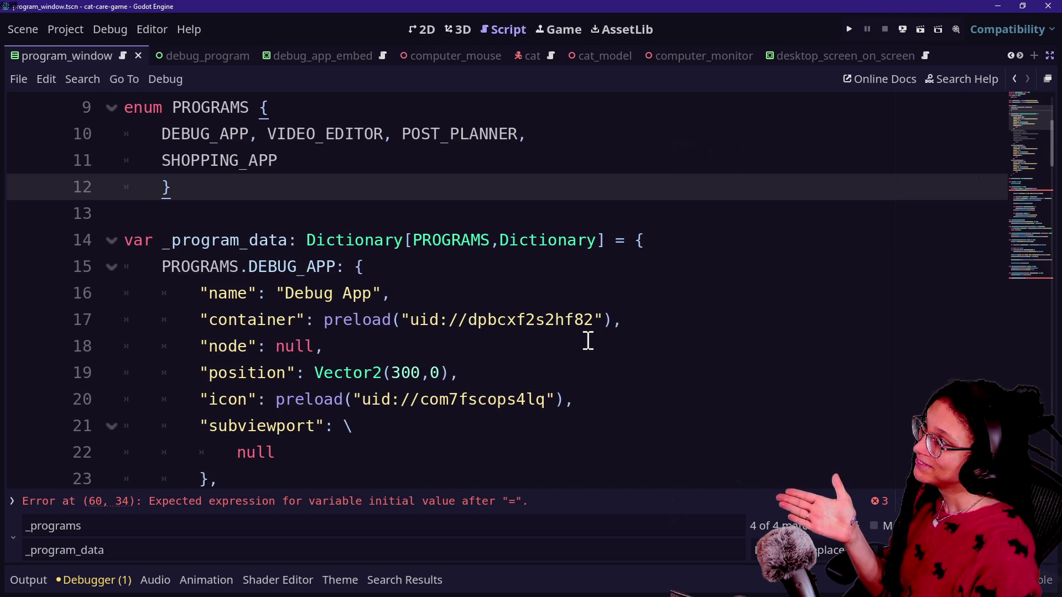
Declare a new, empty enum PROGRAM_DATA_CONTENT below the PROGRAMS enum.
key(Return)
key(Return)
text(enu)
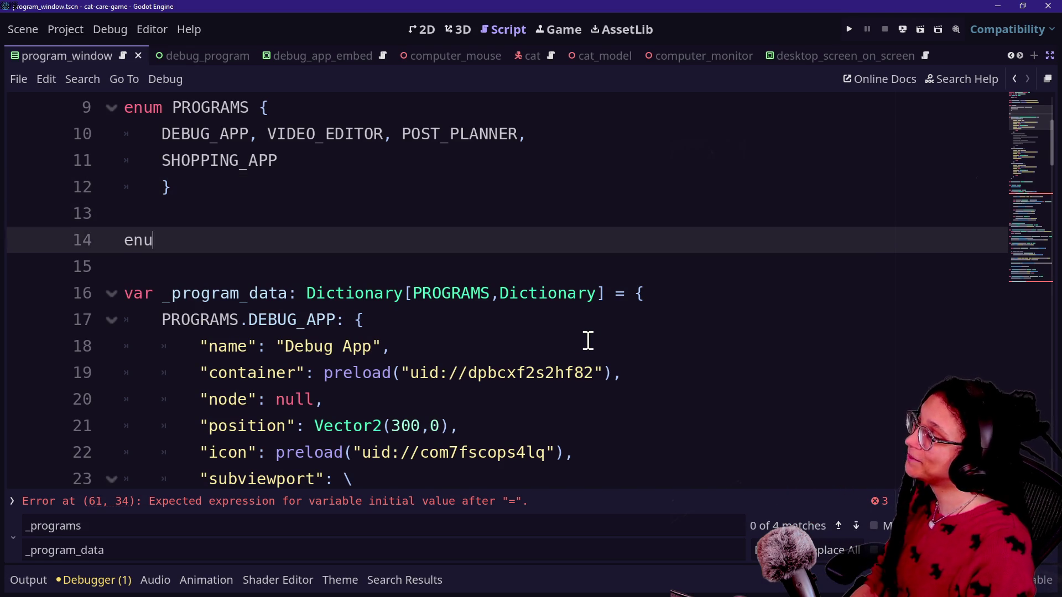
text(m PROGRAM_DATA_CONTENT {)
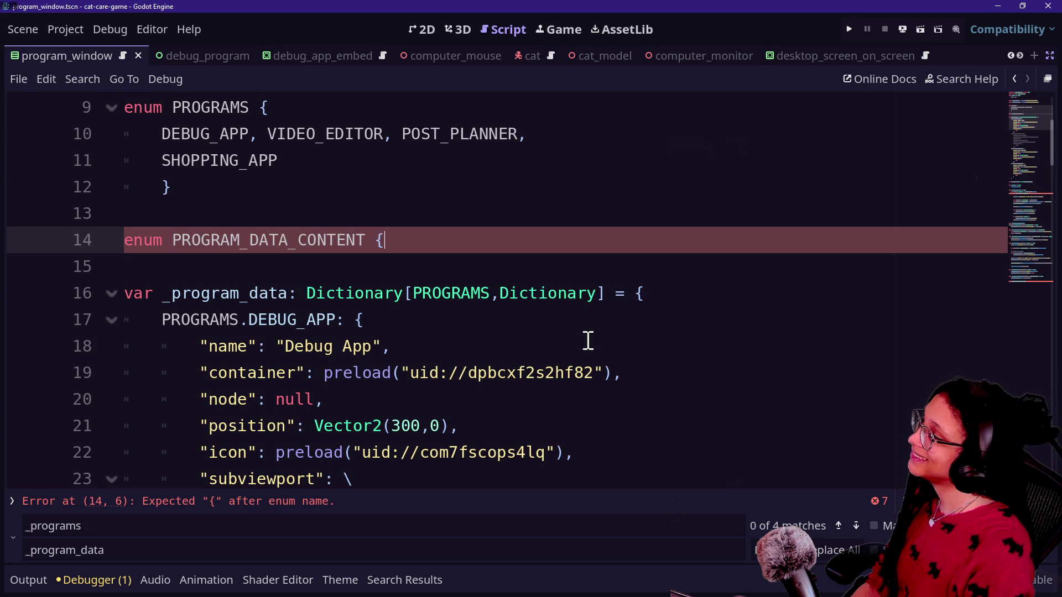
key(Return)
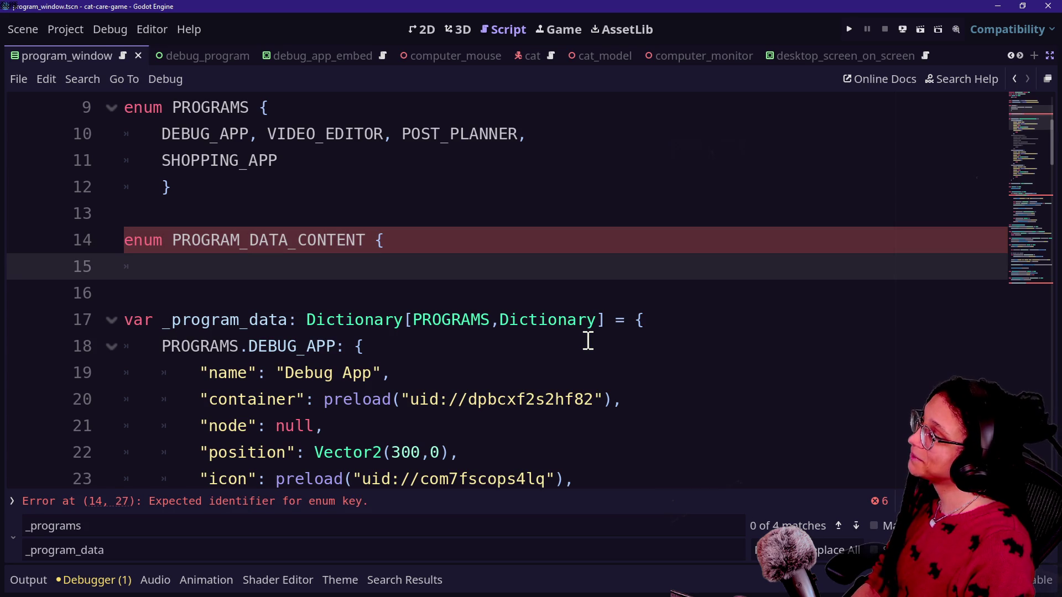
key(Return)
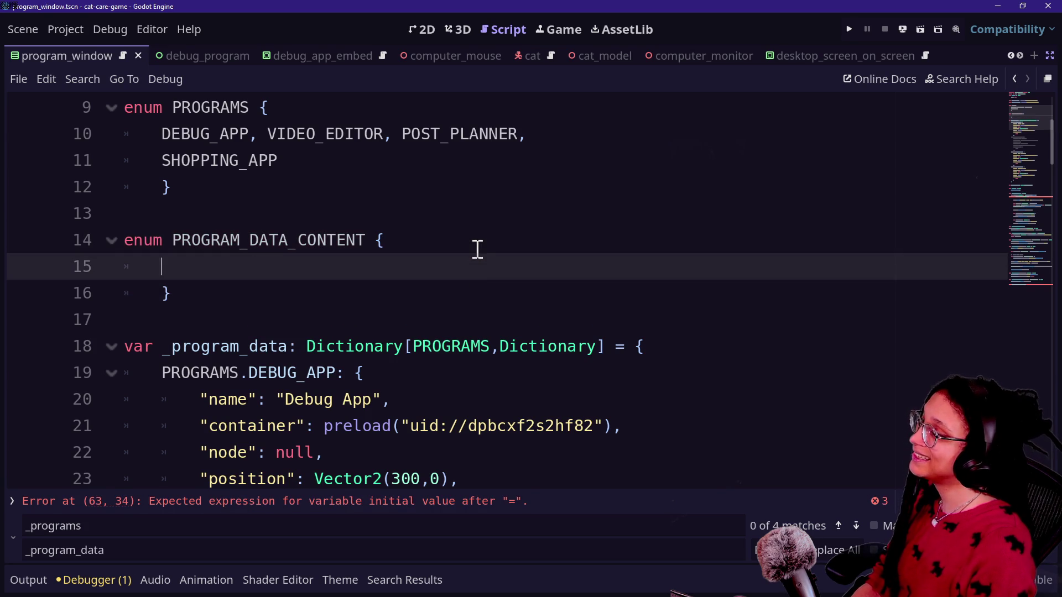
scroll(155, 435, down, 1)
Review the data dictionary keys name, container, node, position and icon, then return inside the enum braces.
double_click(202, 319)
click(226, 347)
click(210, 369)
click(226, 400)
click(237, 424)
click(235, 161)
click(309, 187)
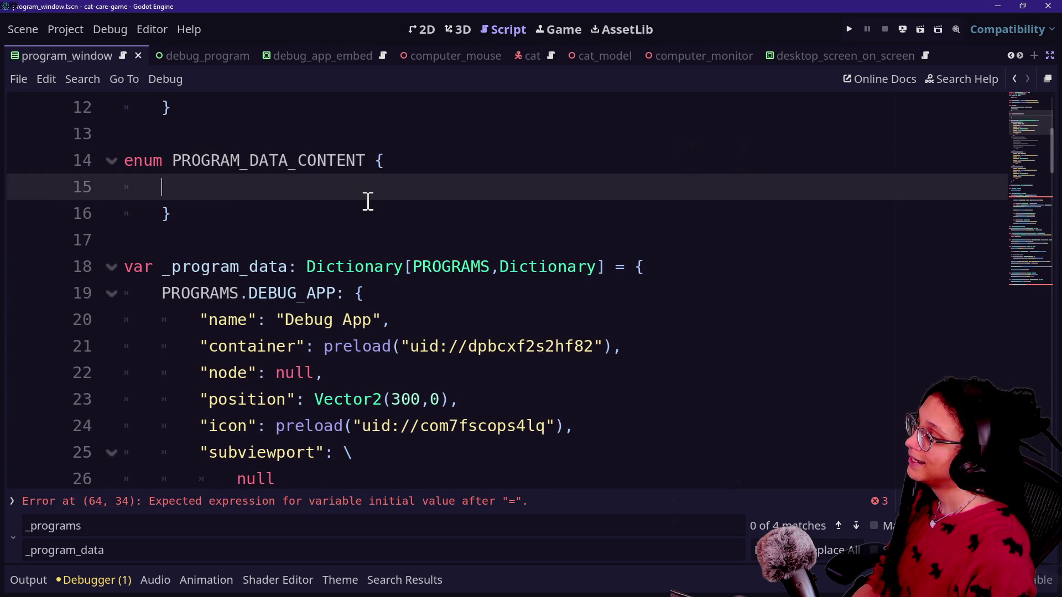
scroll(368, 202, up, 1)
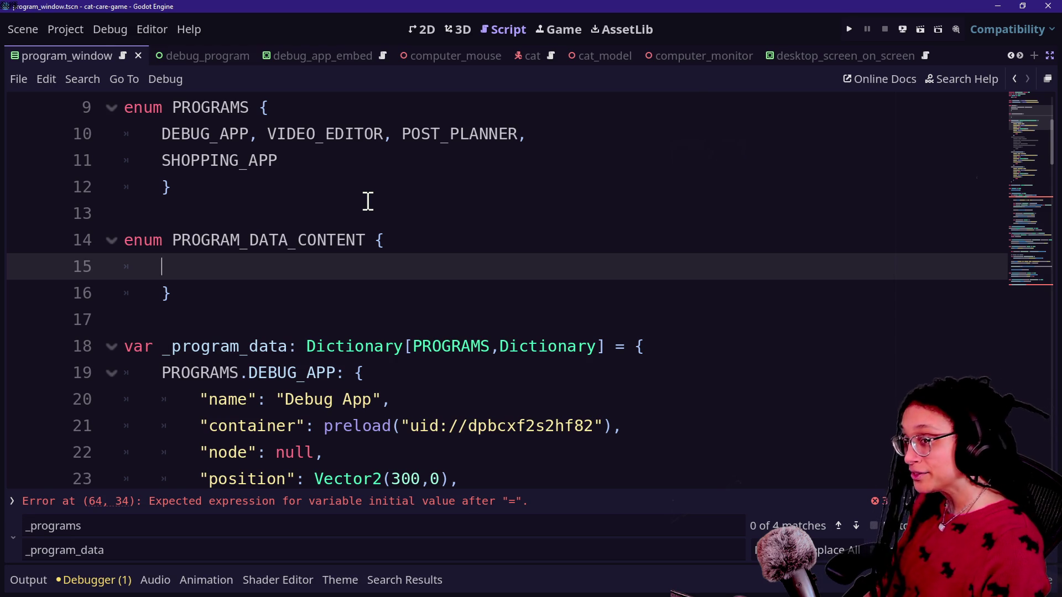
Enter NAME, CONTAINER, NODE, POSITION, ICON, SUBVIEWPORT as the enum's members.
key(BackSpace)
key(BackSpace)
text(NAME)
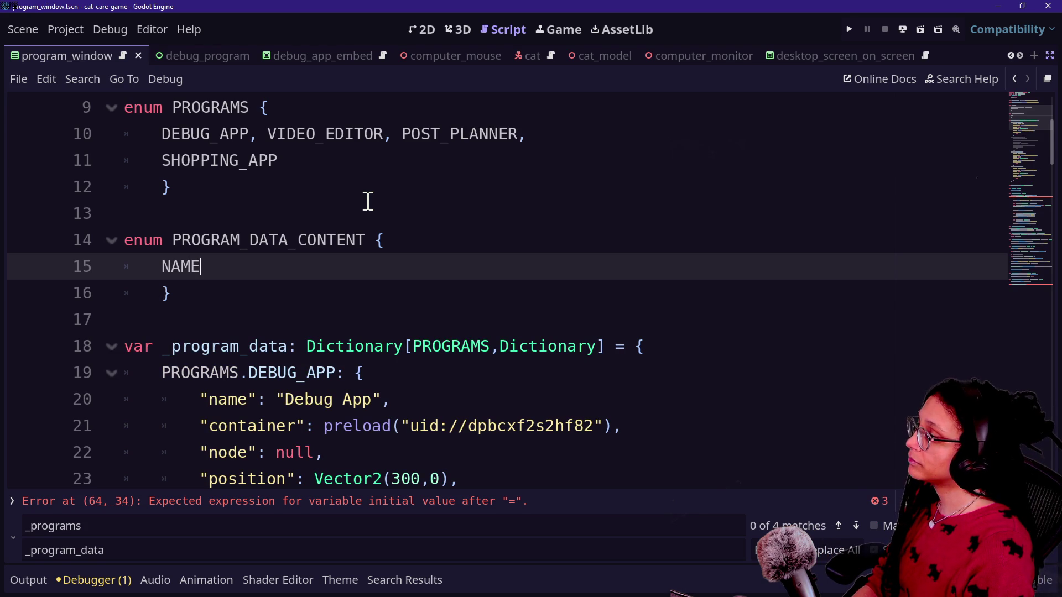
text(, CONTAINER)
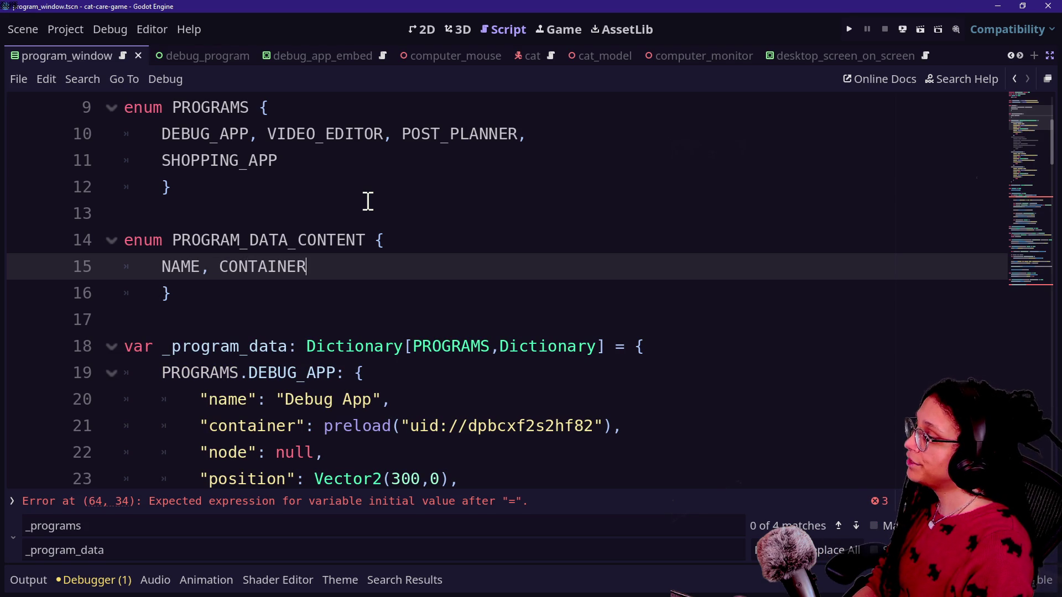
text(, NODE, POSITION,)
key(Return)
scroll(368, 201, down, 2)
scroll(367, 201, down, 1)
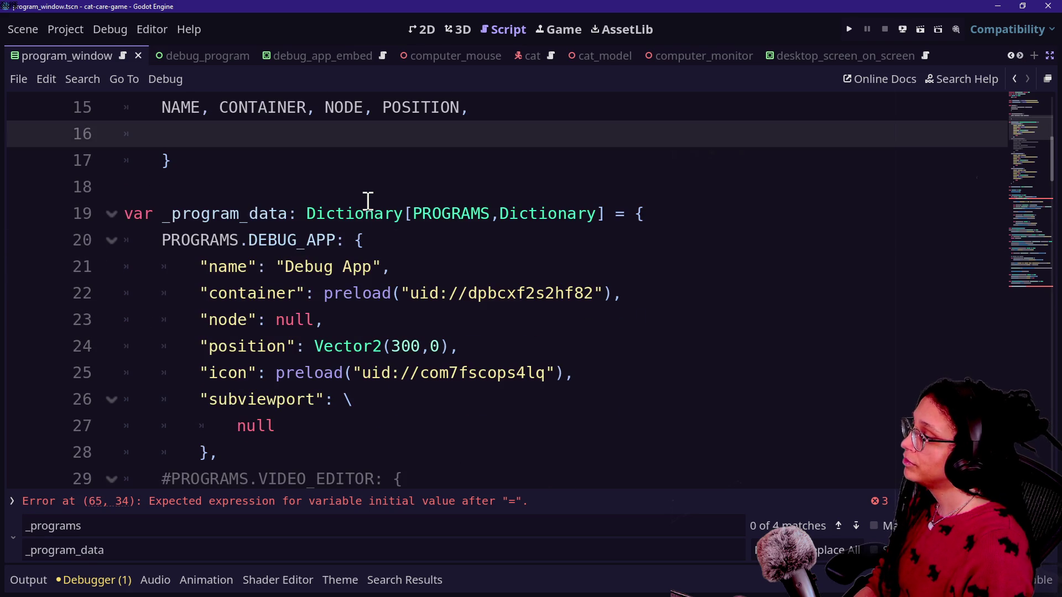
text(ICON, SUBV)
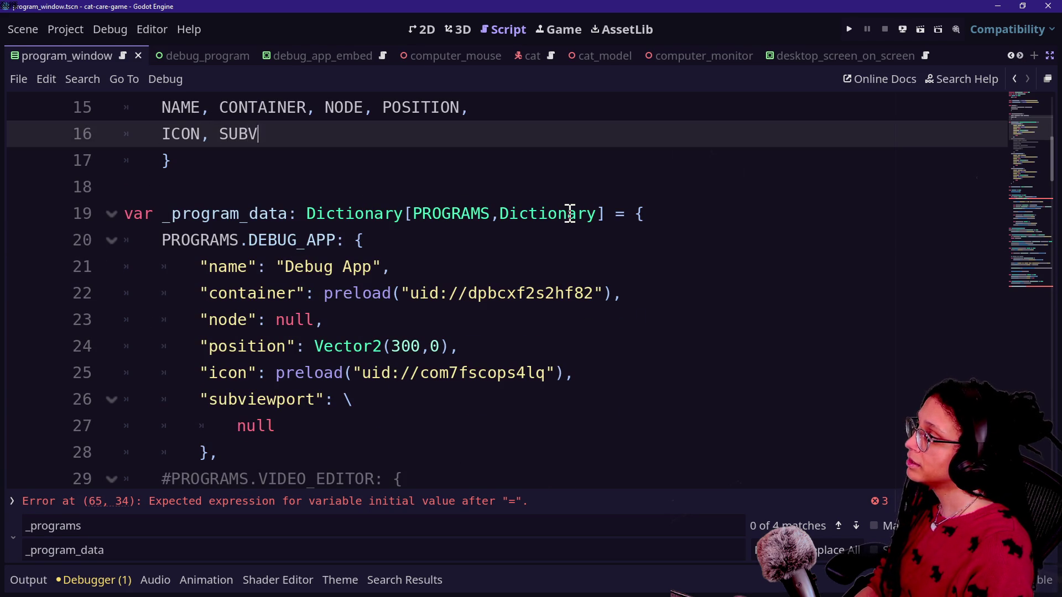
text(IEWPORT)
scroll(344, 214, up, 1)
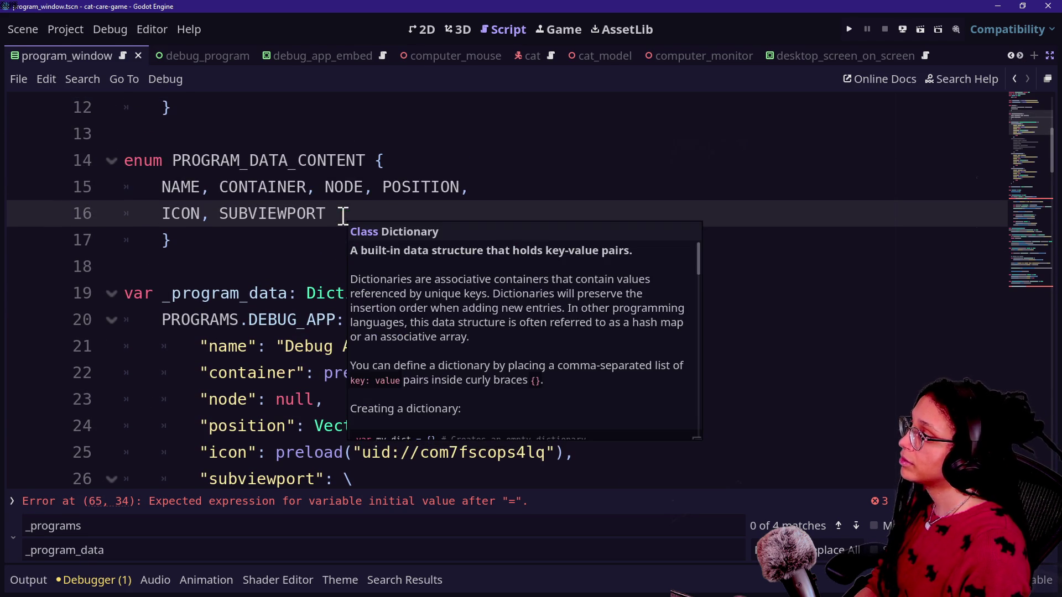
click(431, 240)
drag(341, 187, 297, 135)
click(301, 160)
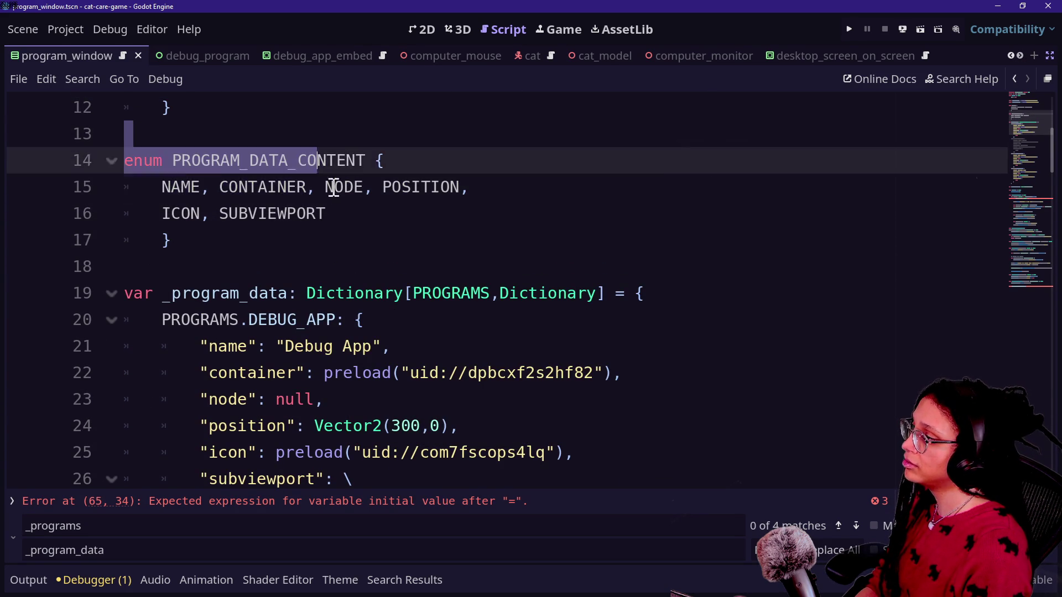
Select the "name" key on line 21 of the Debug App entry.
click(355, 214)
scroll(310, 294, down, 1)
drag(200, 266, 256, 266)
click(149, 266)
scroll(340, 242, up, 1)
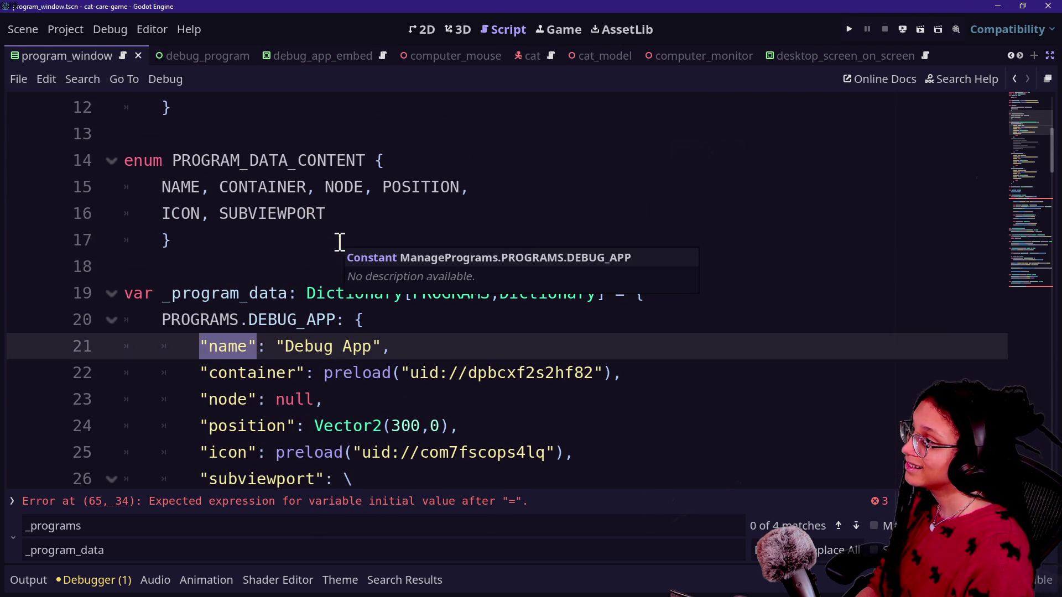
scroll(346, 333, down, 7)
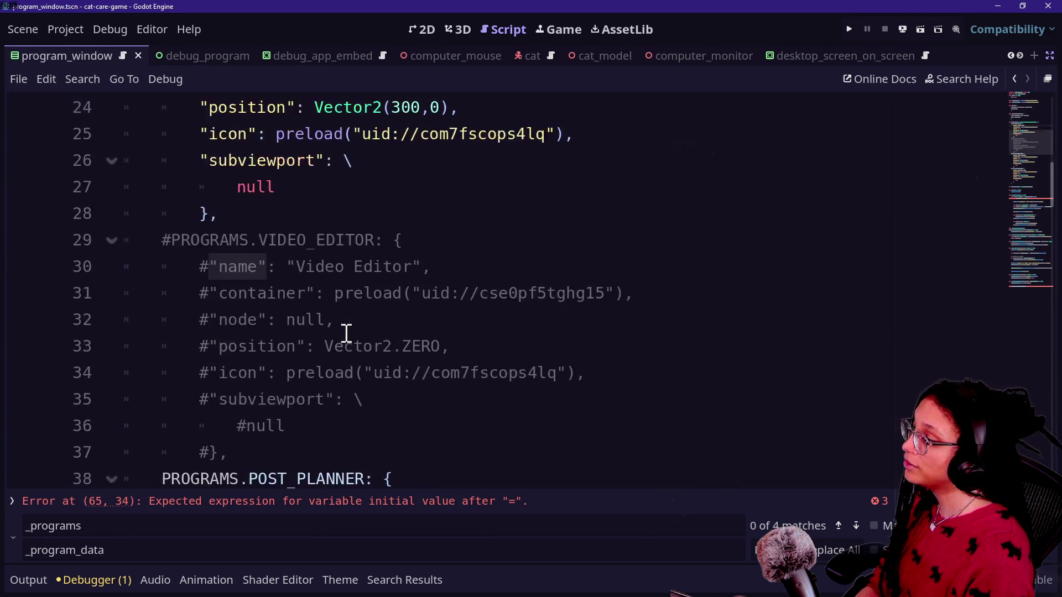
scroll(346, 332, up, 4)
Uncomment the VIDEO_EDITOR entry block in _program_data with Ctrl+K.
drag(249, 163, 272, 377)
key(ctrl+k)
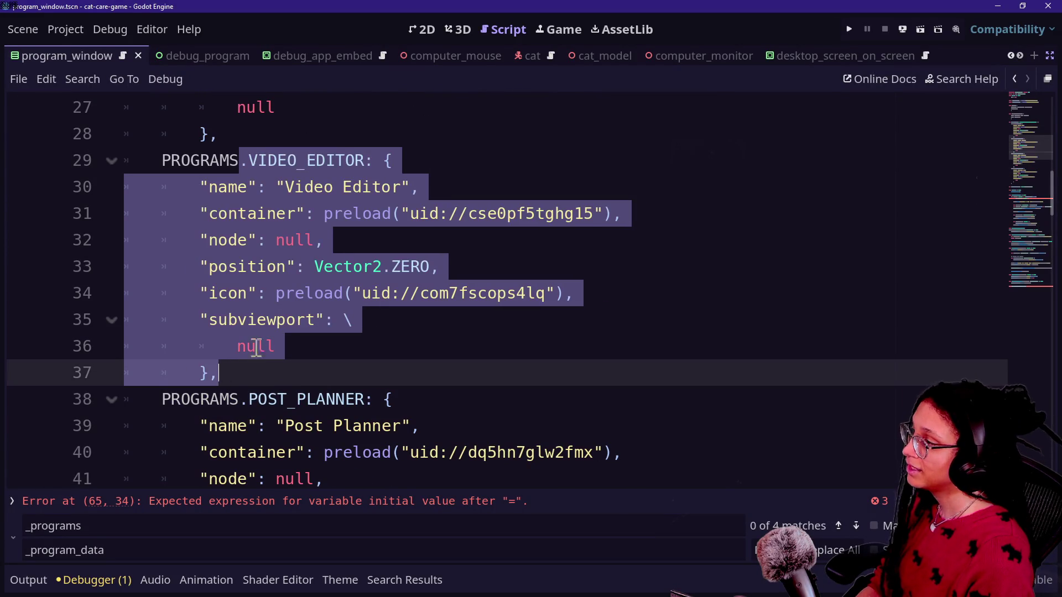
click(214, 241)
scroll(214, 244, up, 4)
scroll(214, 246, down, 5)
scroll(214, 244, down, 5)
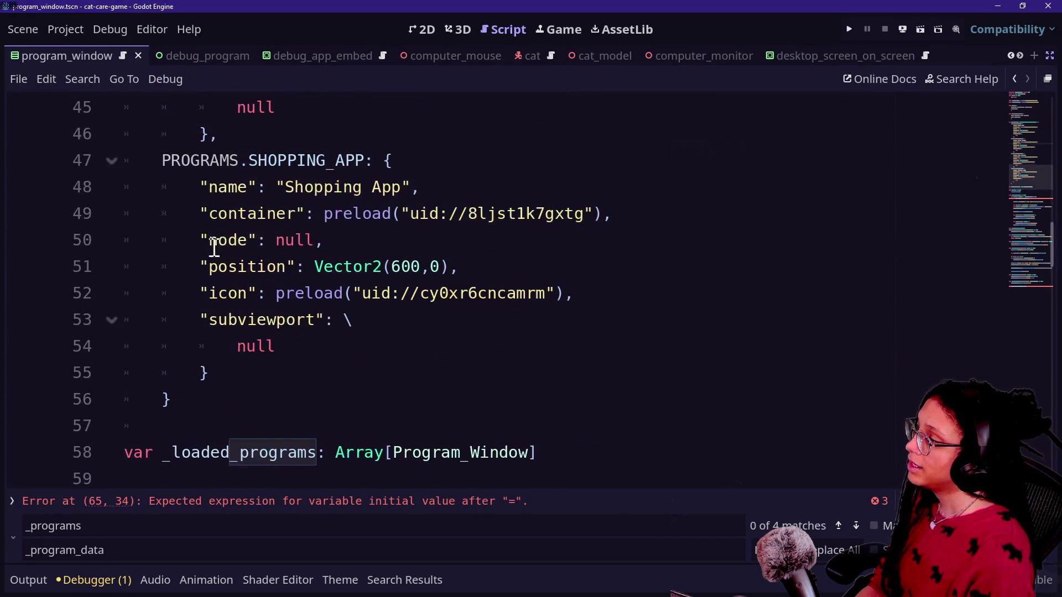
scroll(214, 246, up, 11)
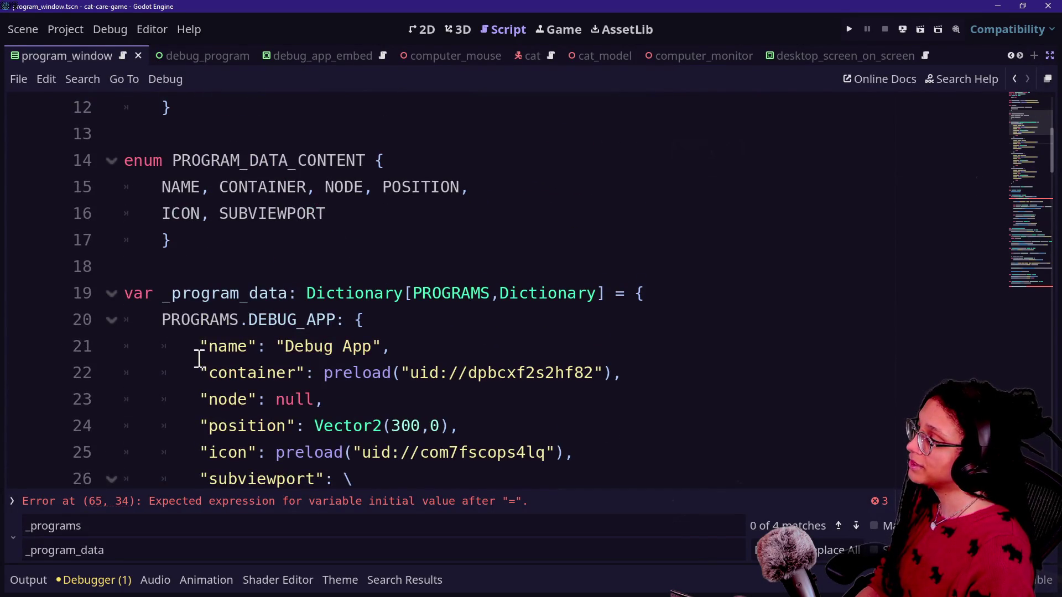
Reselect the "name" string key on line 21.
drag(200, 347, 252, 345)
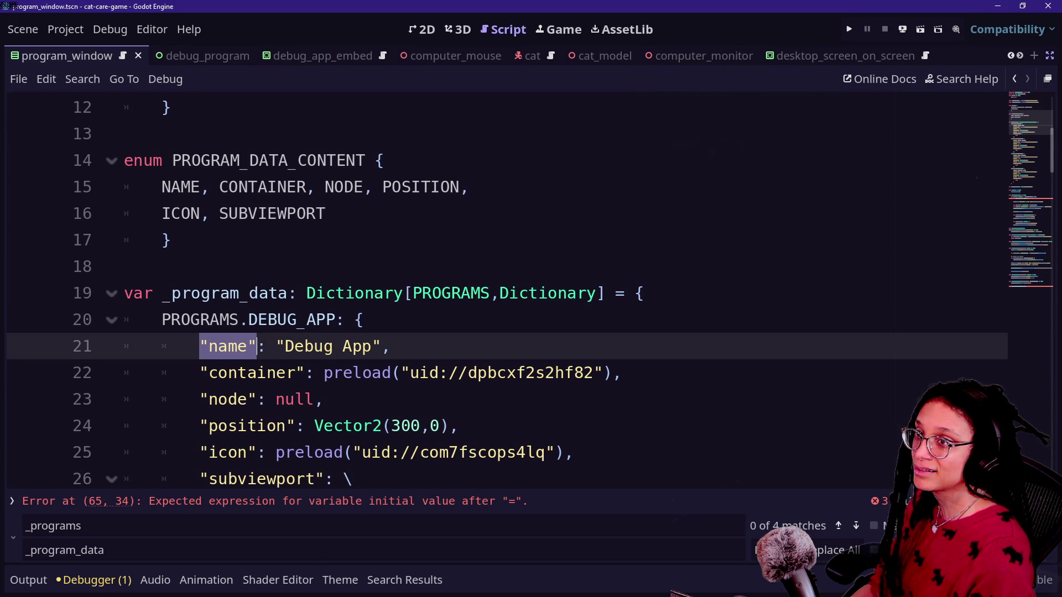
click(229, 322)
drag(198, 346, 252, 342)
Replace the "name" key on line 21 with PROGRAM_DATA_CONTENT.NAME.
key(BackSpace)
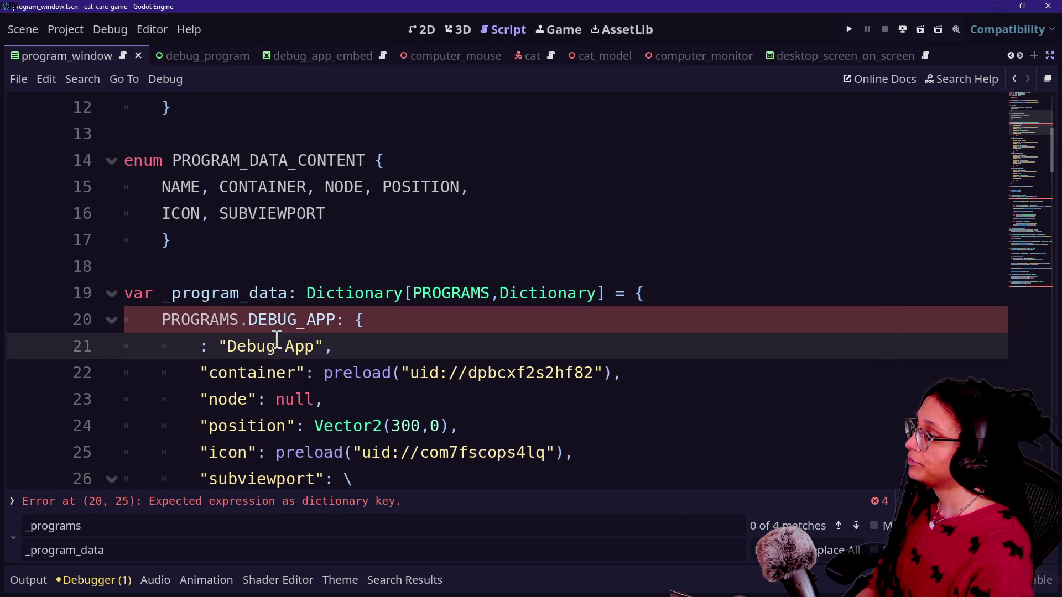
text(NAME)
key(BackSpace)
key(BackSpace)
key(BackSpace)
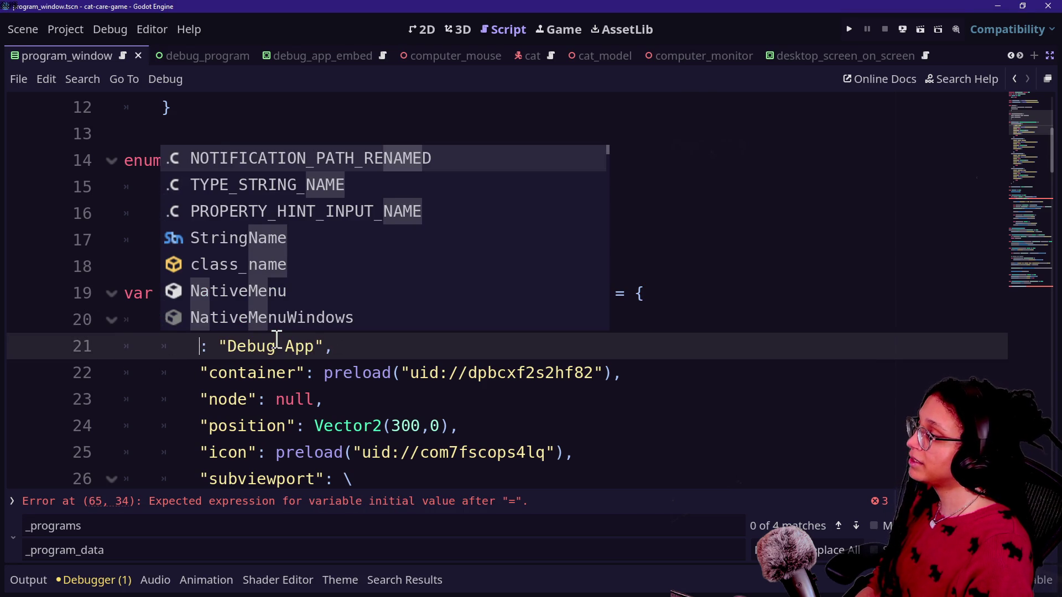
text(NAME)
click(218, 372)
click(213, 338)
key(BackSpace)
key(Delete)
key(Delete)
key(Delete)
text(PROGRAM)
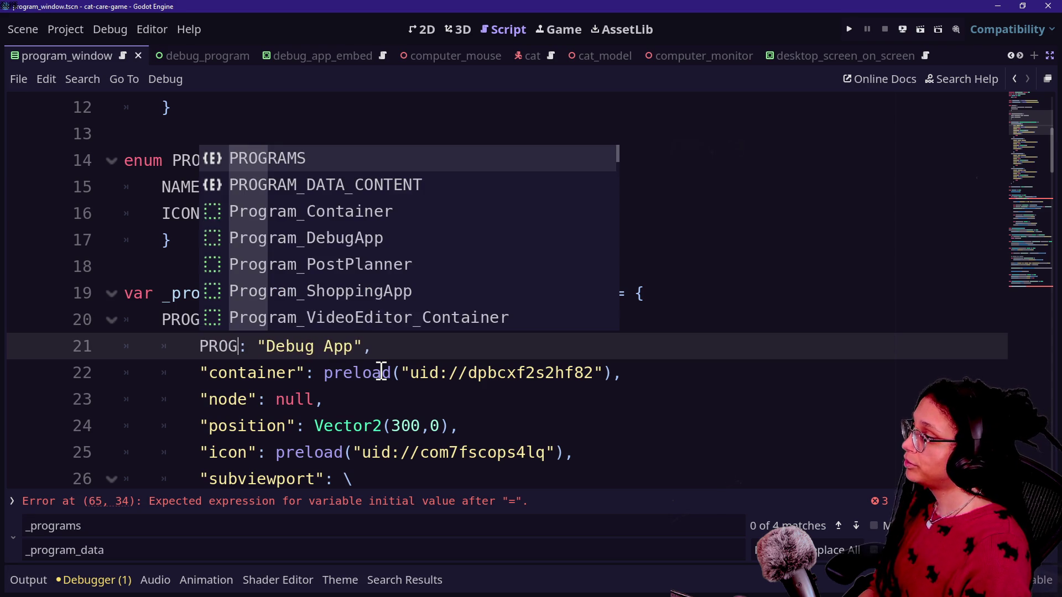
text(_DATA_CONTENT.N)
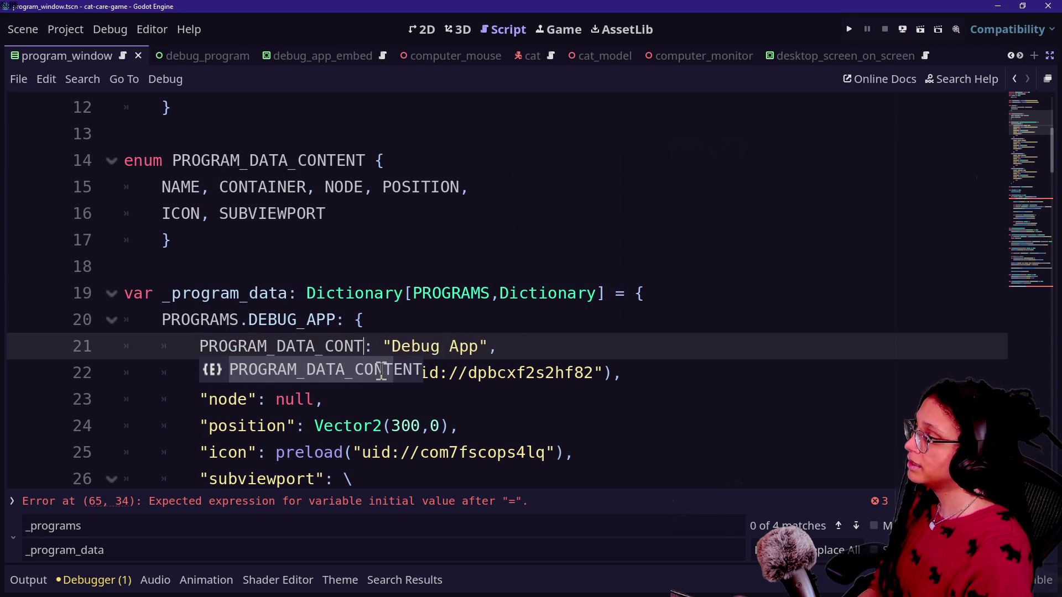
text(AME)
key(Escape)
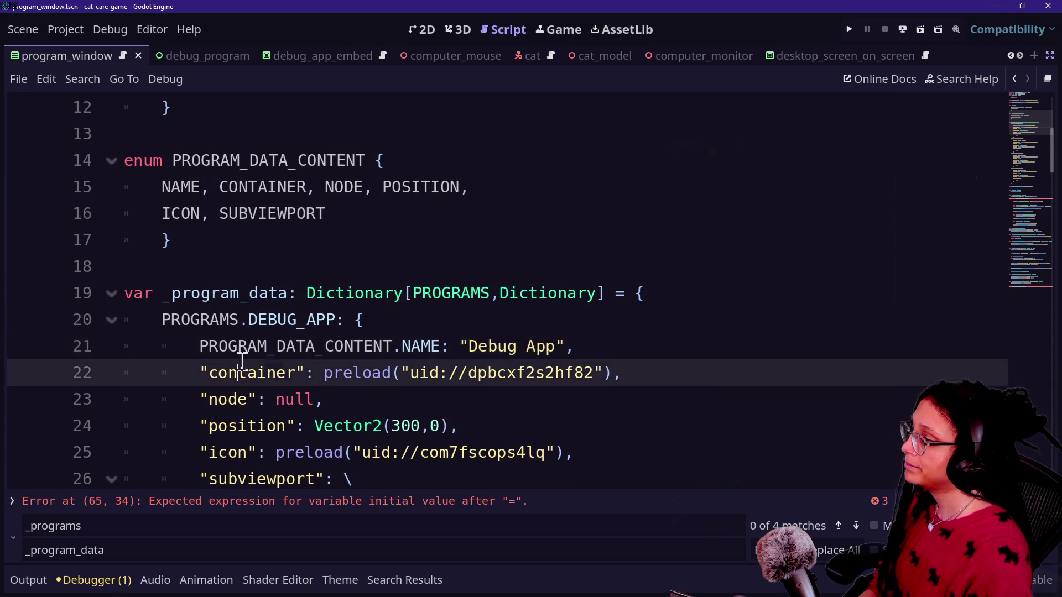
Change the container and node keys to PROGRAM_DATA_CONTENT.CONTAINER and PROGRAM_DATA_CONTENT.NODE.
mouse_move(200, 371)
mouse_down()
mouse_move(309, 372)
mouse_move(311, 363)
mouse_up()
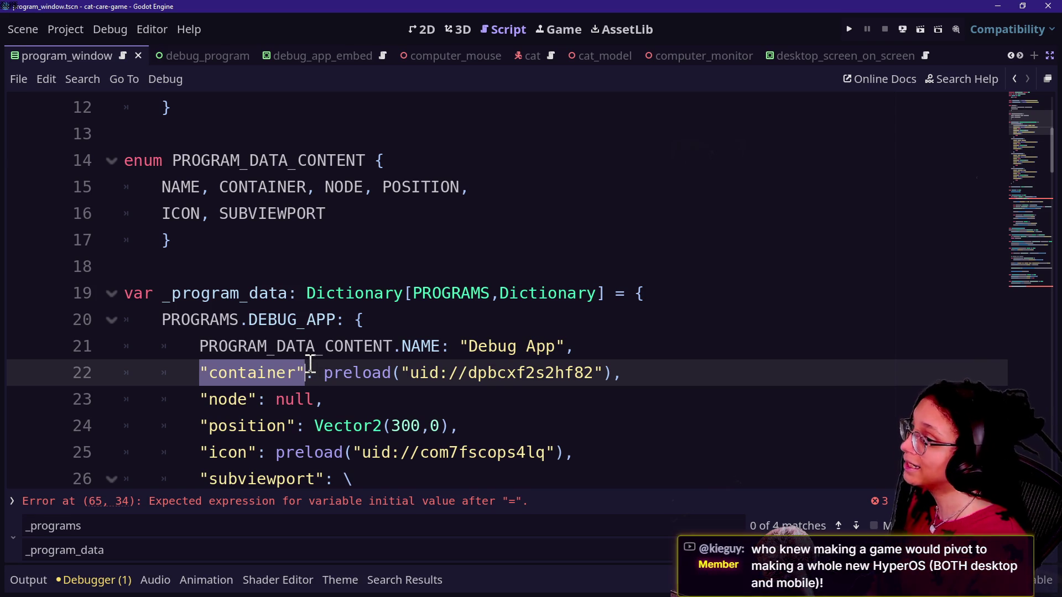
text(PROGRAM_DATA_CONT)
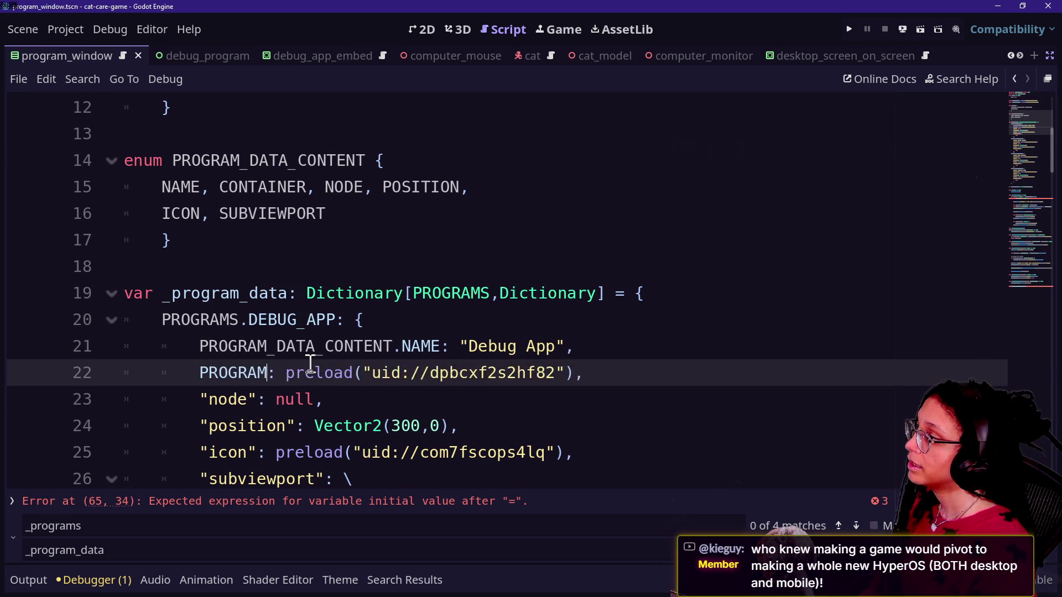
text(ENT)
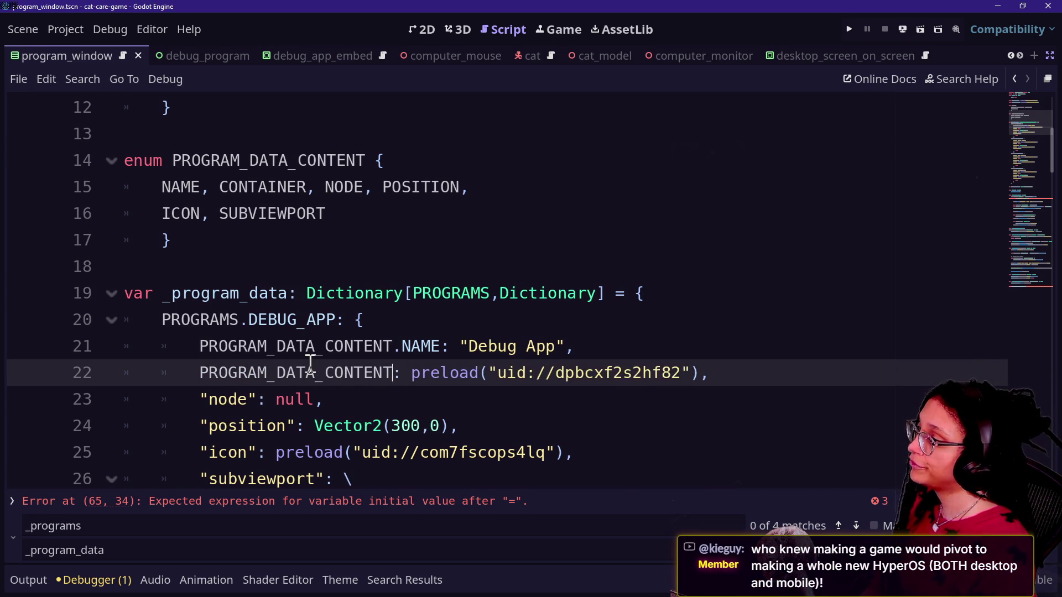
text(.)
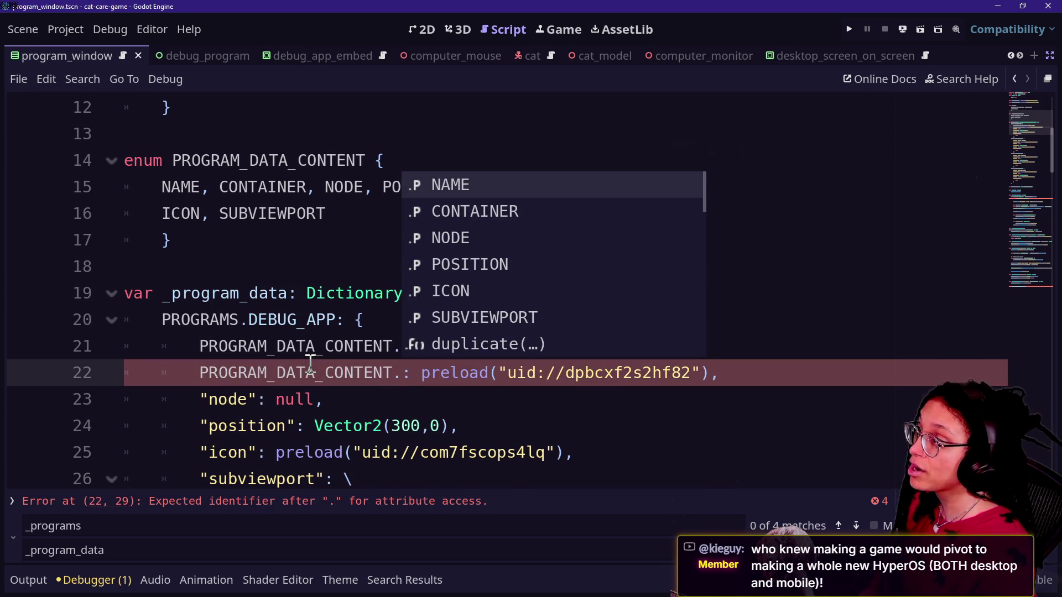
click(265, 373)
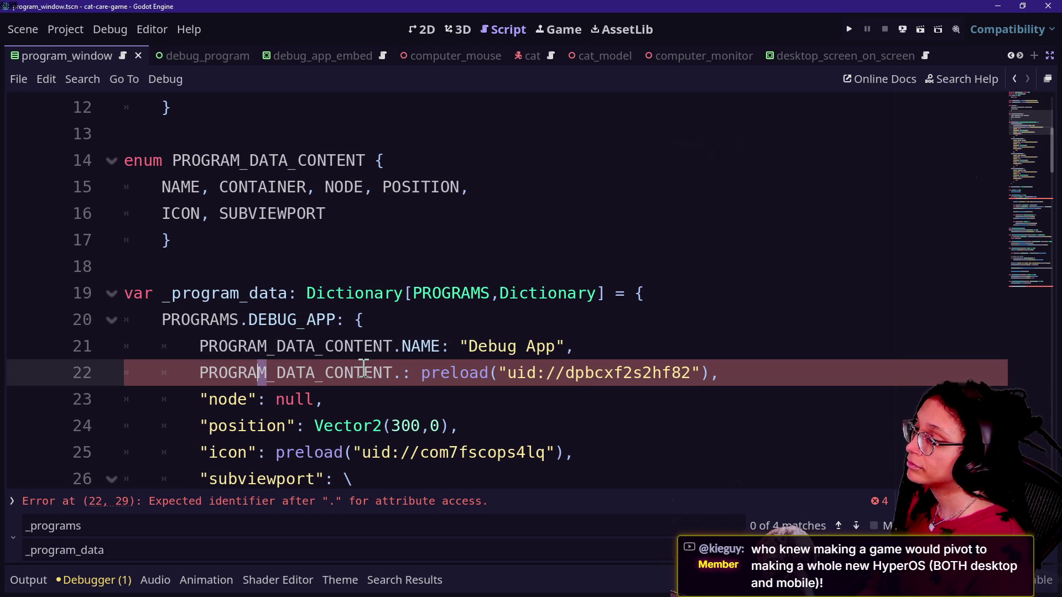
click(402, 372)
text(CONTAINER)
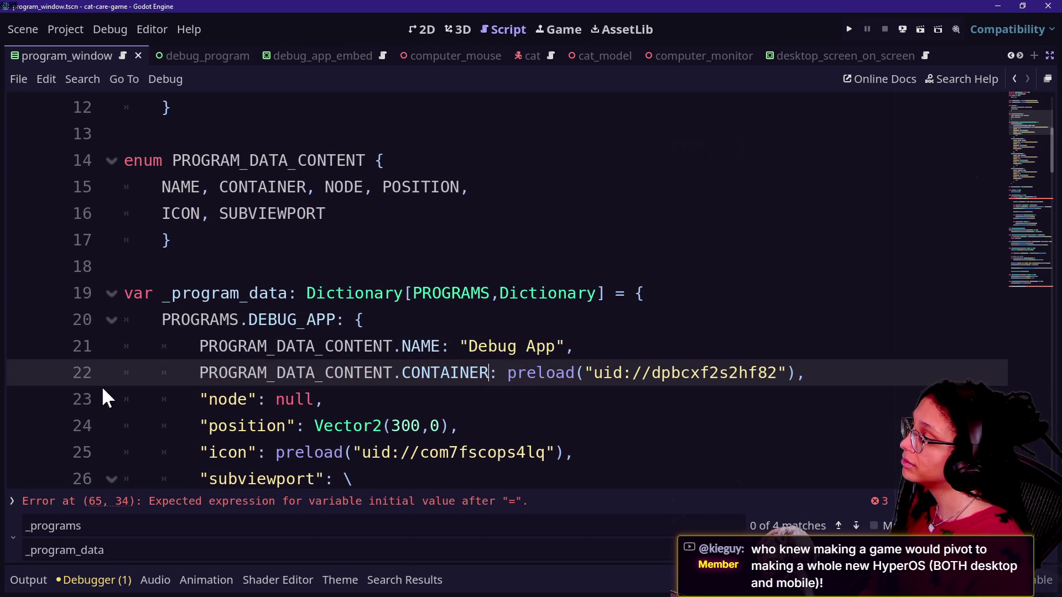
drag(200, 399, 255, 398)
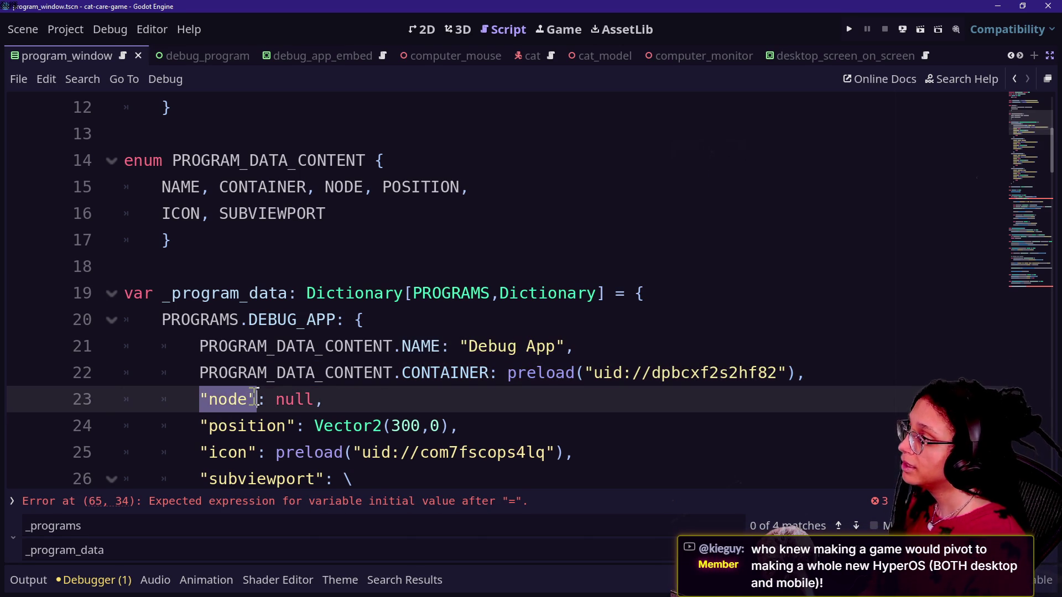
key(BackSpace)
text(PROGRAM_DATA_CONTENT.)
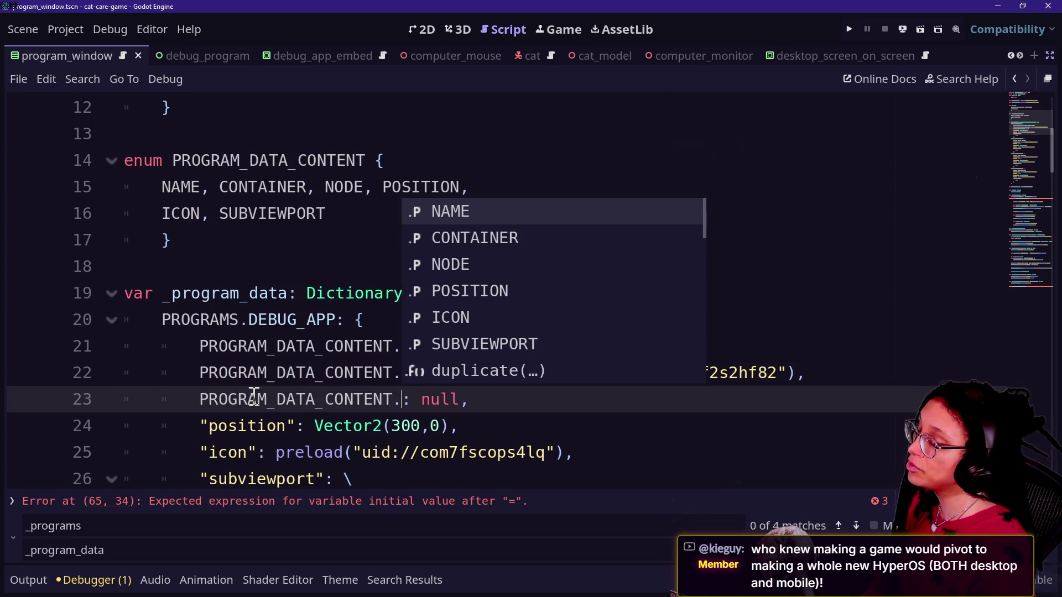
text(NO)
key(Return)
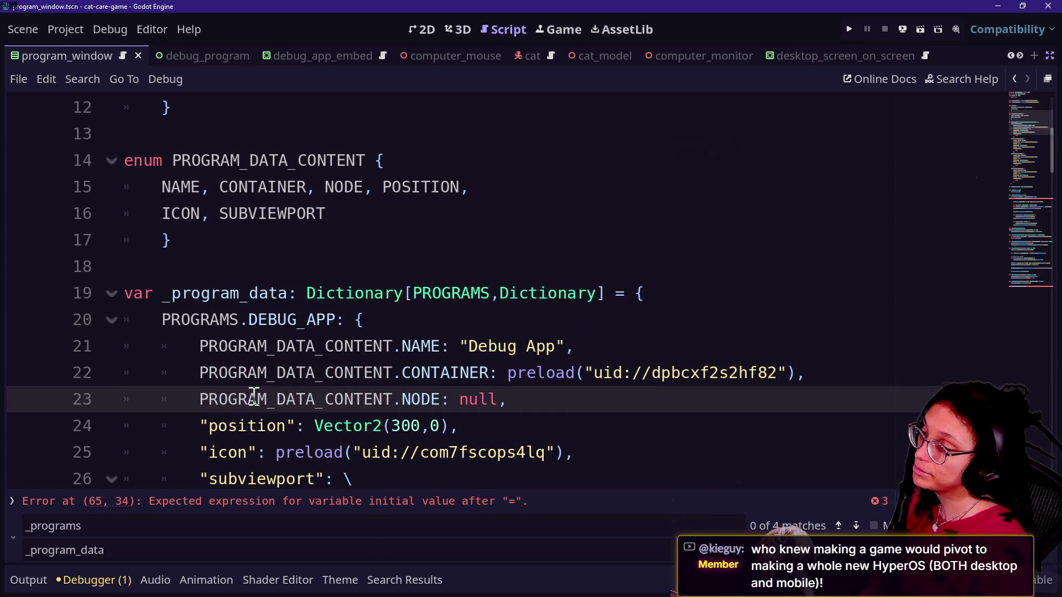
Replace the "position" key on line 24 with PROGRAM_DATA_CONTENT.POSITION using the copied prefix.
mouse_move(191, 425)
mouse_down()
mouse_move(319, 426)
mouse_move(304, 425)
mouse_up()
key(shift+Left)
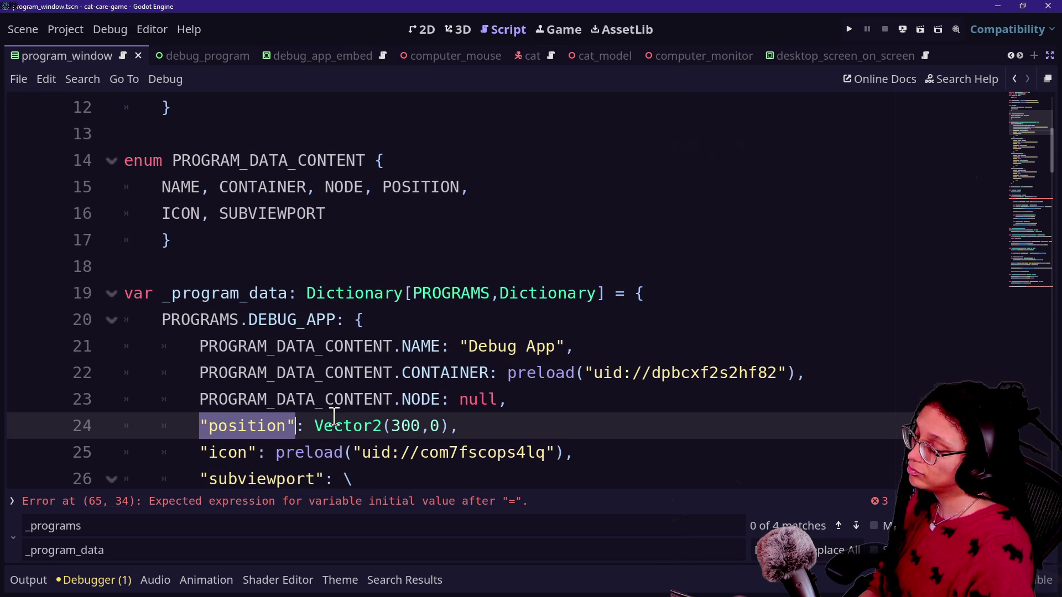
click(334, 416)
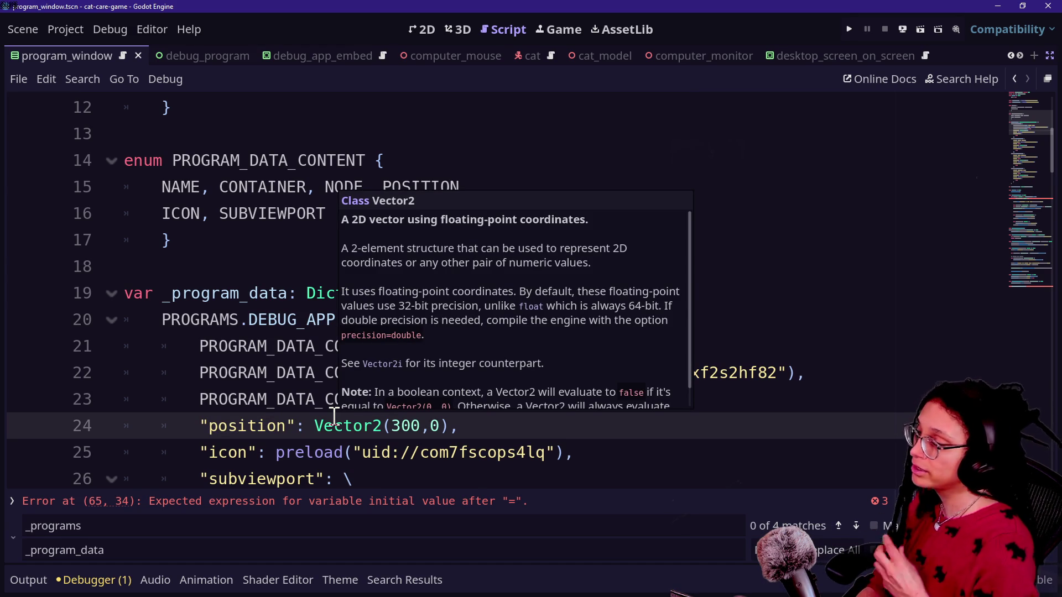
drag(199, 426, 298, 426)
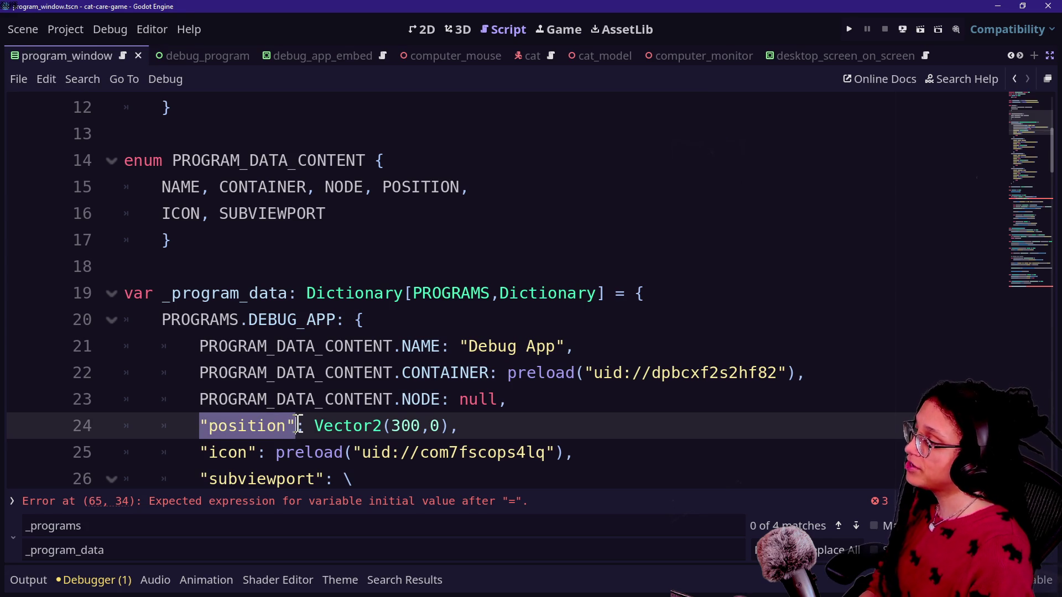
drag(199, 400, 306, 394)
drag(376, 400, 402, 399)
key(ctrl+c)
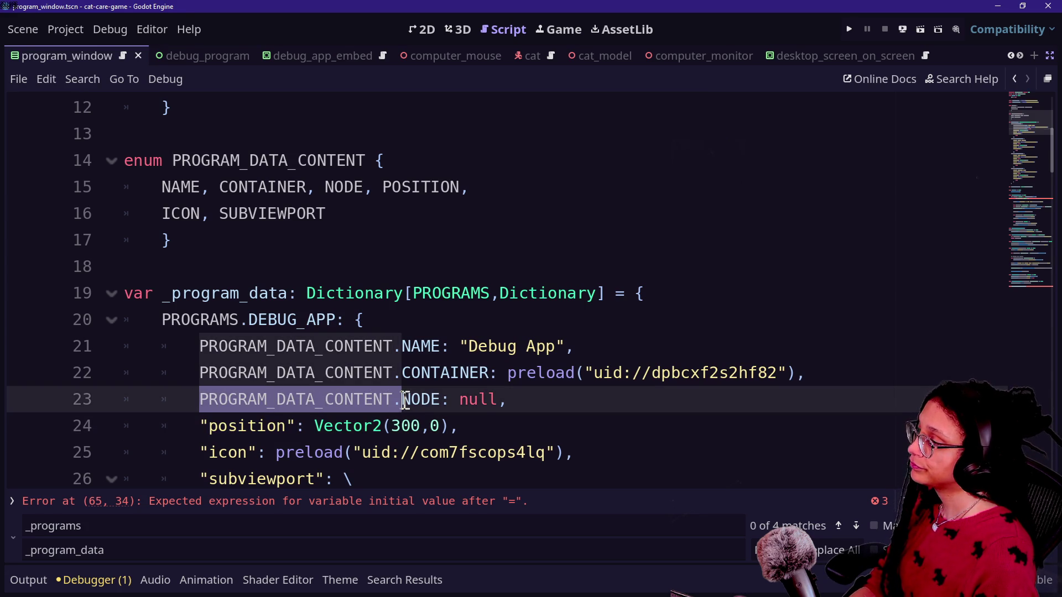
drag(200, 426, 301, 424)
key(ctrl+v)
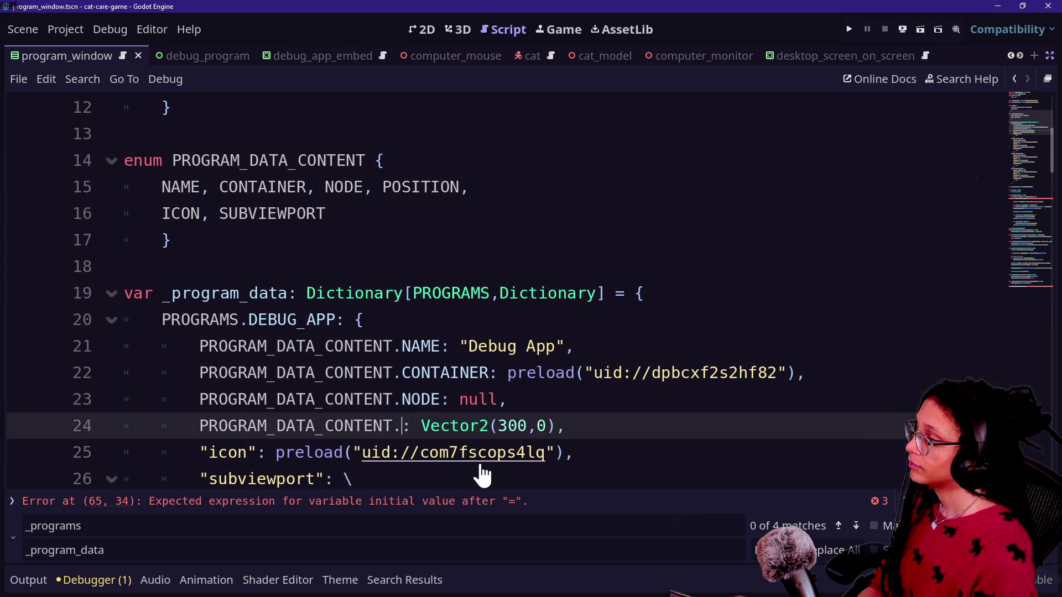
text(po)
key(Return)
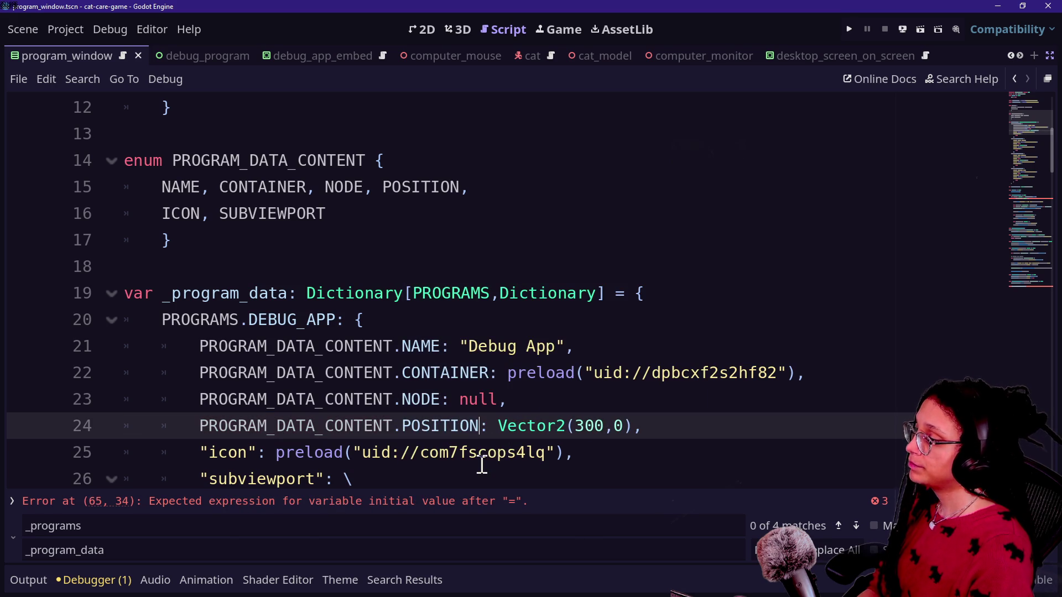
Change the icon and subviewport keys to PROGRAM_DATA_CONTENT.ICON and PROGRAM_DATA_CONTENT.SUBVIEWPORT.
scroll(215, 426, down, 1)
drag(200, 373, 257, 373)
key(ctrl+v)
text(ICON)
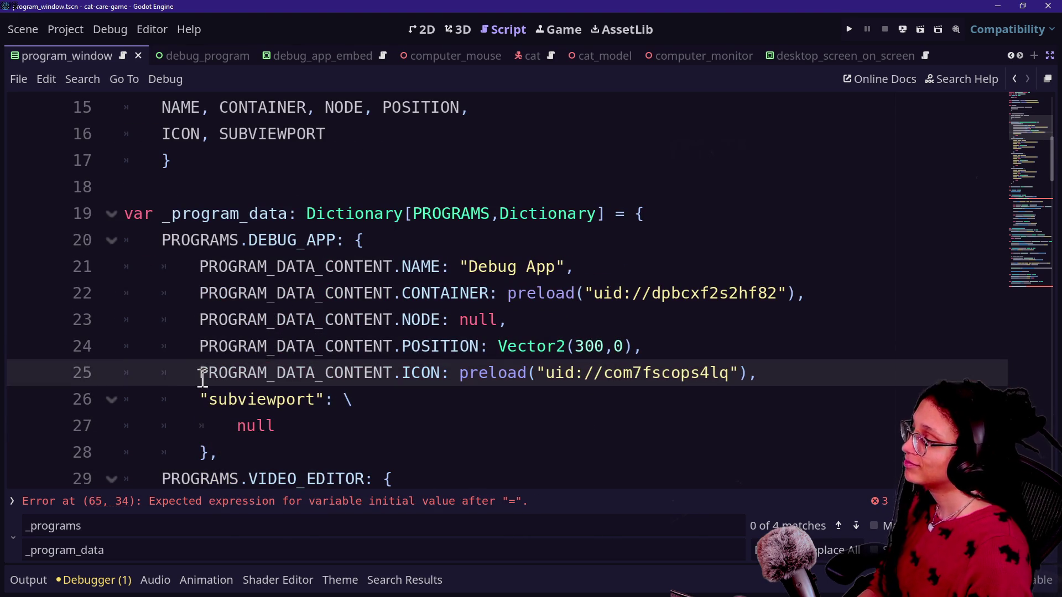
drag(200, 399, 324, 399)
key(ctrl+v)
text(SUBVIEWPRT)
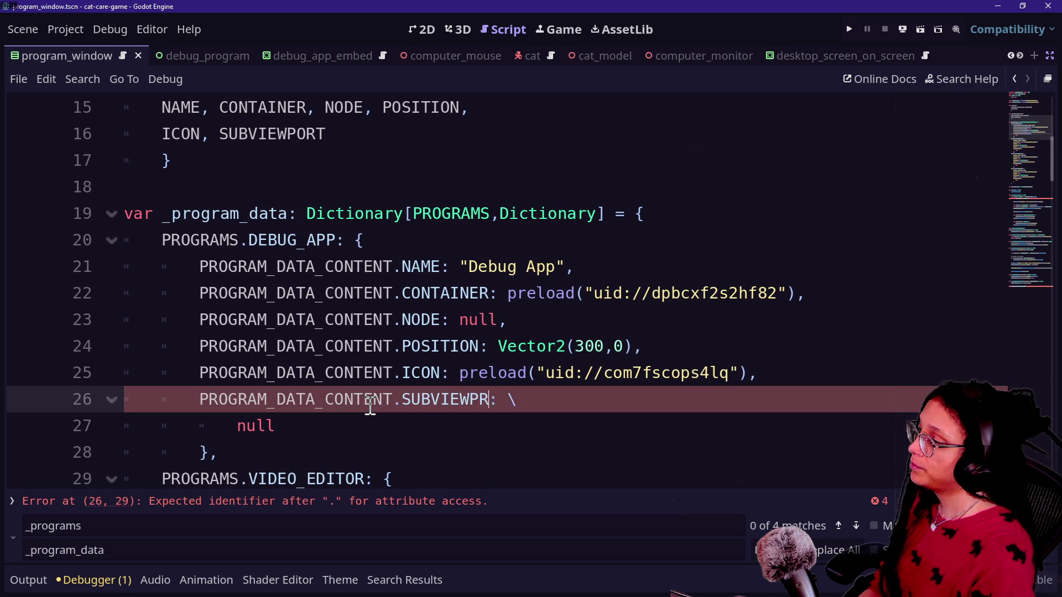
key(BackSpace)
key(BackSpace)
text(ORT)
click(352, 326)
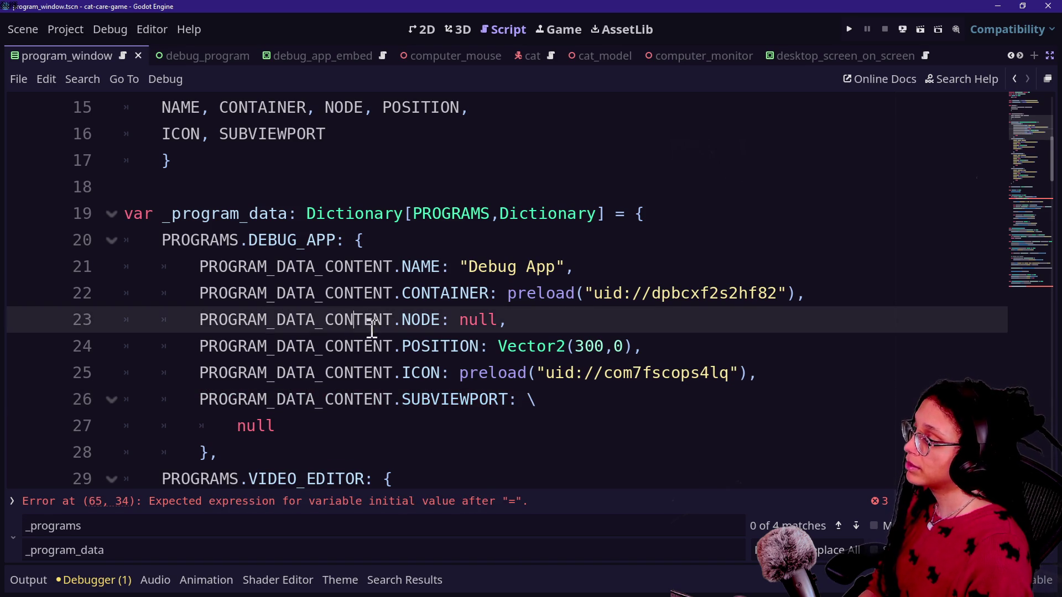
Select the whole _program_data dictionary and save the script.
scroll(284, 381, down, 1)
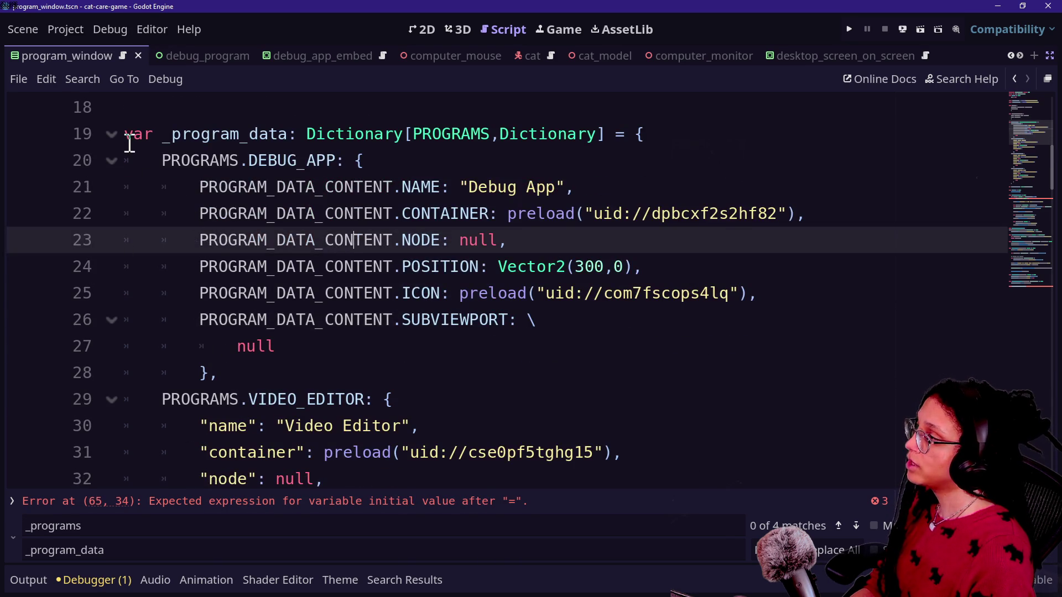
scroll(129, 144, up, 5)
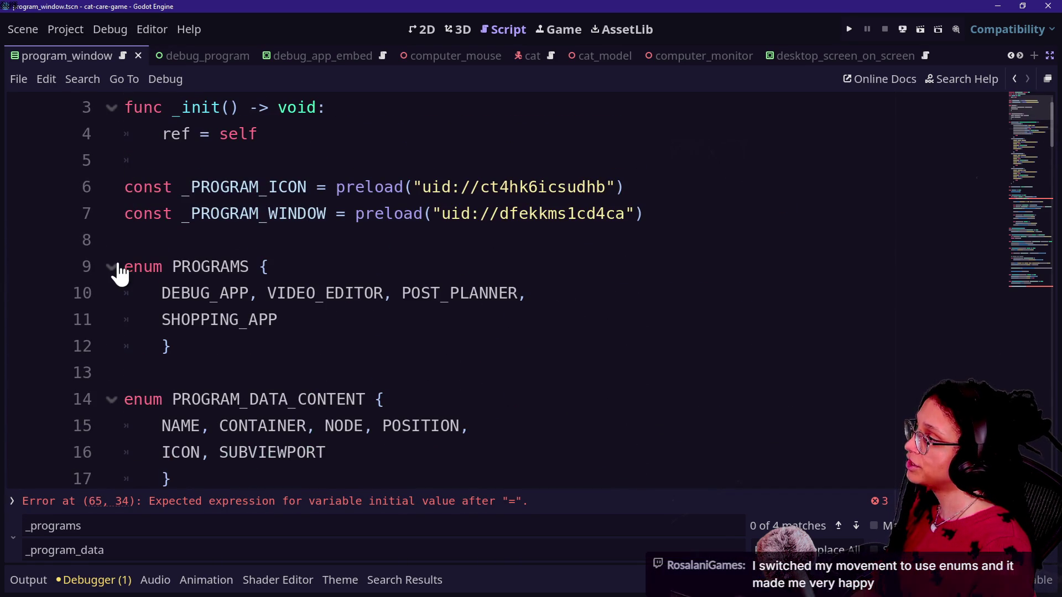
scroll(201, 319, down, 11)
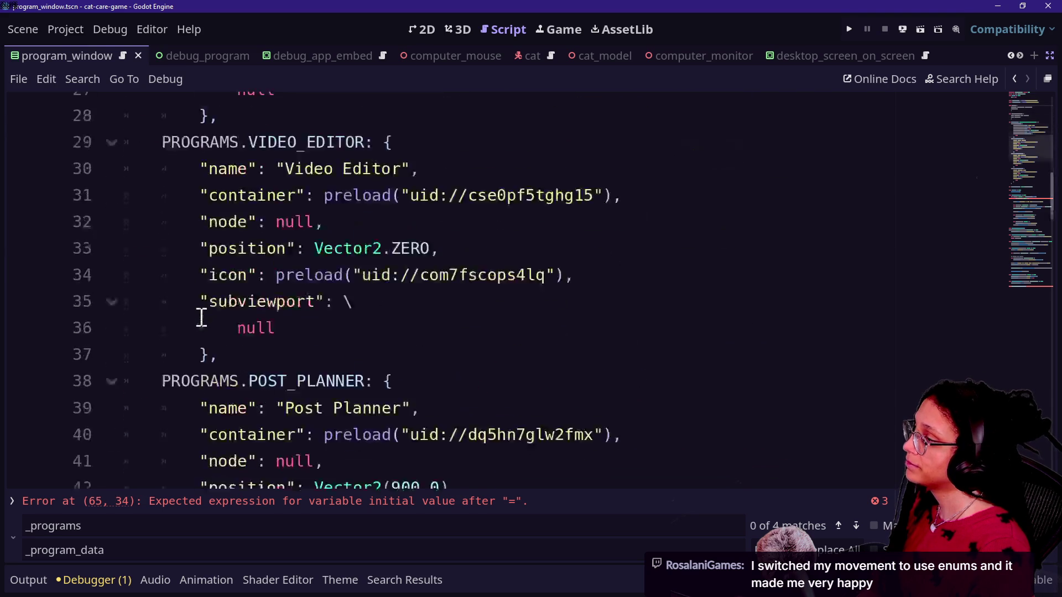
scroll(202, 319, down, 4)
shift+click(239, 317)
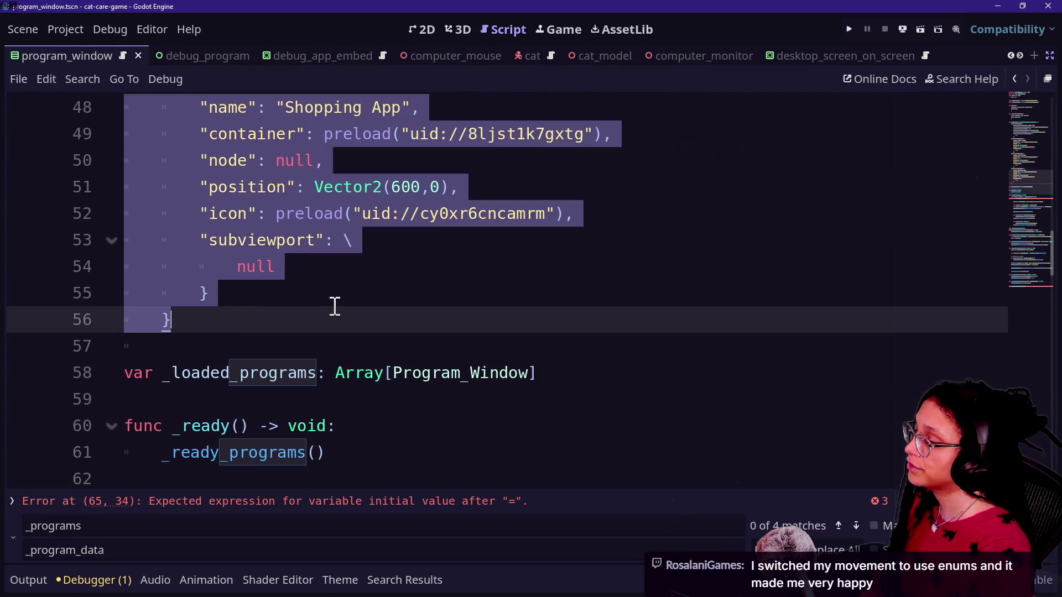
key(ctrl+s)
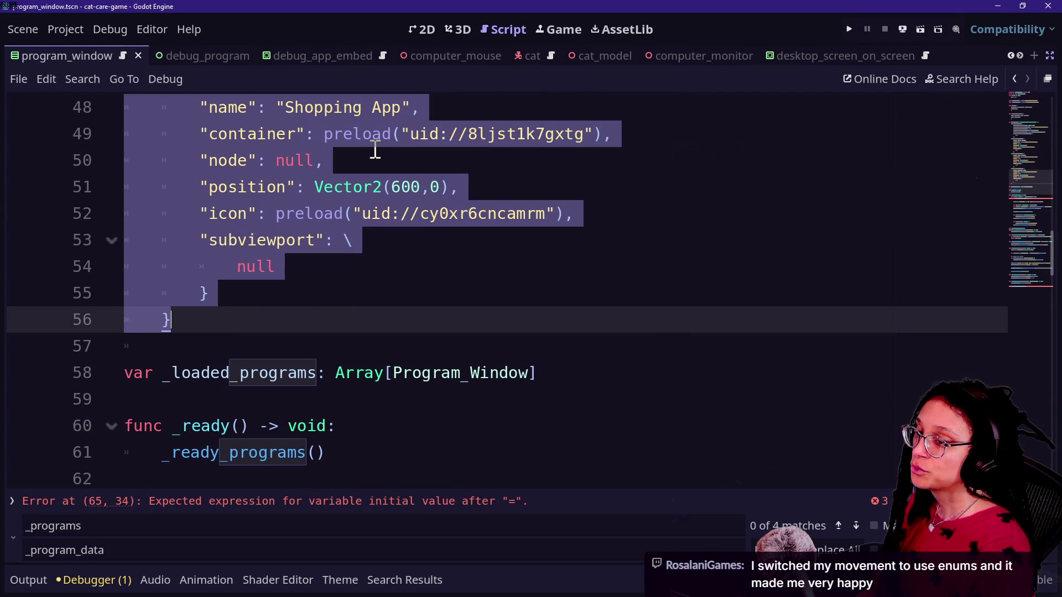
click(391, 149)
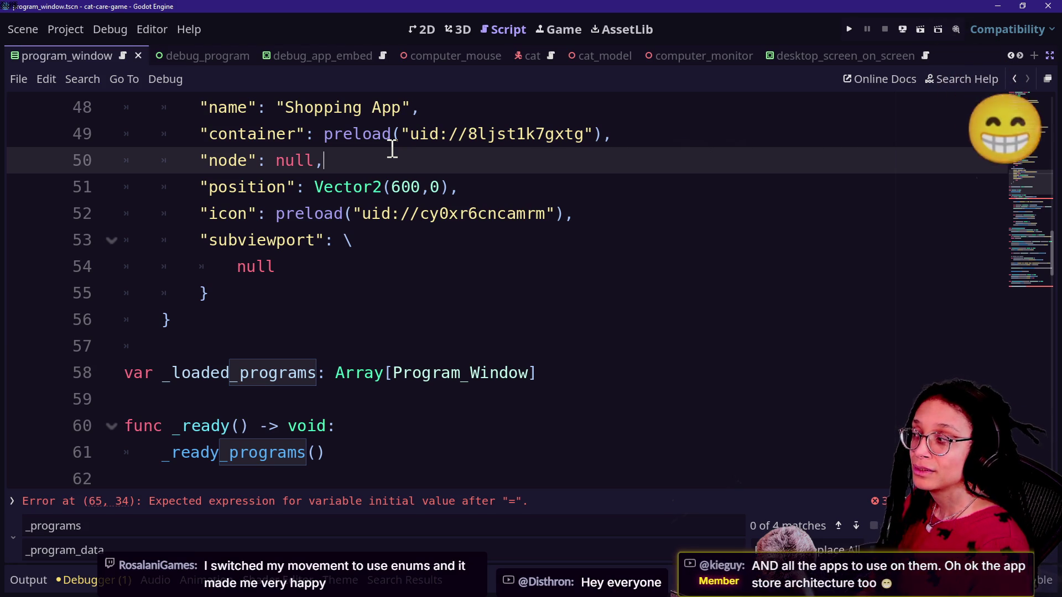
Switch from Godot to the web browser showing the itch.io Game-like Jam page.
key(alt+Tab)
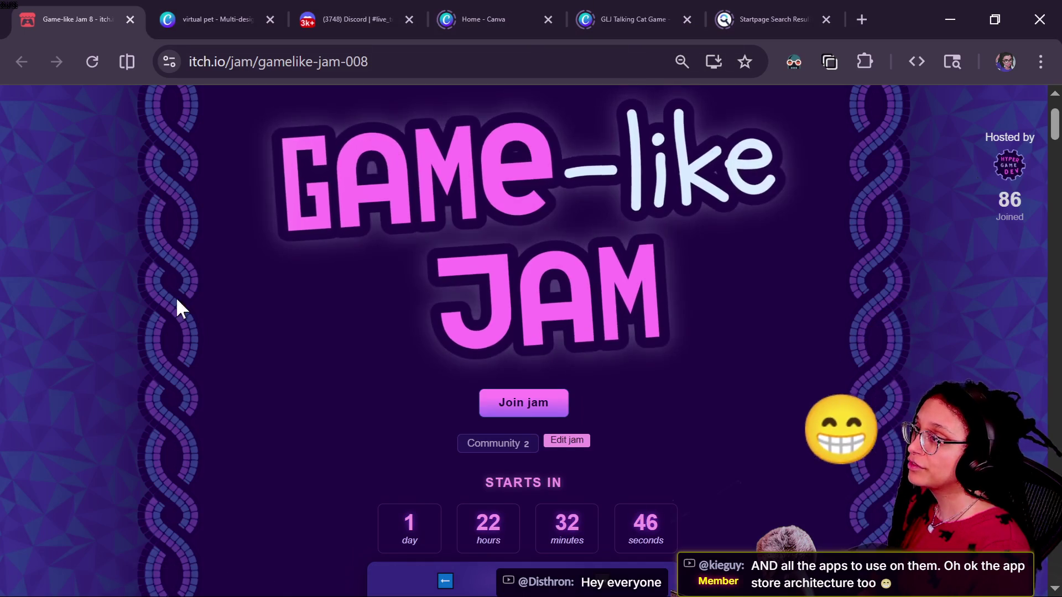
Open Google Gemini in a new browser tab.
click(861, 19)
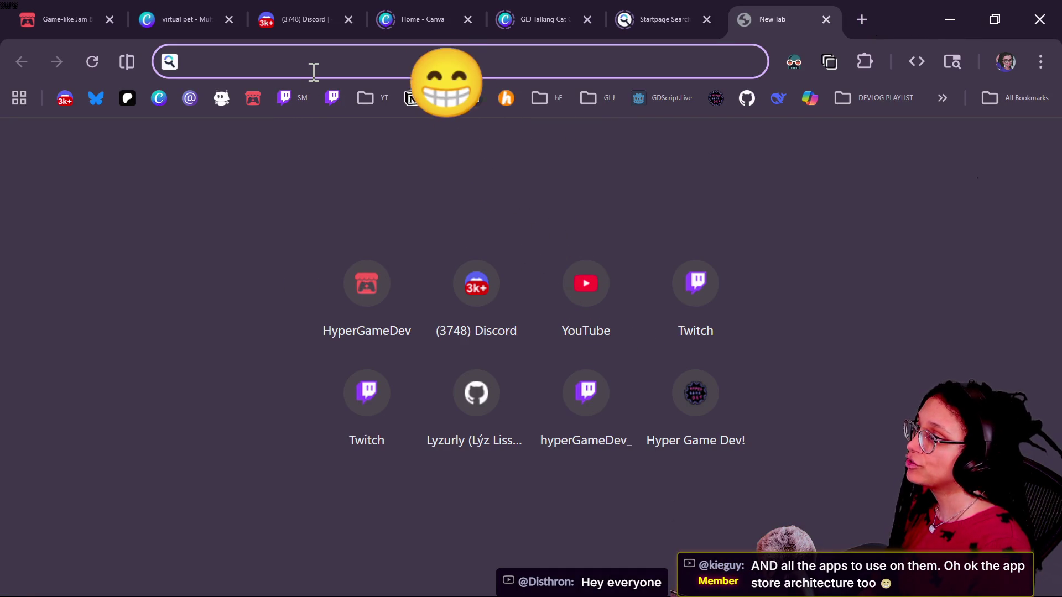
text(g)
key(BackSpace)
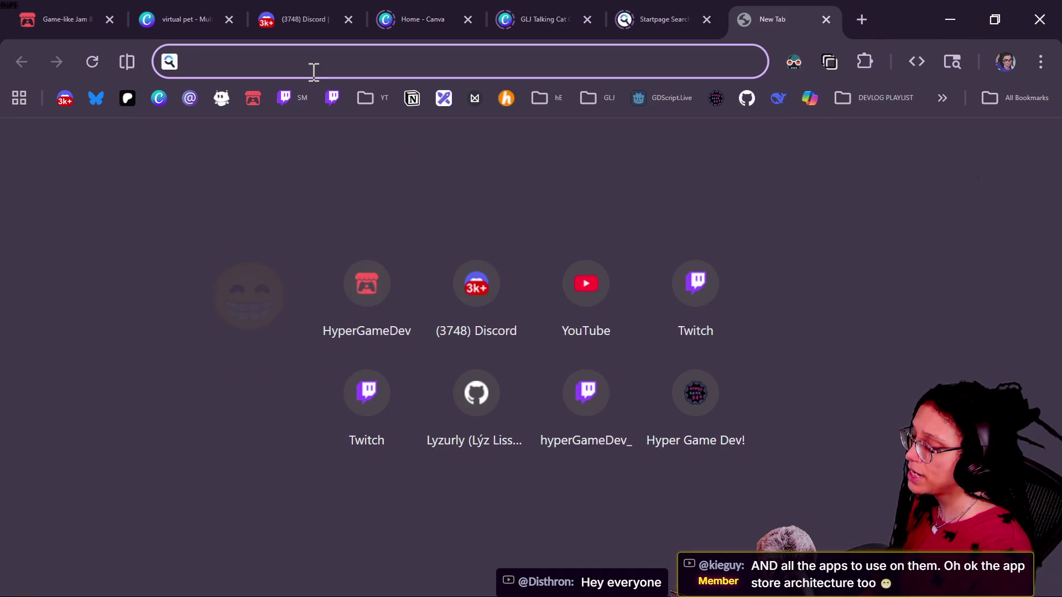
text(gem)
key(Return)
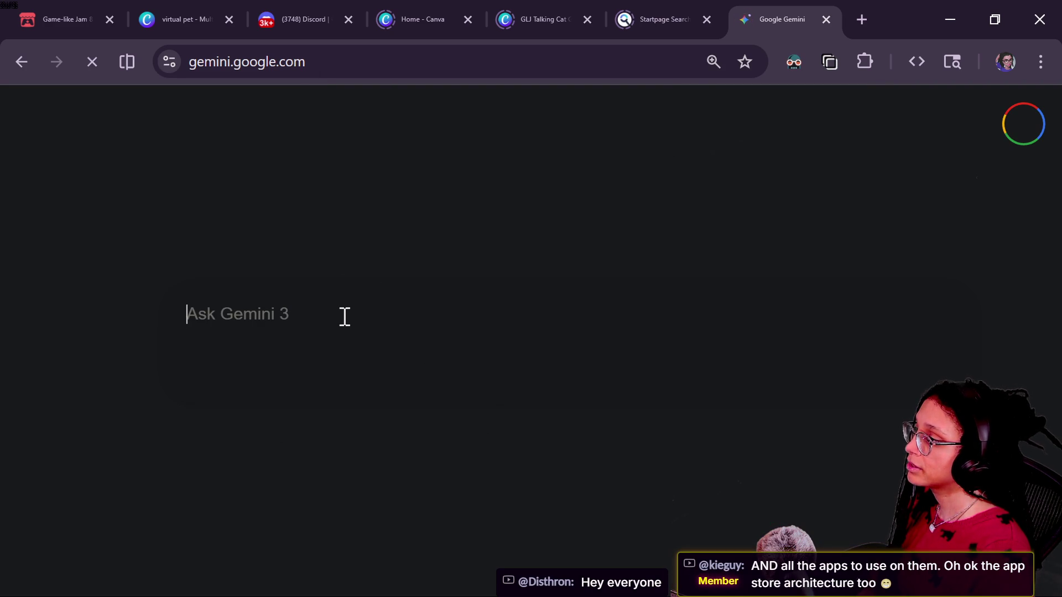
Ask Gemini to match the other entries' keys to the program_data_content refactor, pasting the dictionary code.
text(v)
key(BackSpace)
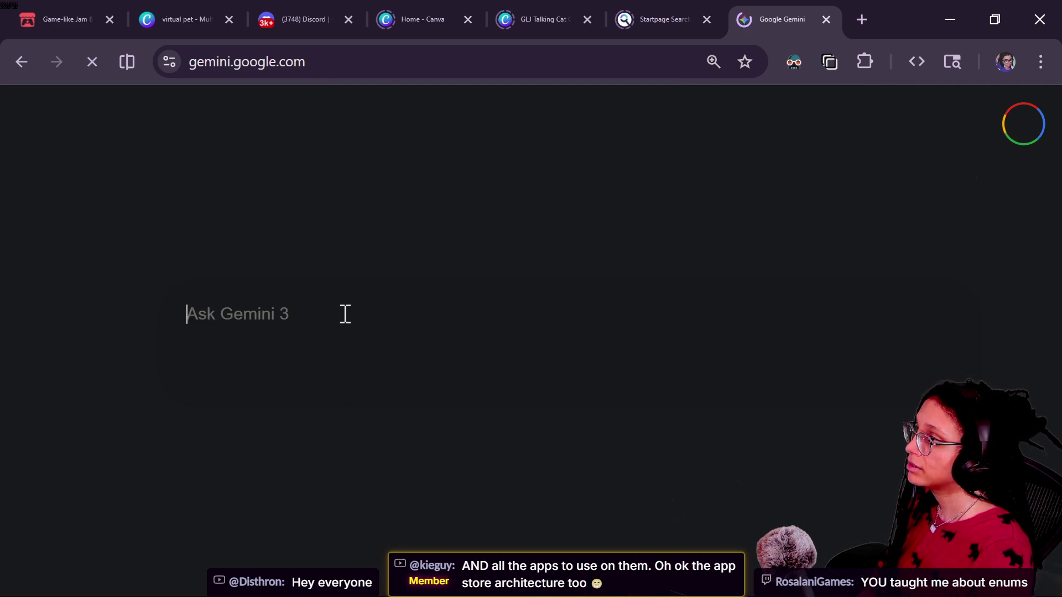
text(fill)
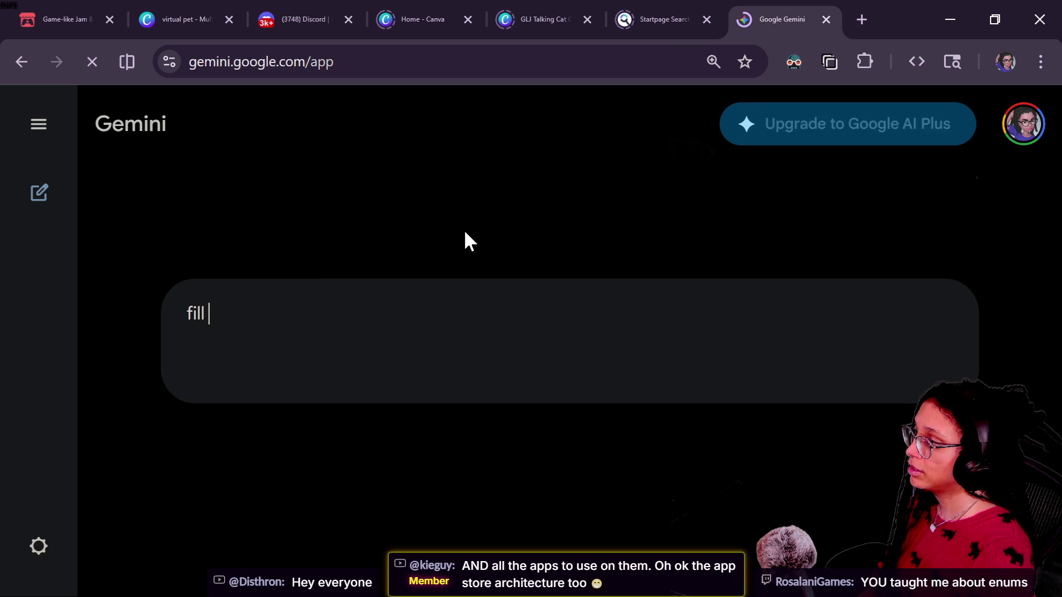
key(BackSpace)
key(BackSpace)
key(BackSpace)
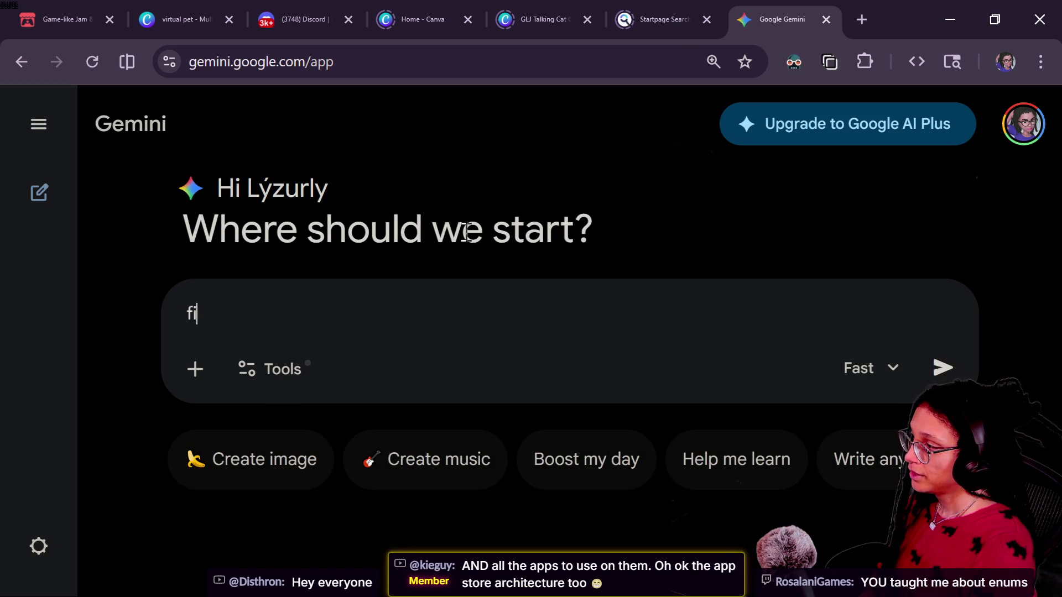
text(ensure )
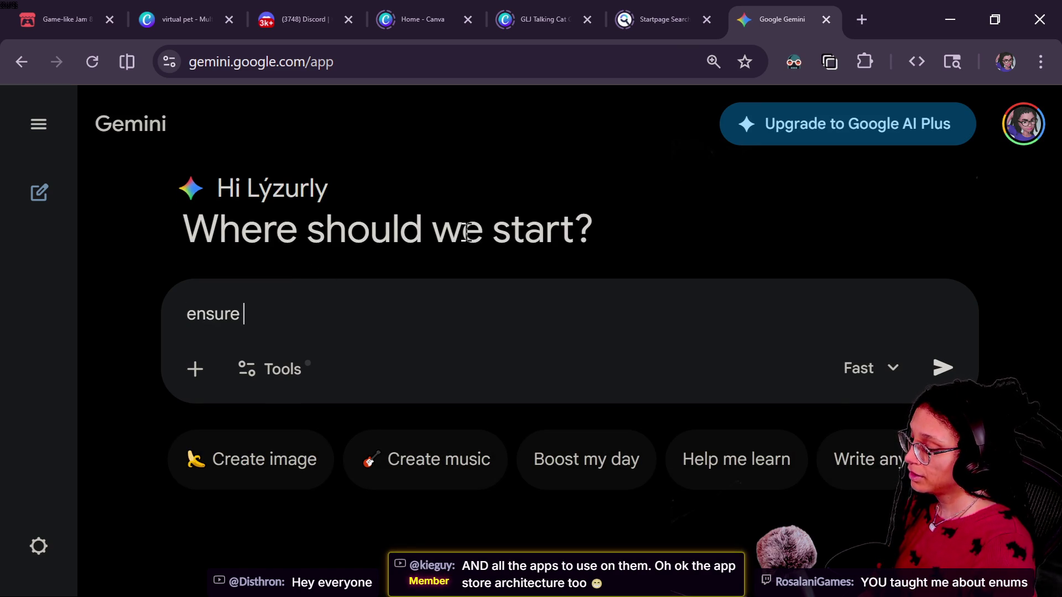
text(the other ke)
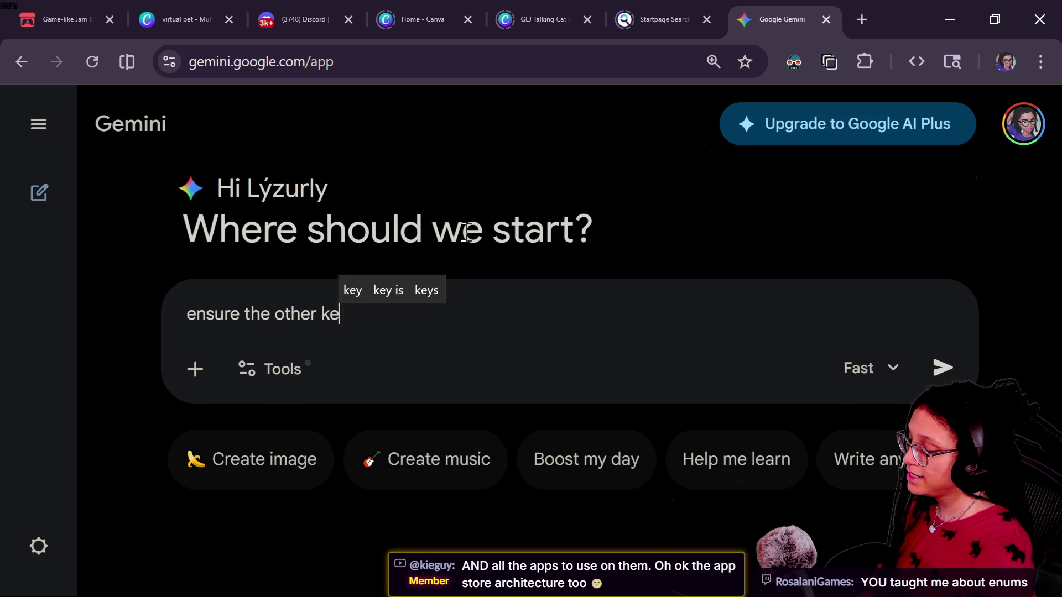
text(ys in the other entrie)
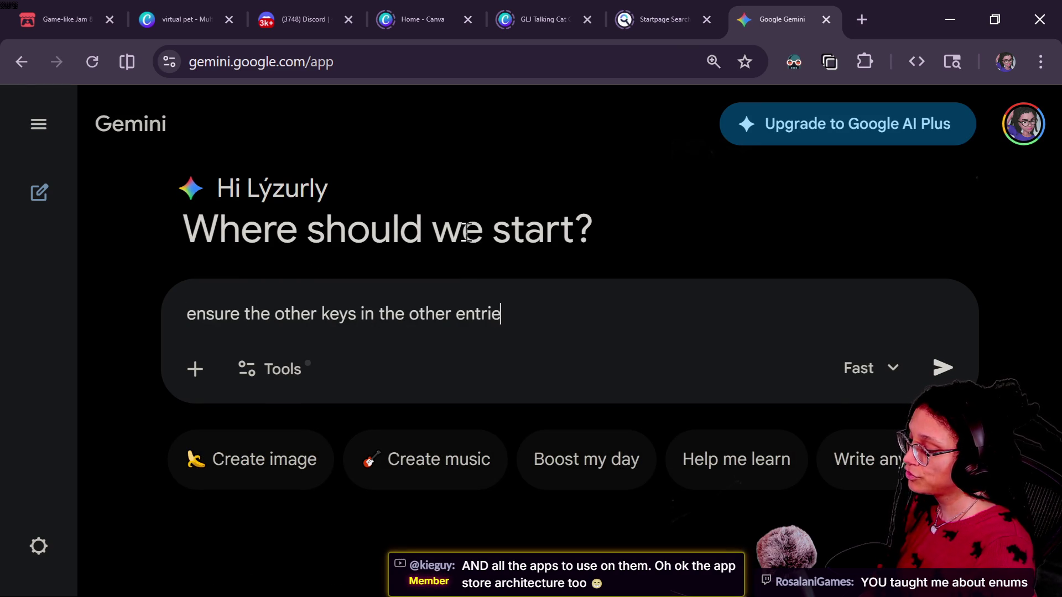
text(s match the)
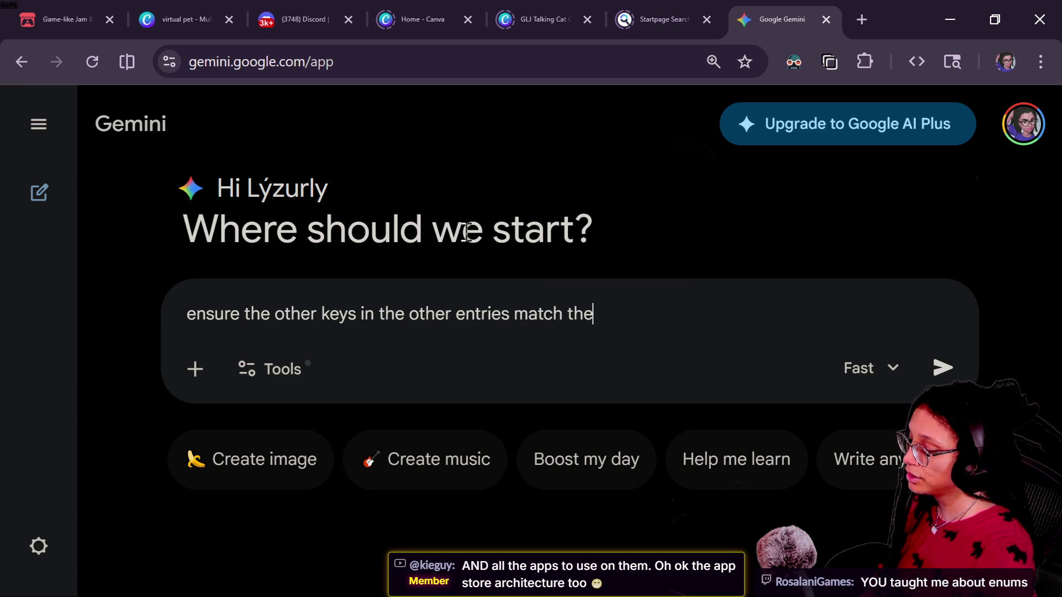
text( program_data_co)
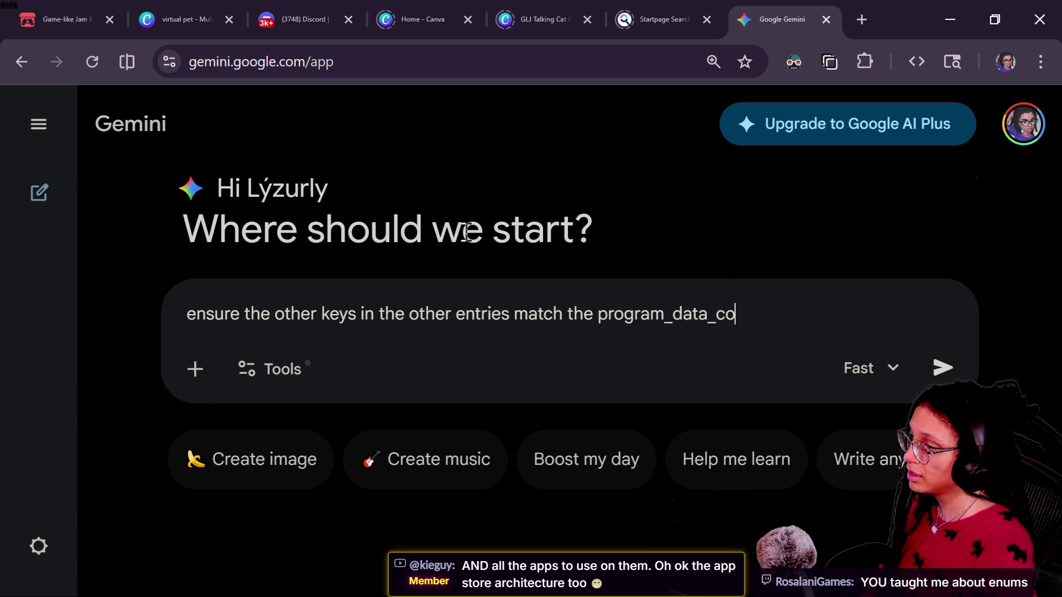
text(ntent refactor )
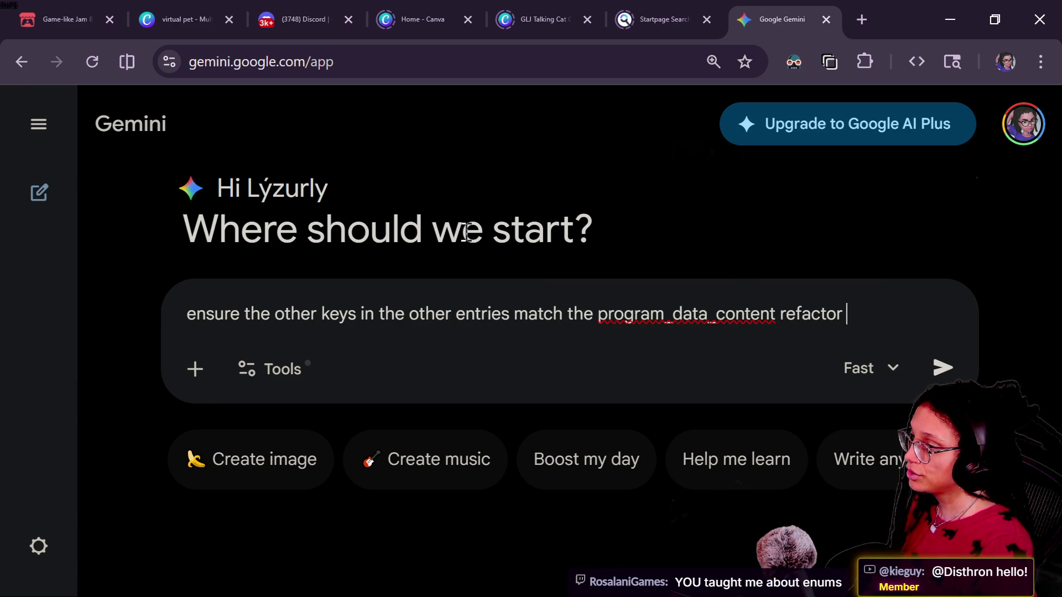
text(of the debug)
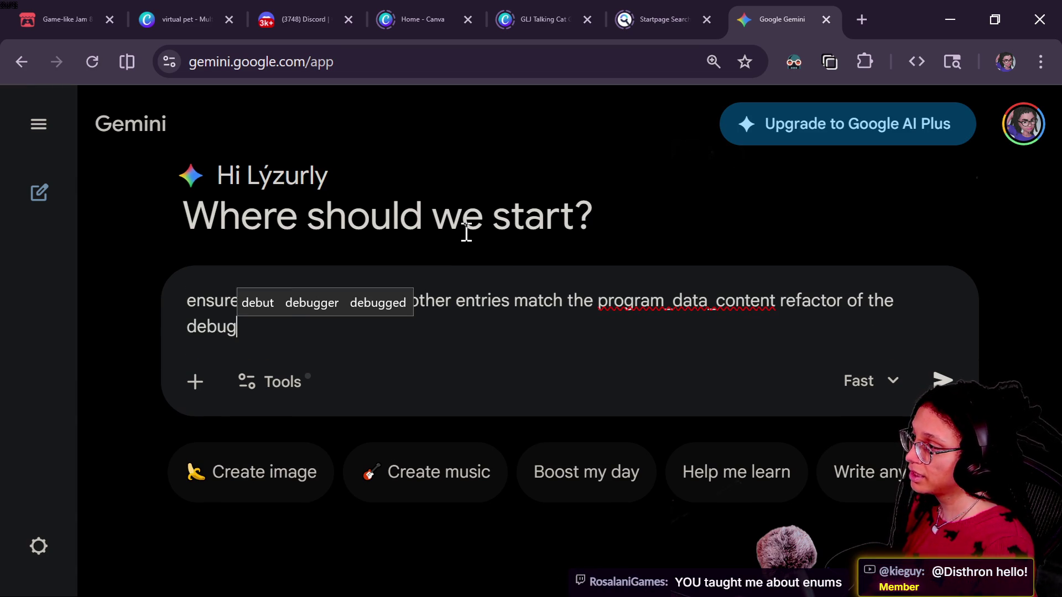
text(_appp)
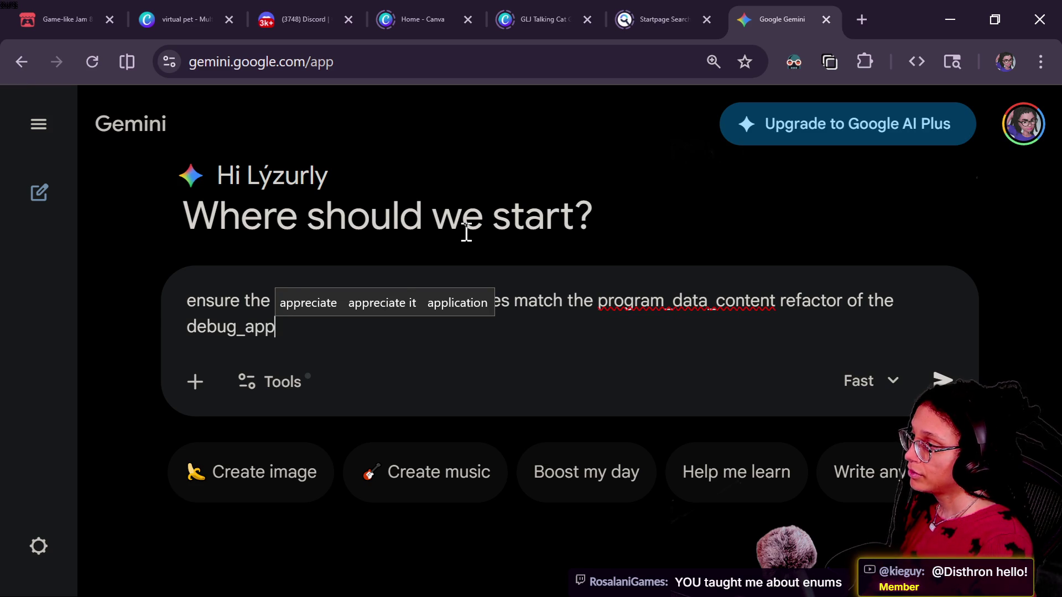
key(shift+Return)
key(shift+Return)
text(return full dictionary)
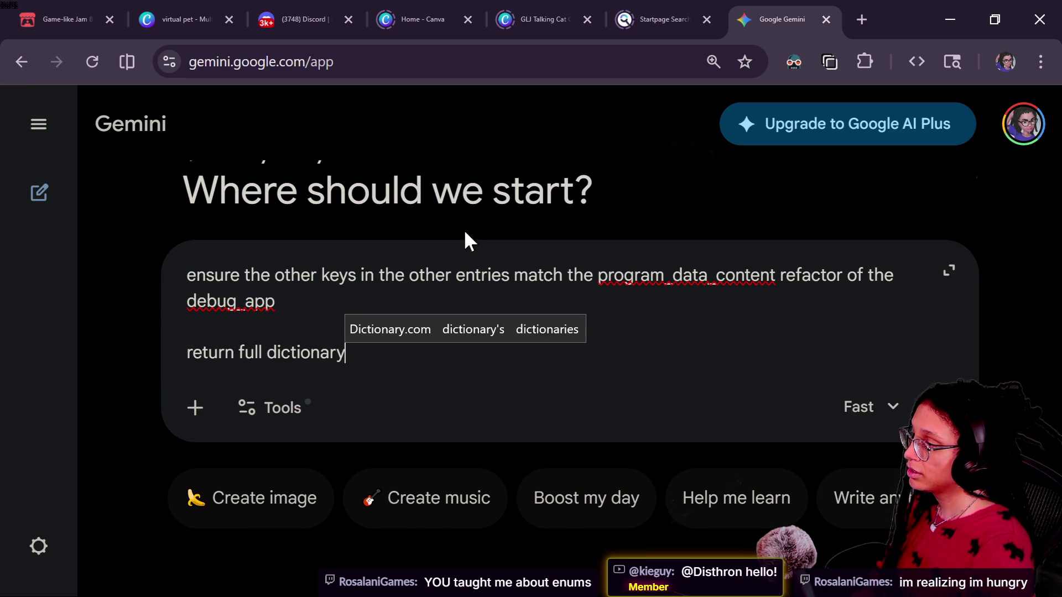
key(shift+Return)
key(shift+Return)
key(ctrl+v)
key(Return)
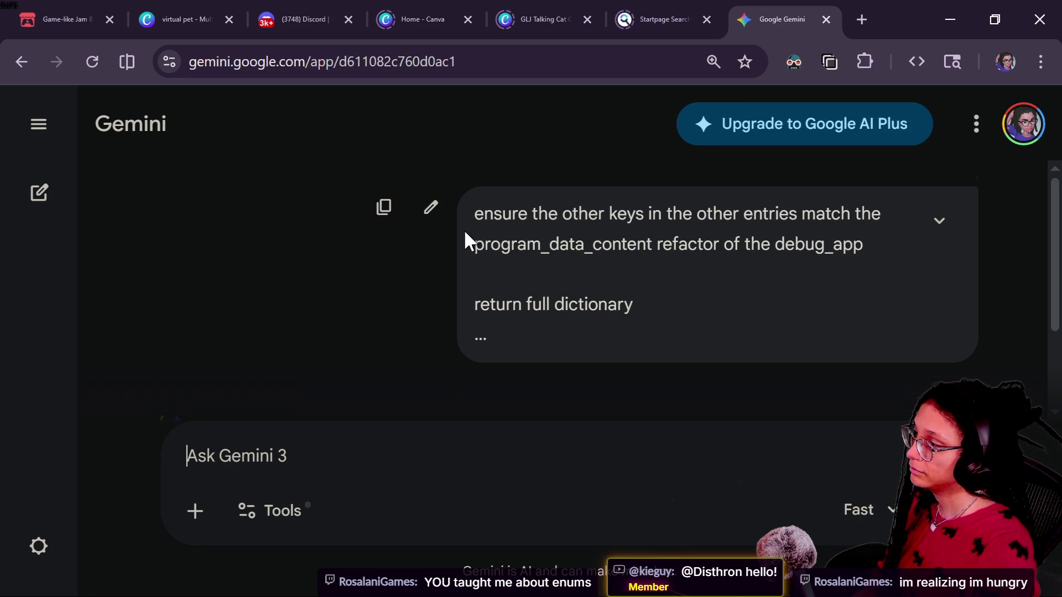
Copy the refactored GDScript _program_data code from Gemini's reply and return to Godot.
right_click(465, 233)
click(310, 280)
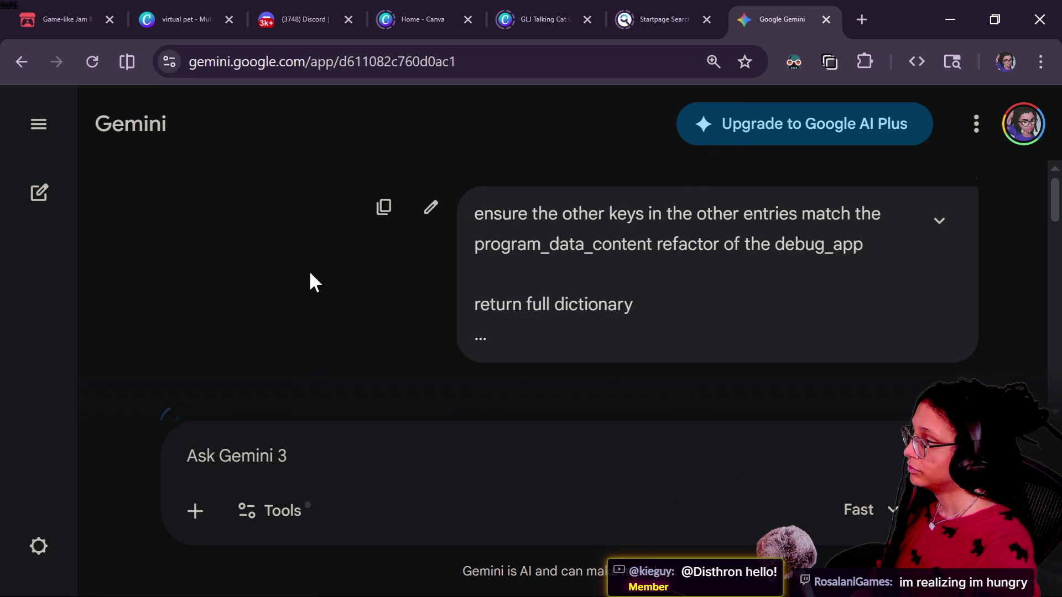
scroll(308, 277, down, 8)
scroll(311, 272, down, 10)
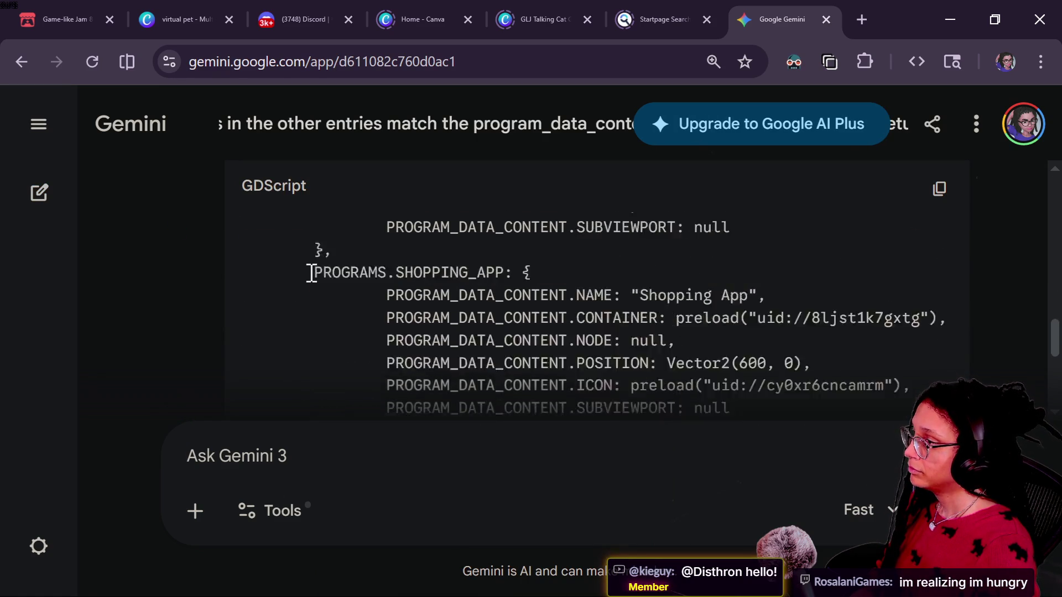
scroll(336, 275, up, 10)
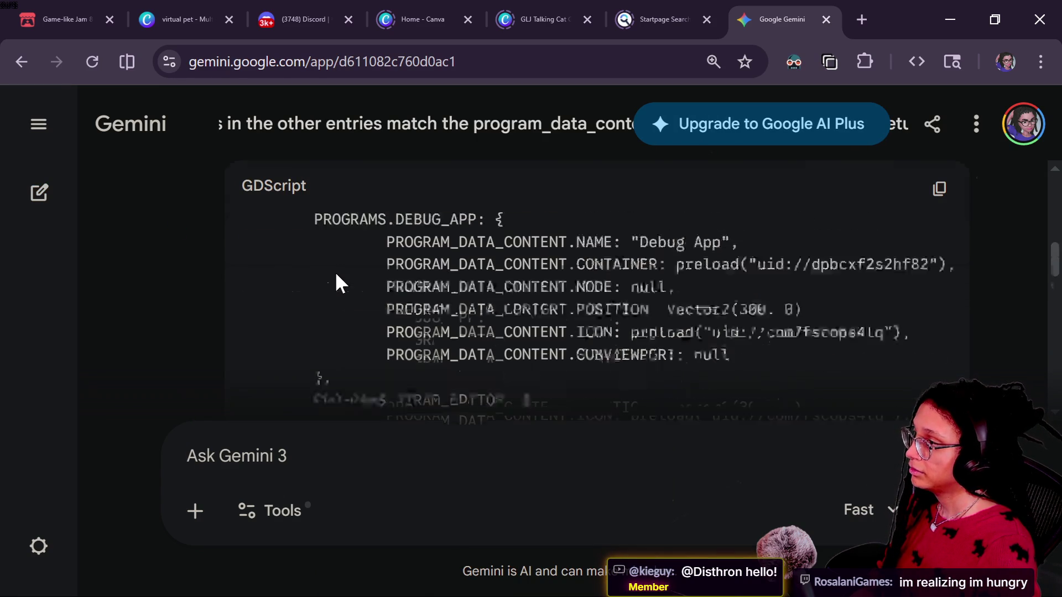
scroll(336, 276, down, 3)
scroll(503, 284, up, 3)
scroll(504, 284, down, 3)
scroll(666, 284, up, 2)
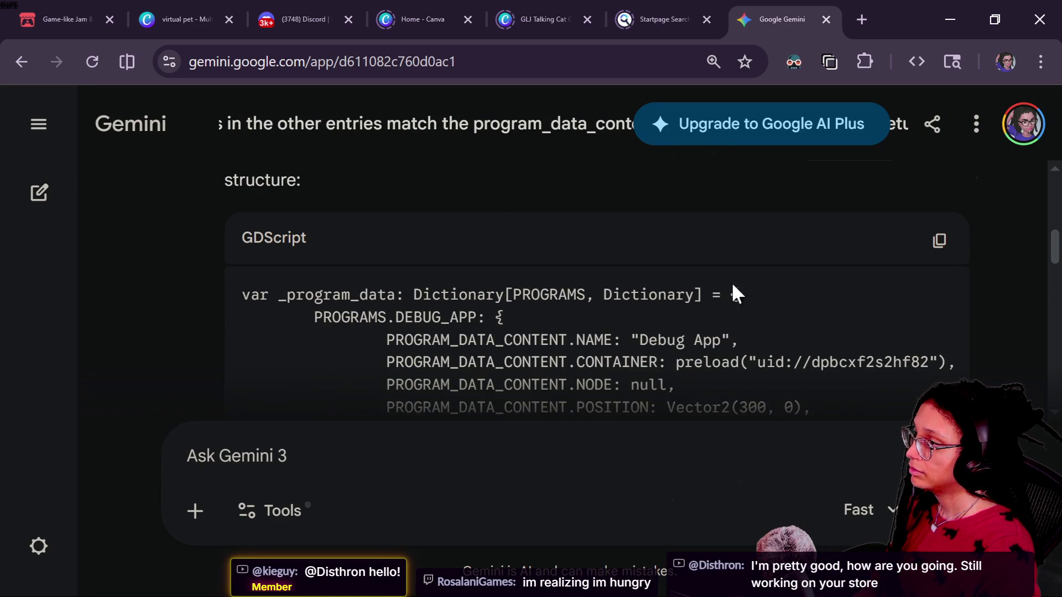
click(938, 242)
key(alt+Tab)
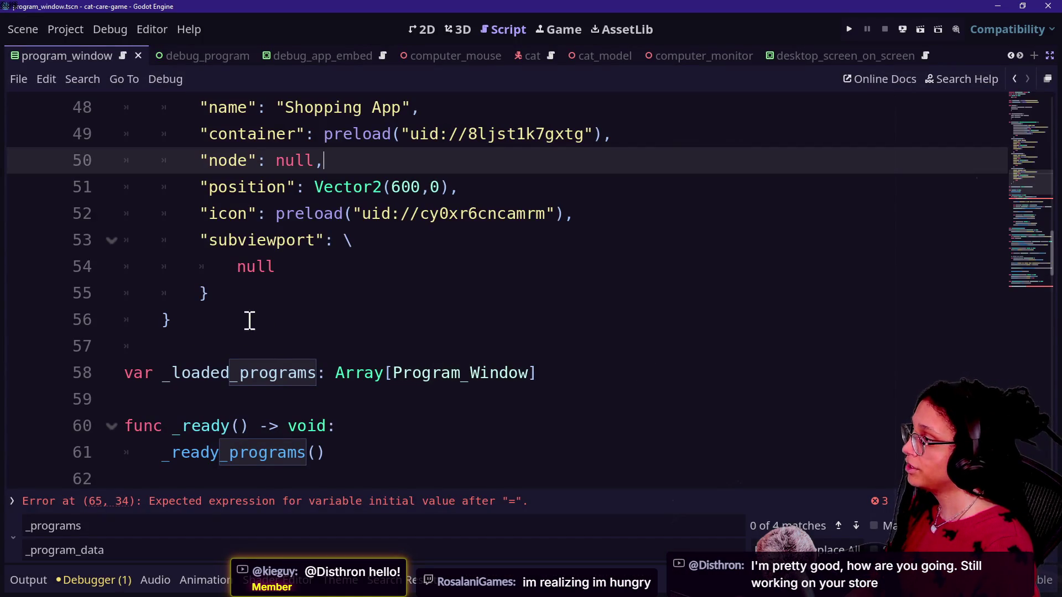
Swap the old _program_data block for Gemini's PROGRAM_DATA_CONTENT-keyed version and review the result.
drag(254, 324, 277, 214)
scroll(287, 204, up, 5)
scroll(287, 205, up, 6)
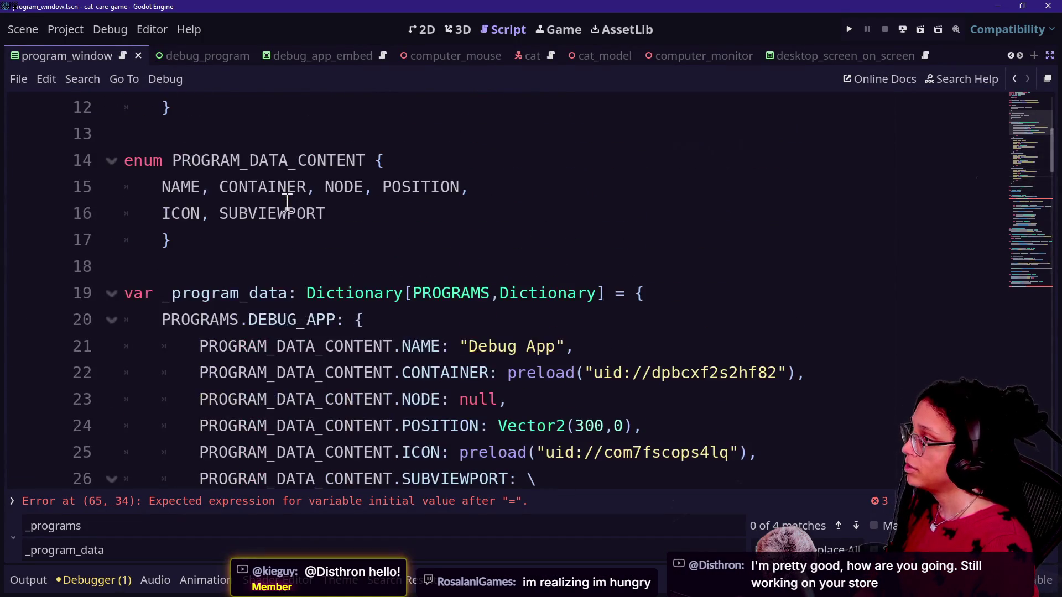
click(112, 293)
click(114, 293)
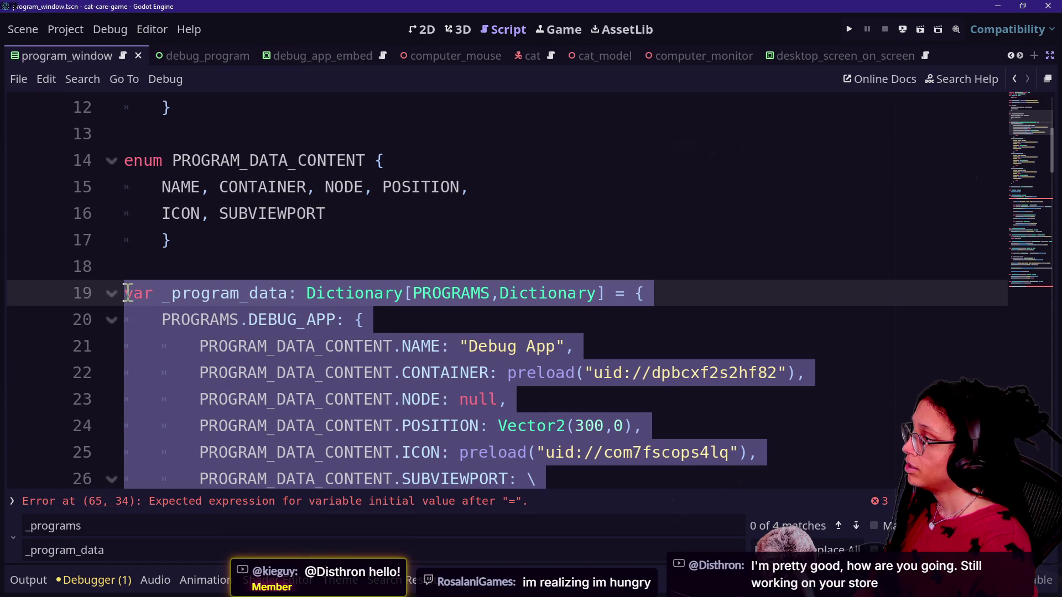
scroll(308, 321, down, 8)
scroll(443, 303, up, 8)
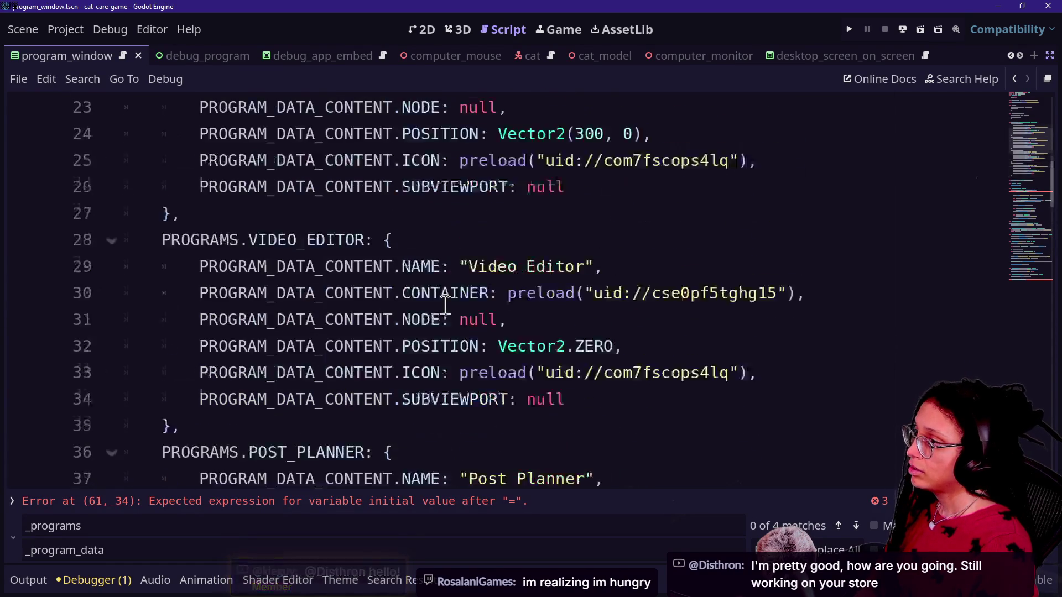
scroll(445, 305, down, 2)
scroll(445, 305, down, 9)
click(407, 274)
scroll(392, 351, down, 2)
click(450, 344)
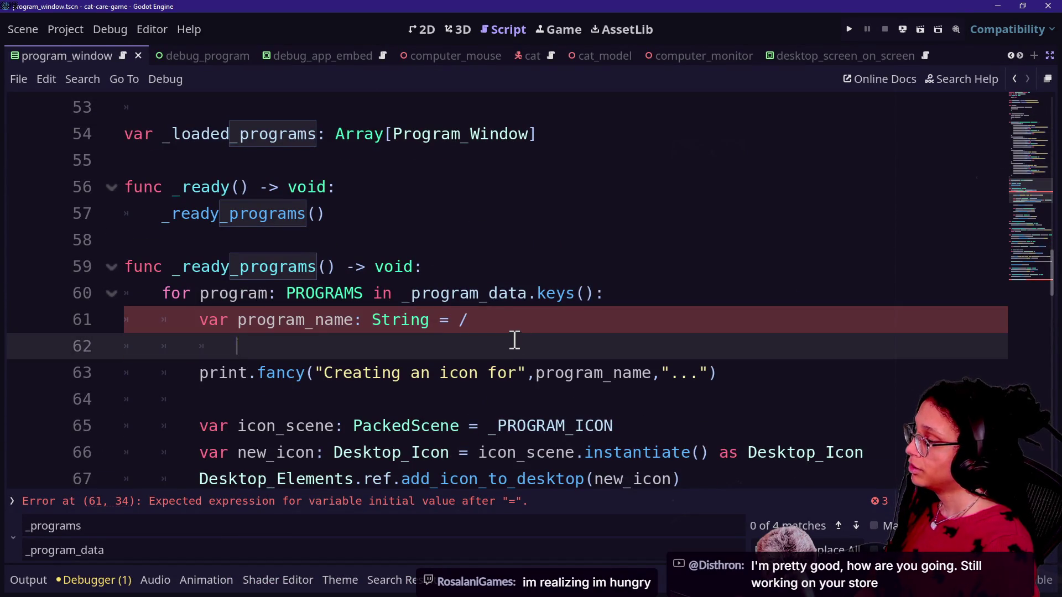
Check the broken program_name assignment on line 61, then move down toward _get_program_data_content.
click(449, 320)
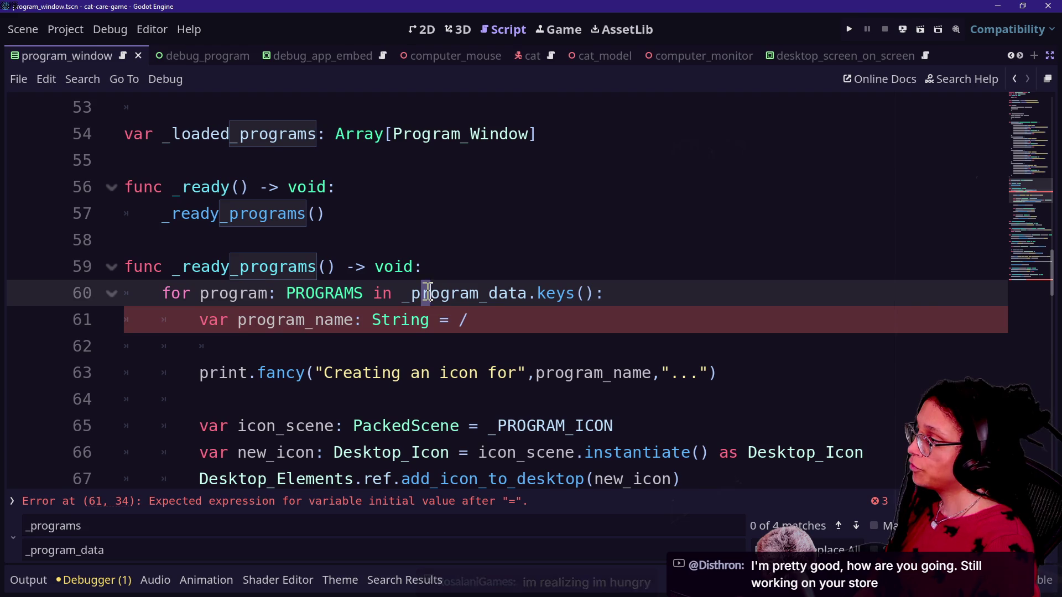
click(544, 311)
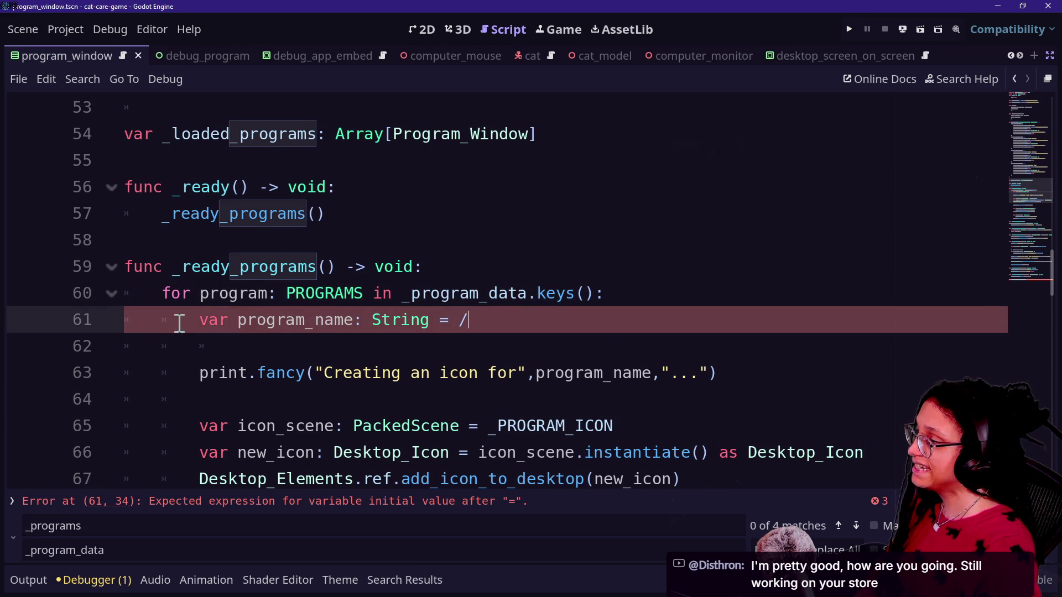
key(Down)
click(495, 320)
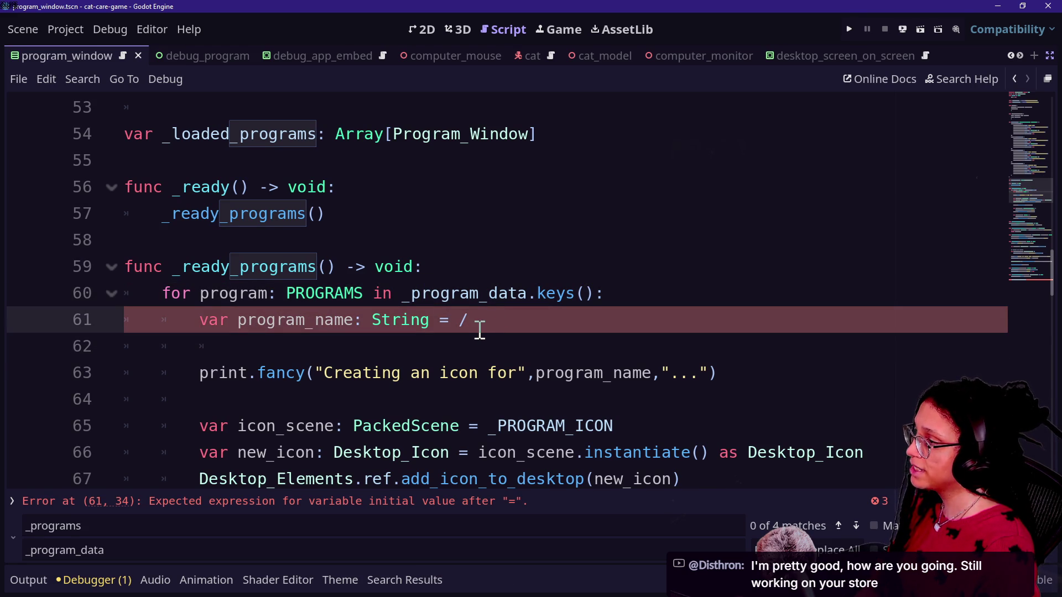
scroll(388, 381, down, 15)
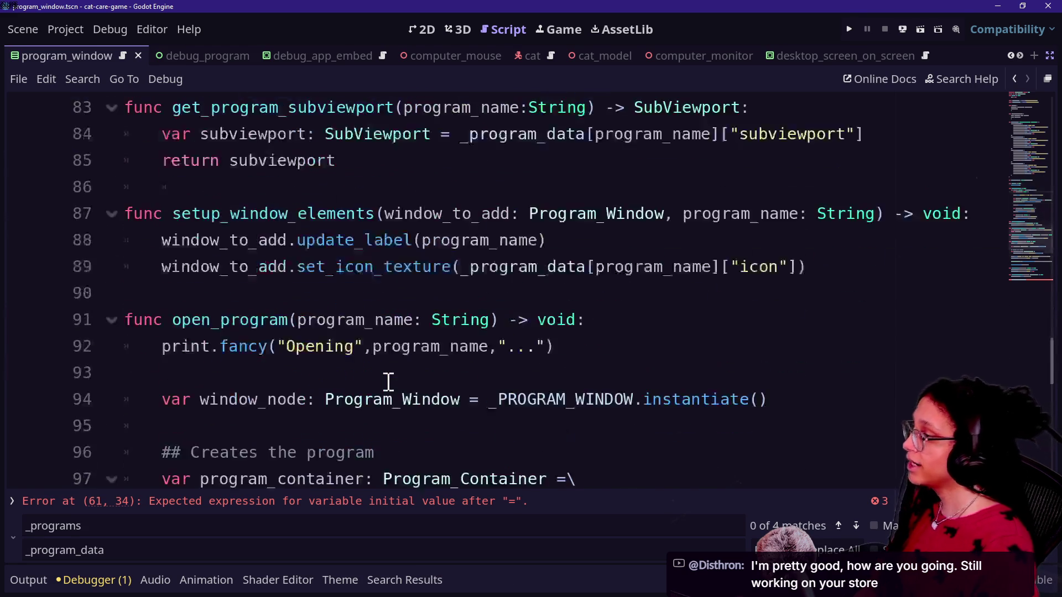
click(446, 273)
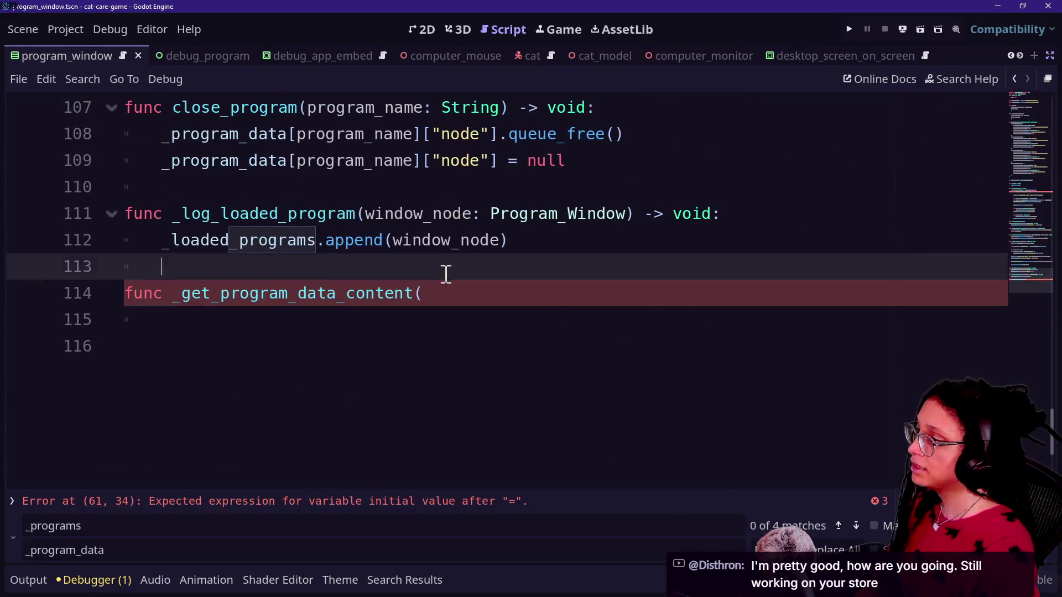
Give _get_program_data_content a get_what: PROGRAM_DATA_CONTENT parameter and a Variant return type.
click(483, 295)
text(what)
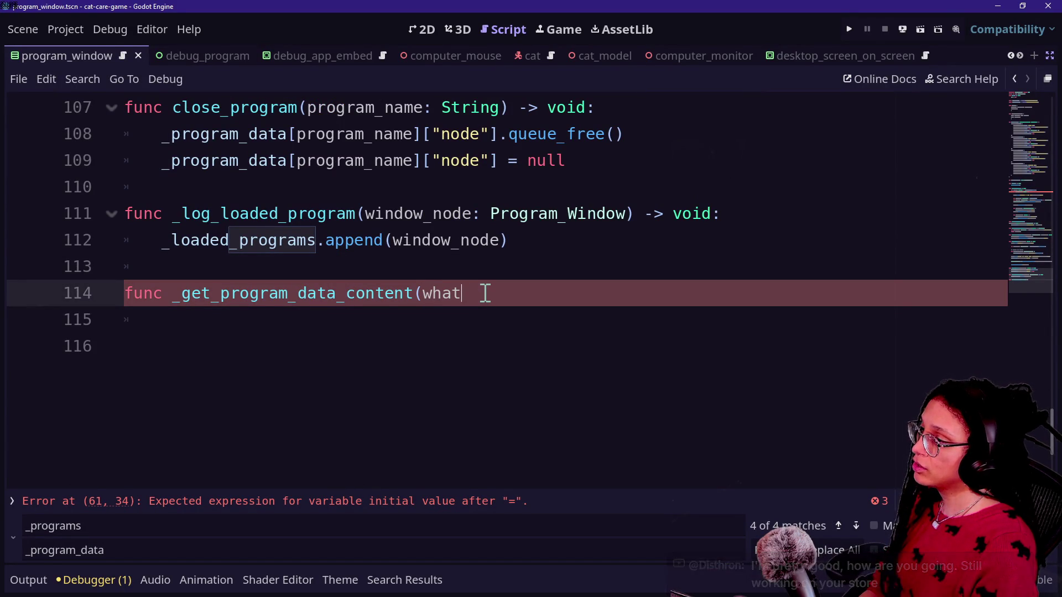
key(BackSpace)
key(BackSpace)
key(BackSpace)
text(g)
key(BackSpace)
text((get_what: P)
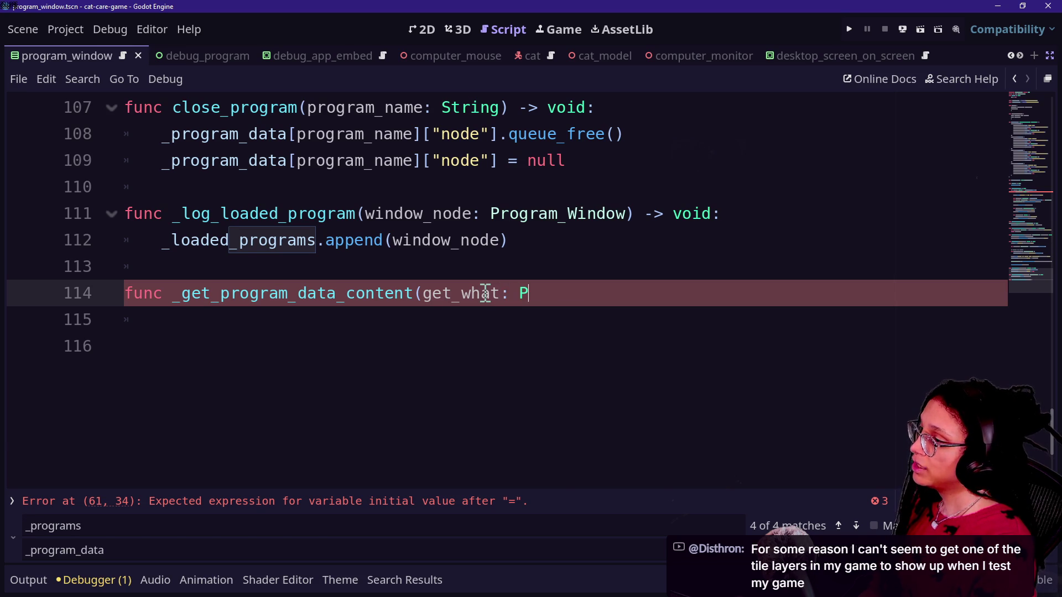
text(ROGRAM)
key(Down)
key(Return)
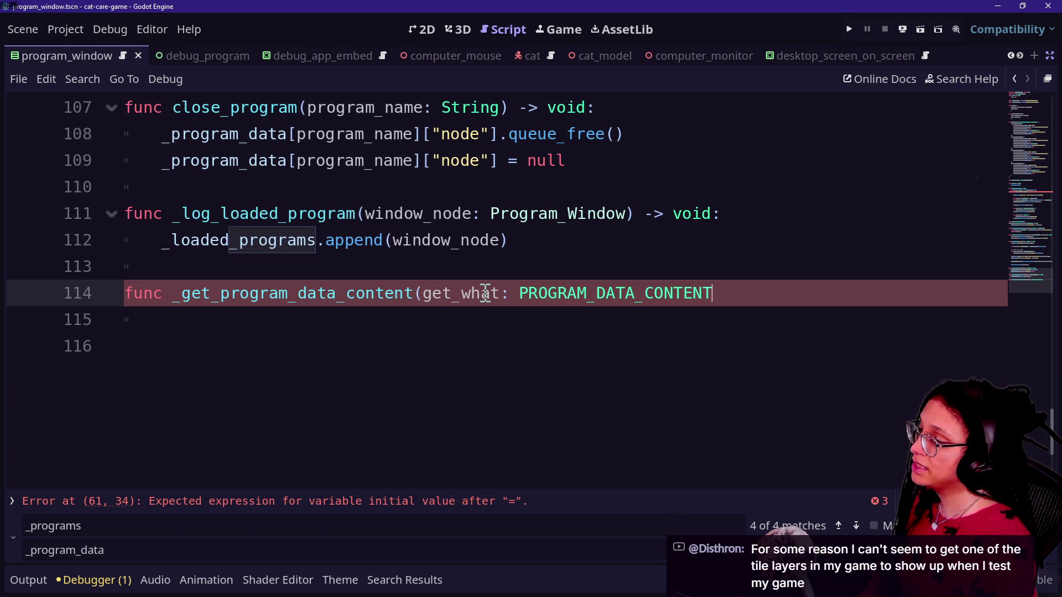
text(-)
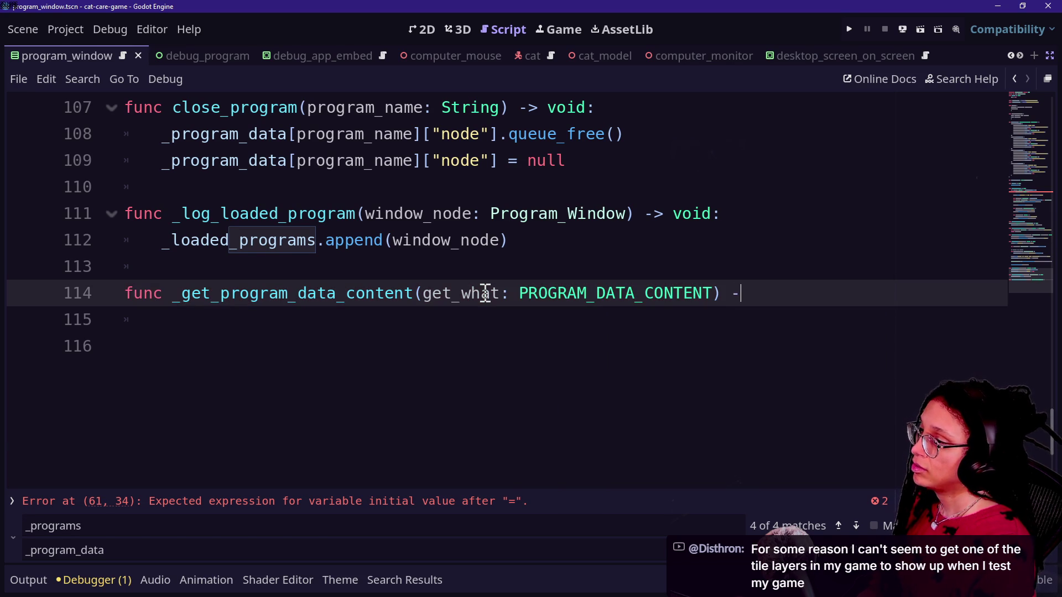
text(t:)
key(Return)
text(var what_to_get: Variant =)
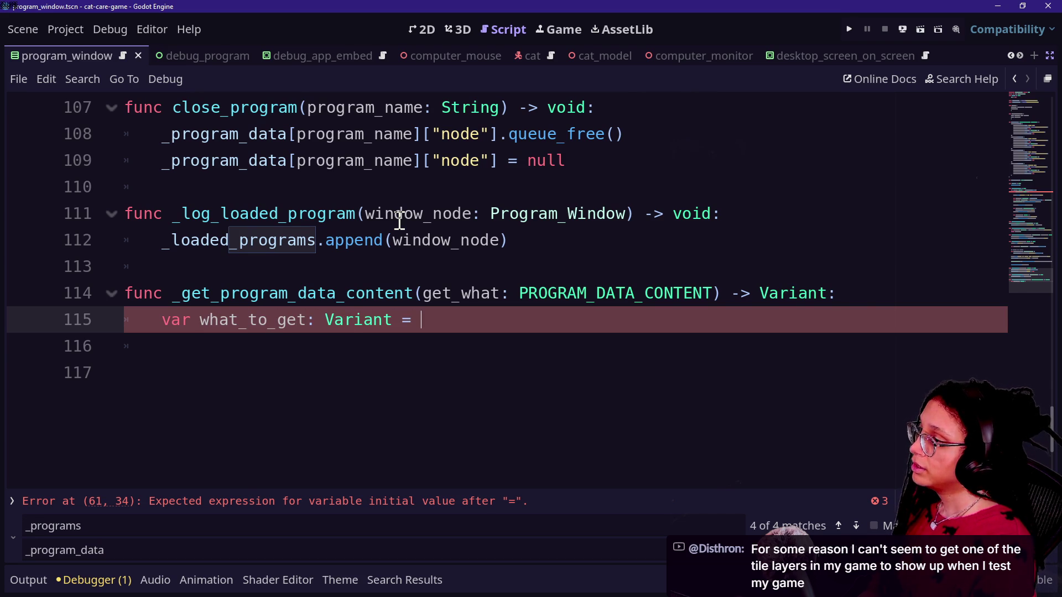
Start the body with a what_to_get assignment continued onto a _program_data[ lookup line.
text(\)
key(Return)
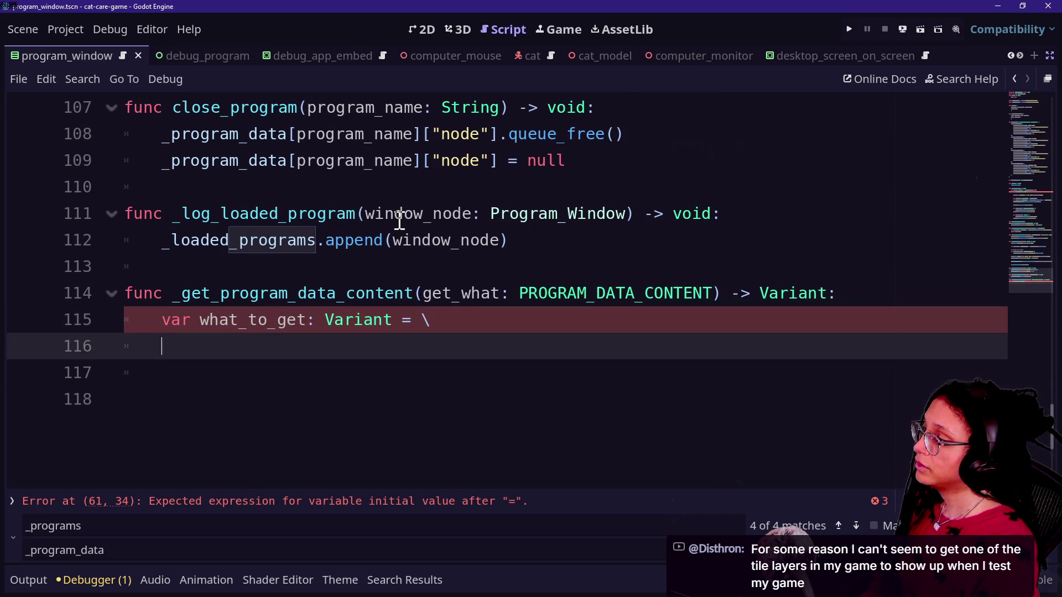
text(_p)
key(Return)
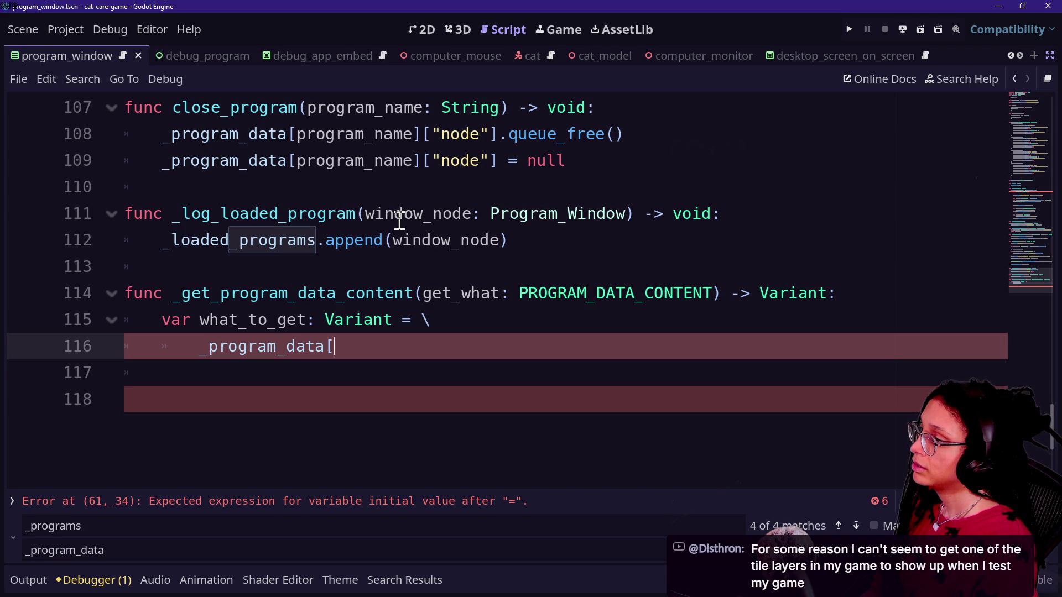
text(get_what)
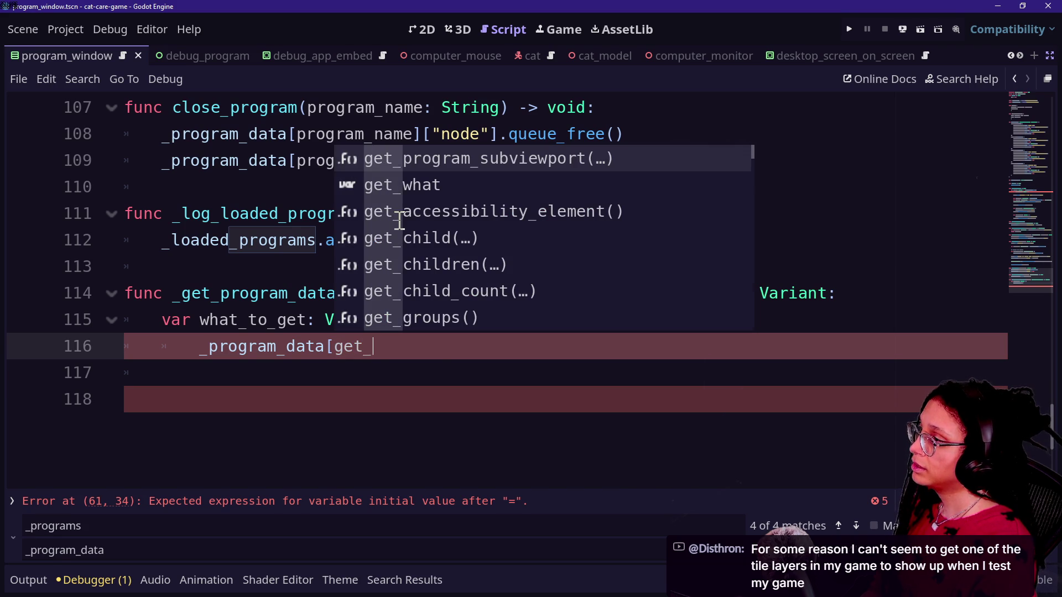
key(BackSpace)
key(BackSpace)
key(BackSpace)
key(BackSpace)
key(BackSpace)
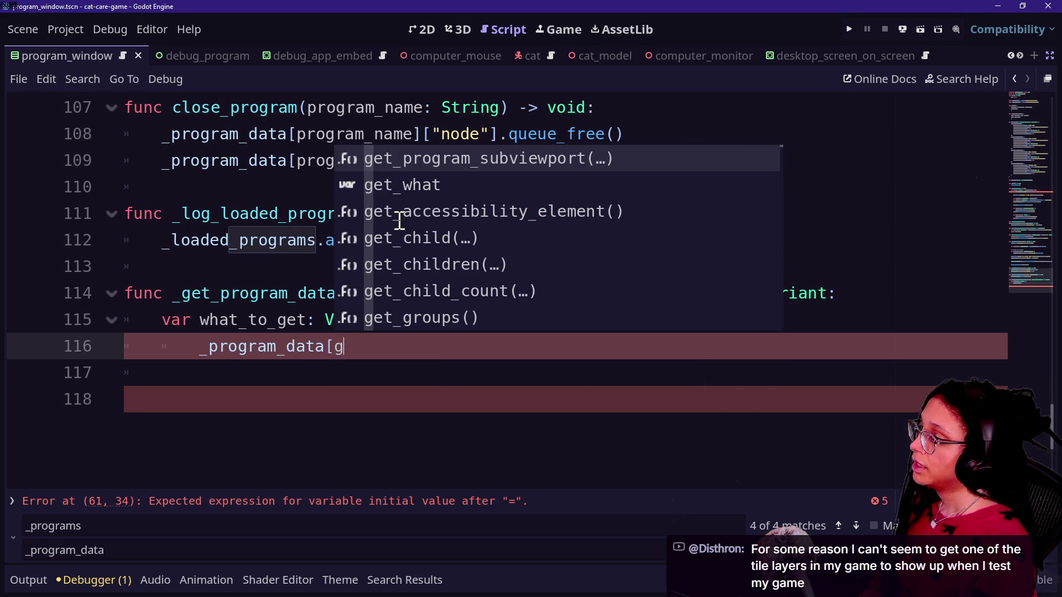
click(229, 215)
click(422, 293)
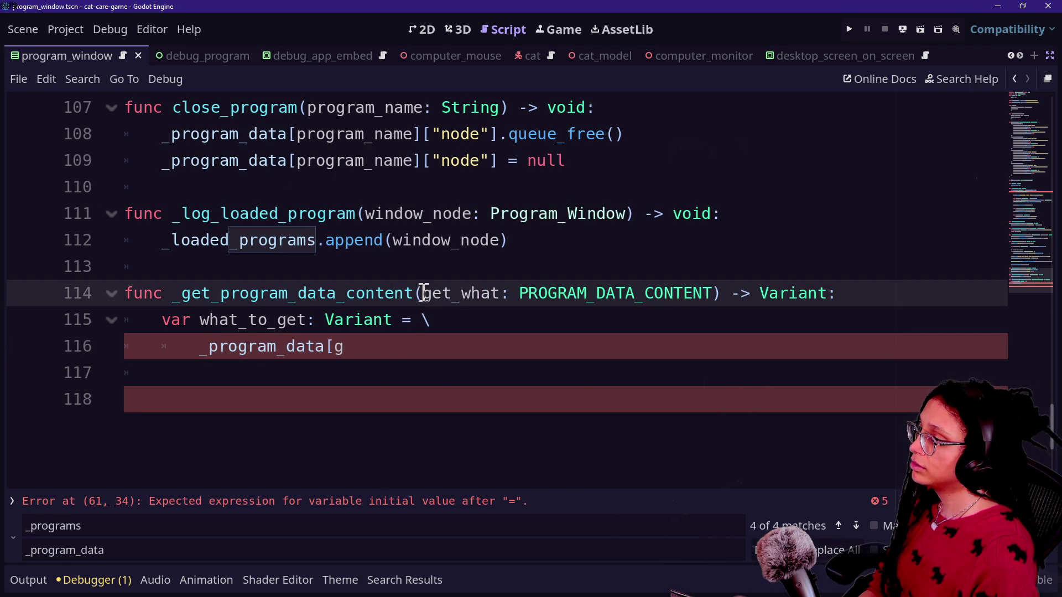
Add a what_program: PROGRAMS parameter before get_what and try wrapping the parameters.
scroll(386, 362, up, 2)
scroll(386, 362, down, 2)
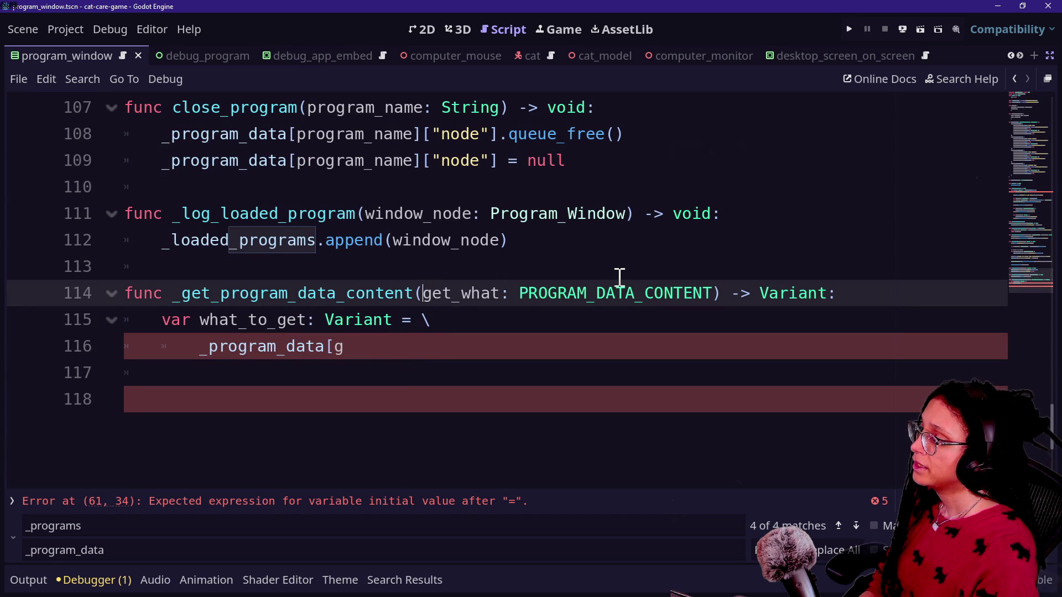
text(what_program)
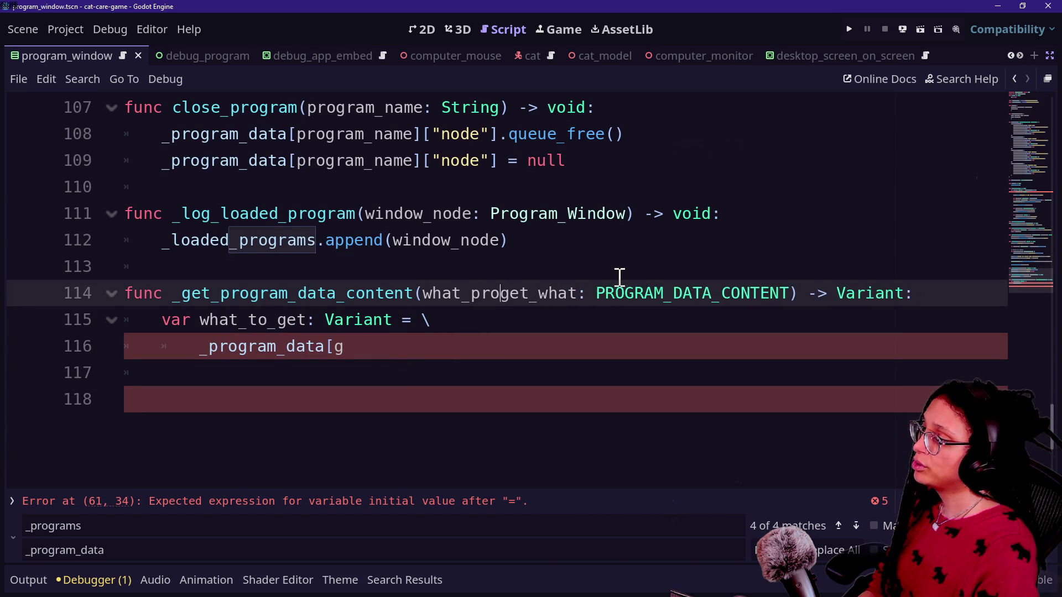
text(: PROGRAMS)
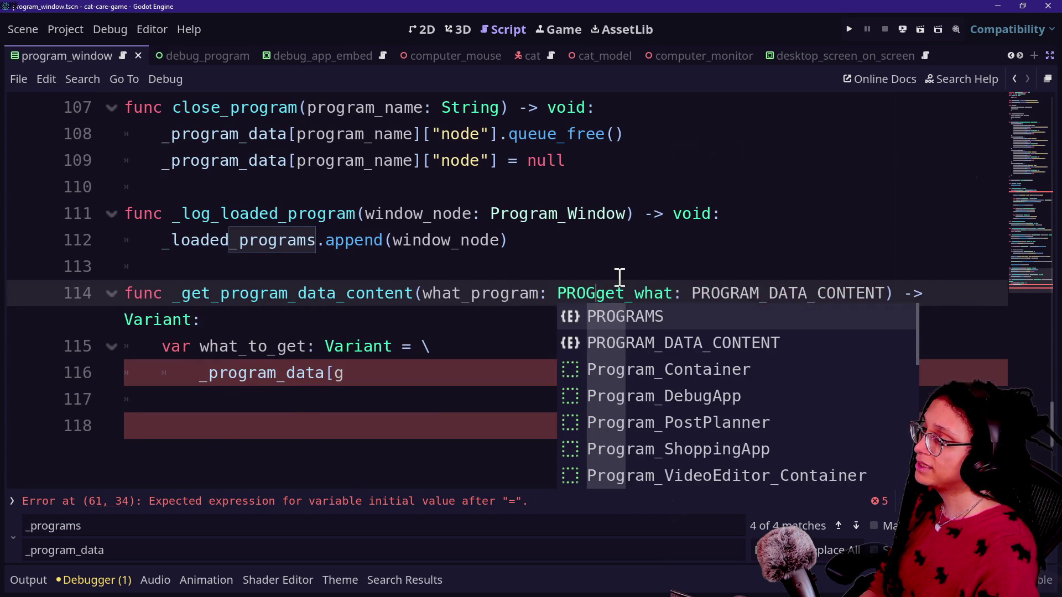
text(,)
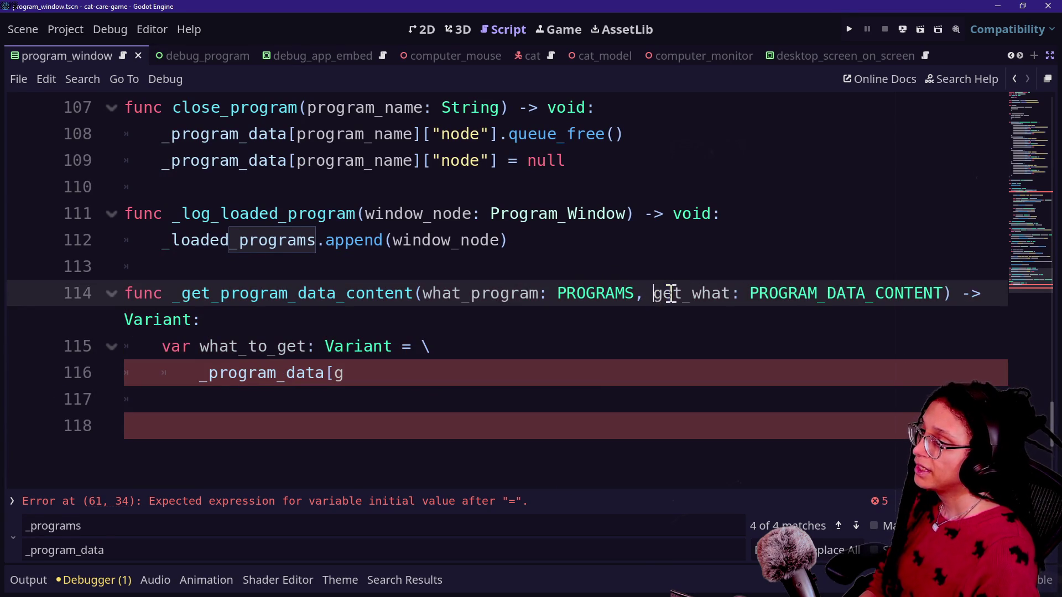
click(415, 294)
key(Return)
key(BackSpace)
key(Return)
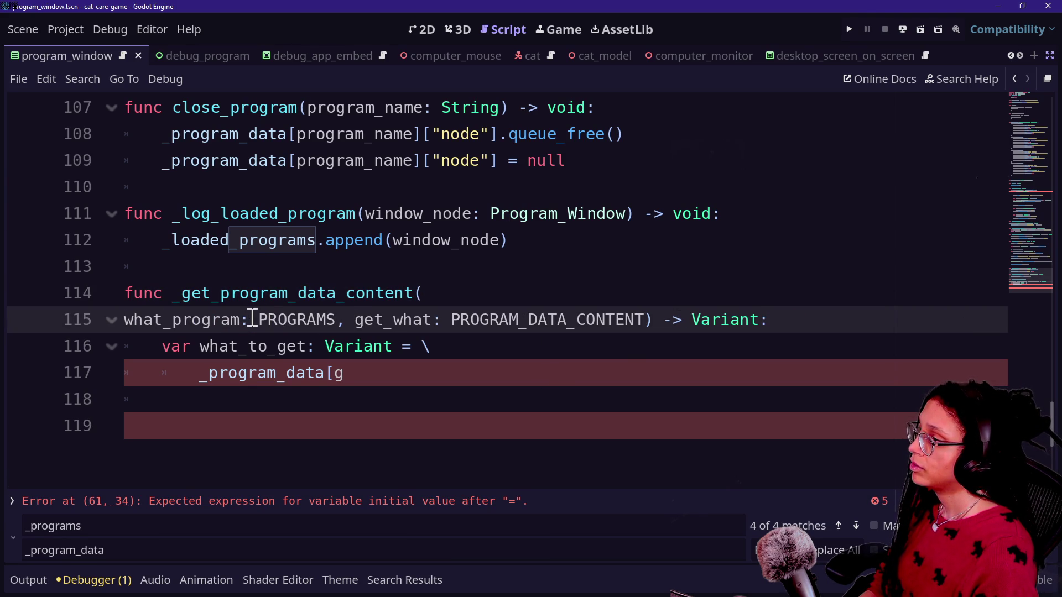
key(BackSpace)
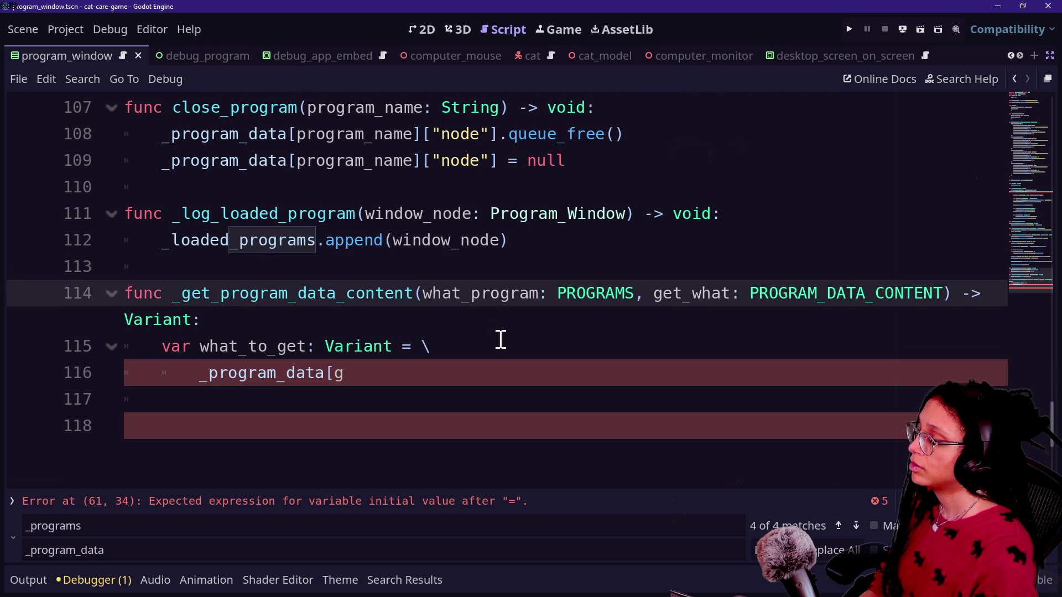
key(Return)
key(BackSpace)
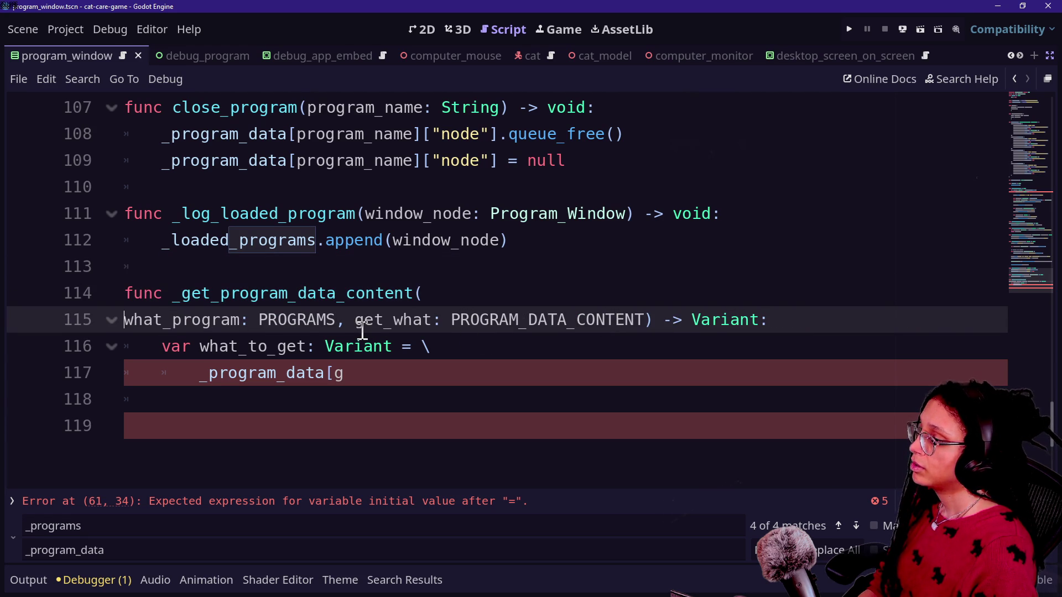
Try commenting out the what_to_get lines and wrapping signatures, reverting each change.
drag(373, 378, 394, 346)
key(ctrl+k)
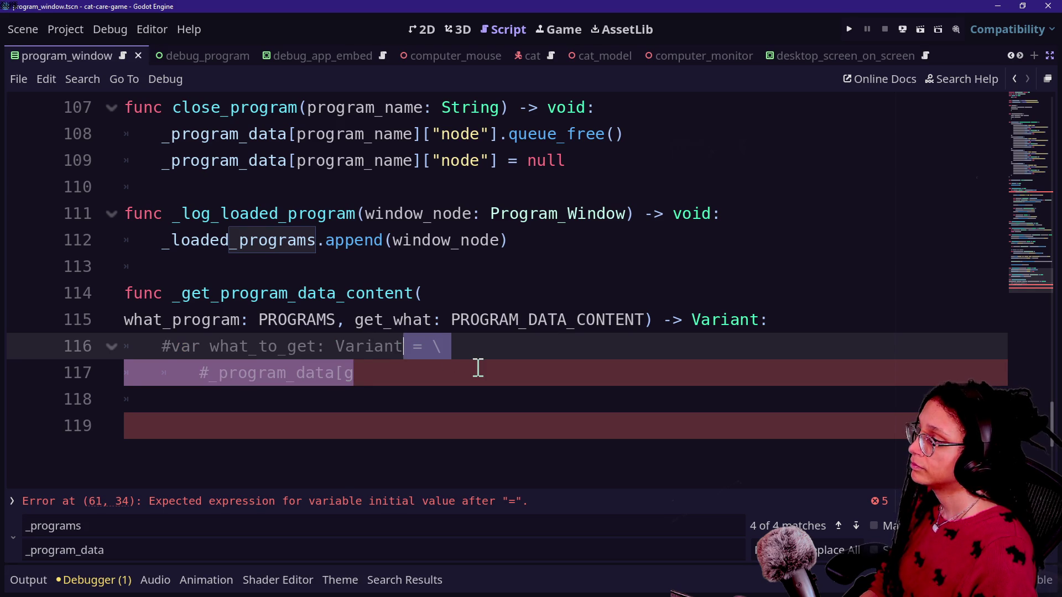
click(429, 290)
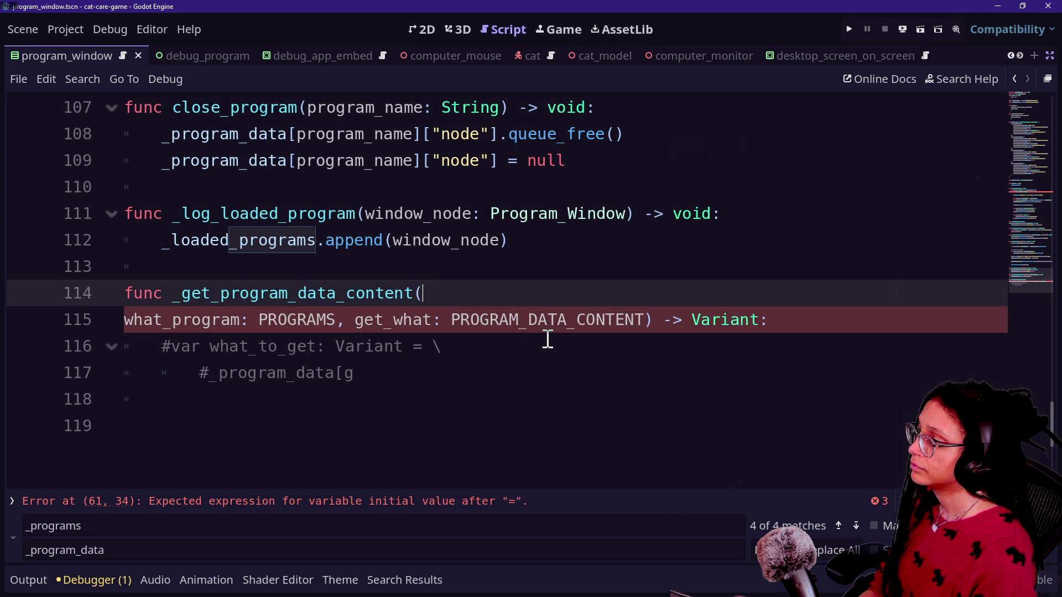
key(ctrl+z)
key(ctrl+z)
key(ctrl+z)
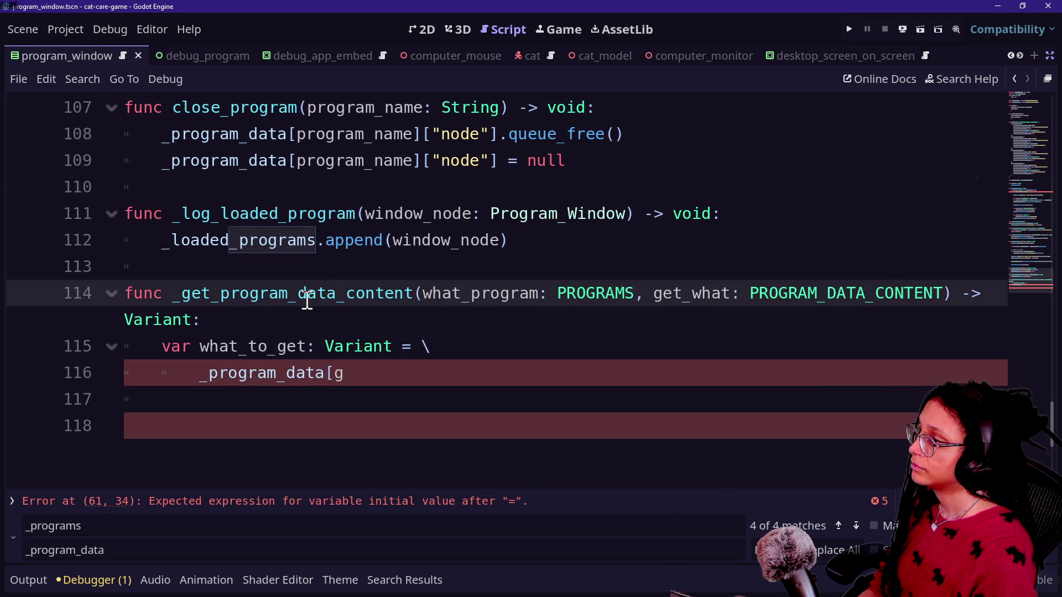
click(459, 317)
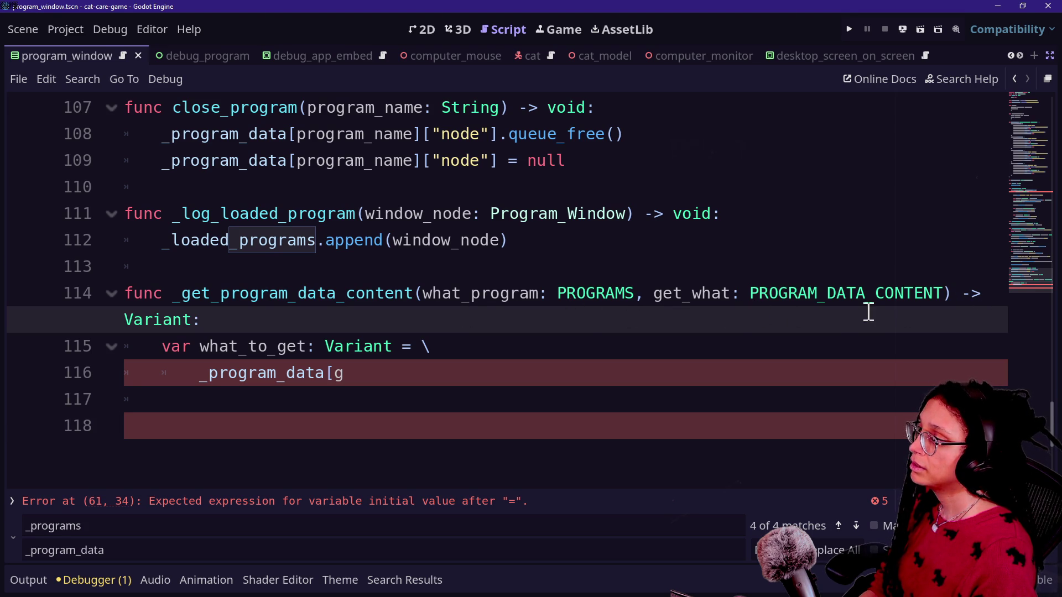
click(417, 285)
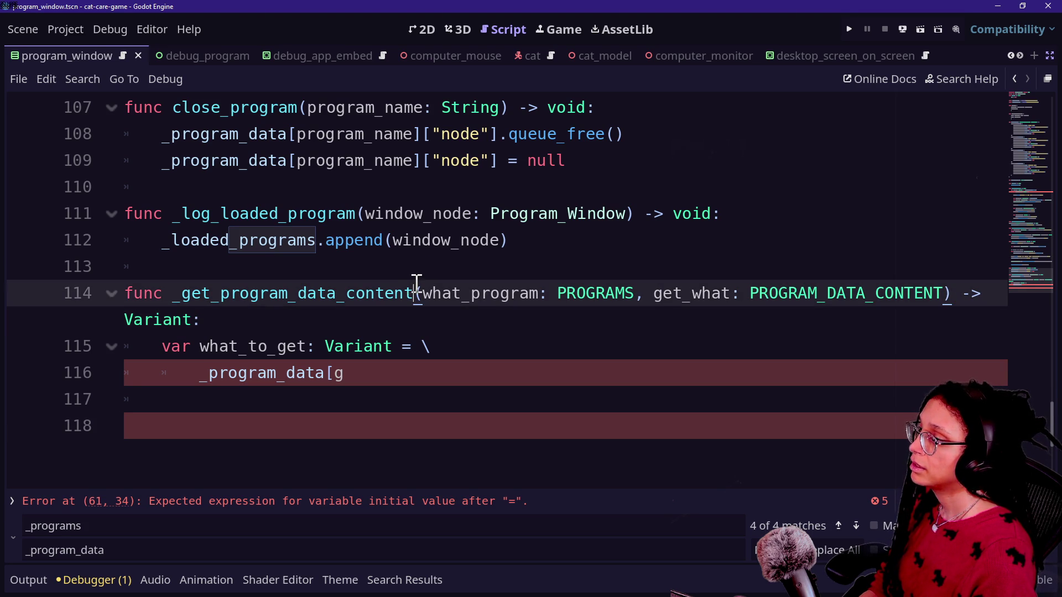
key(Right)
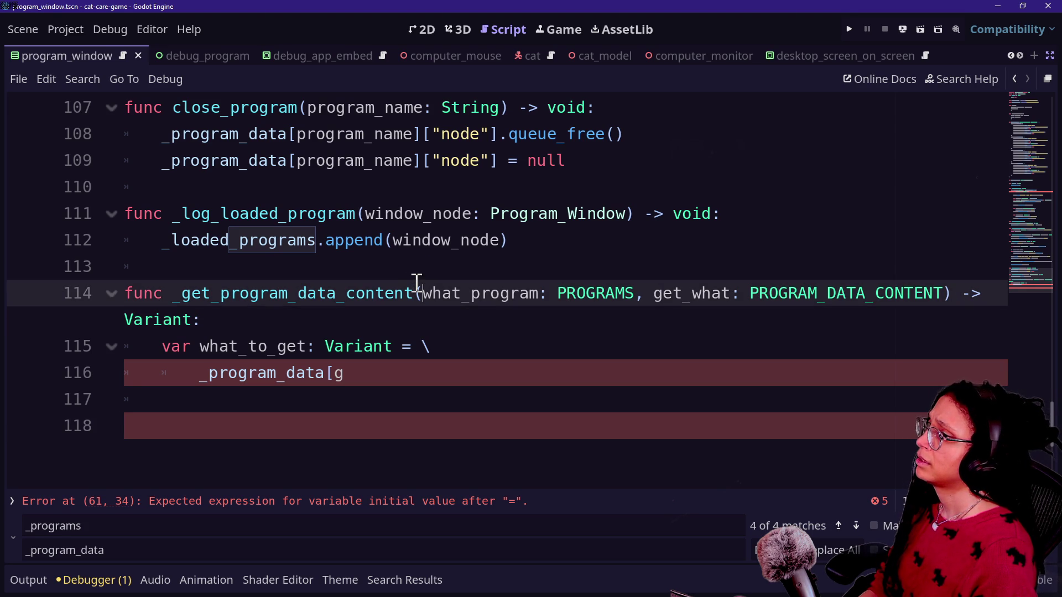
key(Return)
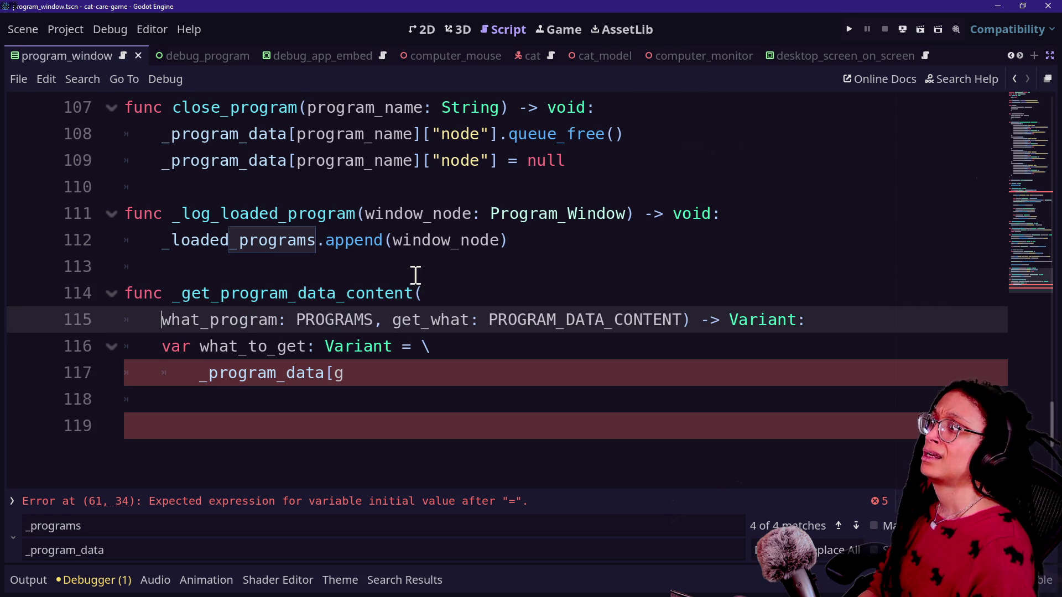
key(ctrl+z)
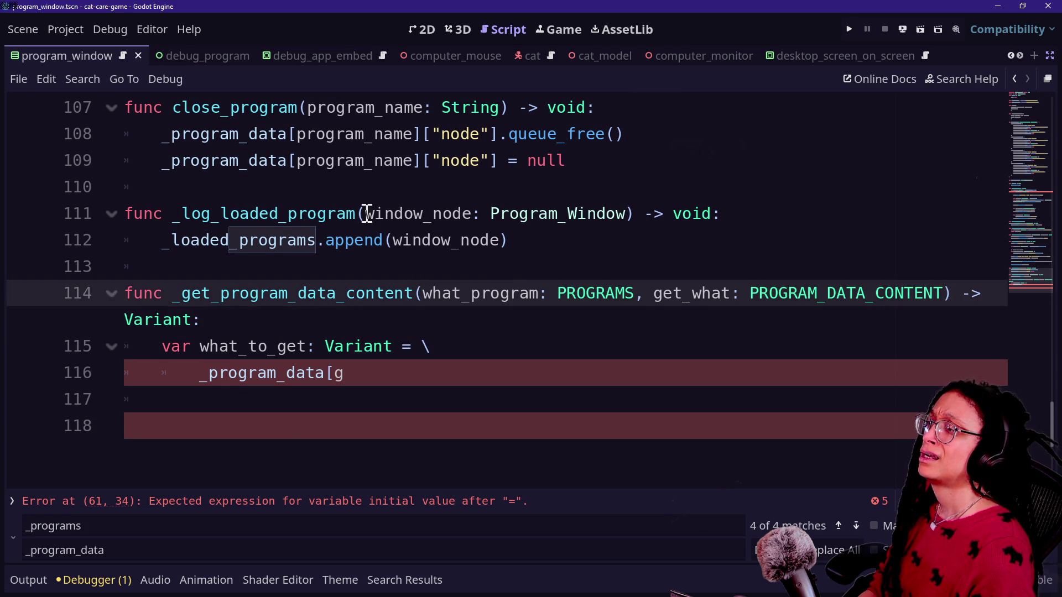
click(366, 213)
key(Return)
key(ctrl+z)
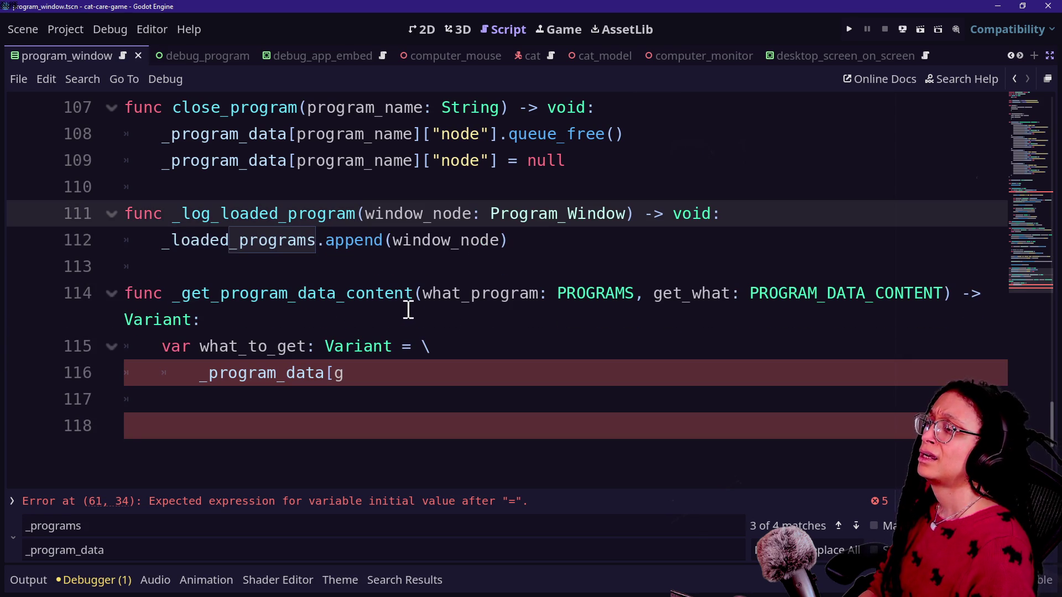
click(420, 293)
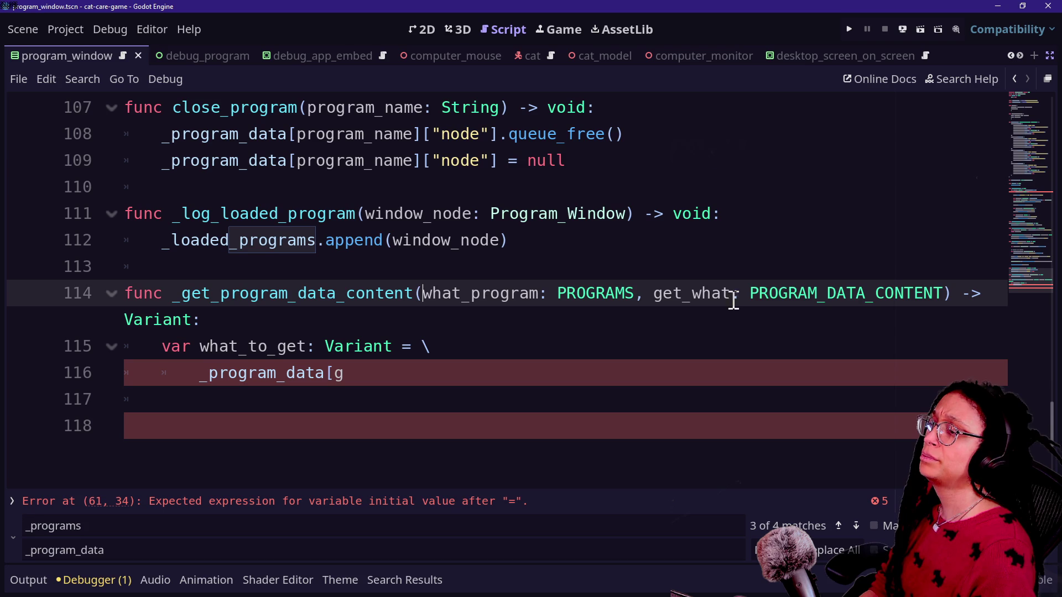
Replace the unfinished body with pass, wrap the parameters onto an unindented line, and save.
click(351, 317)
key(shift+Down)
key(shift+Down)
key(shift+Down)
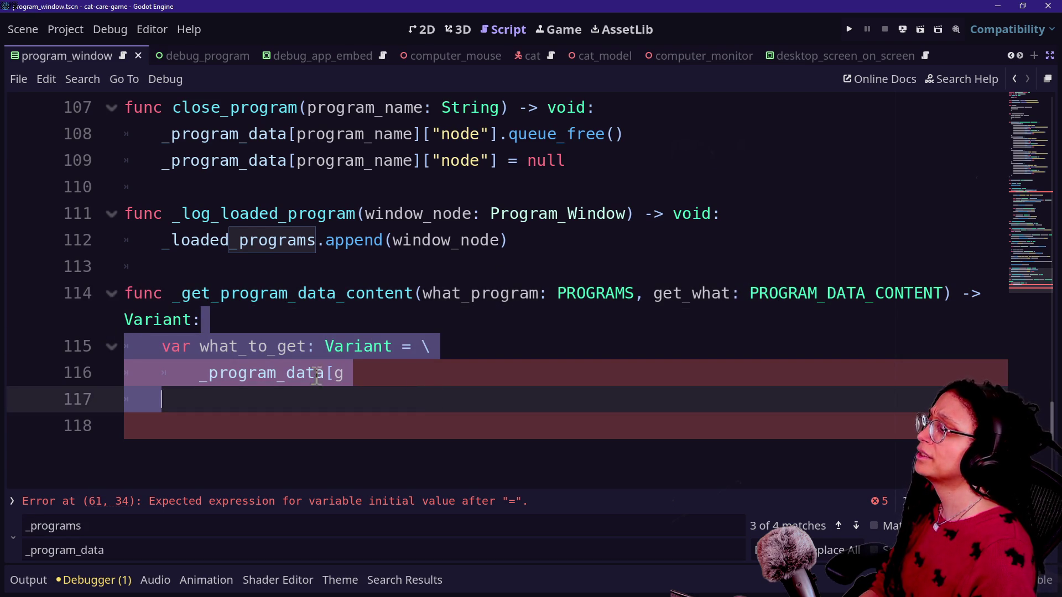
key(Return)
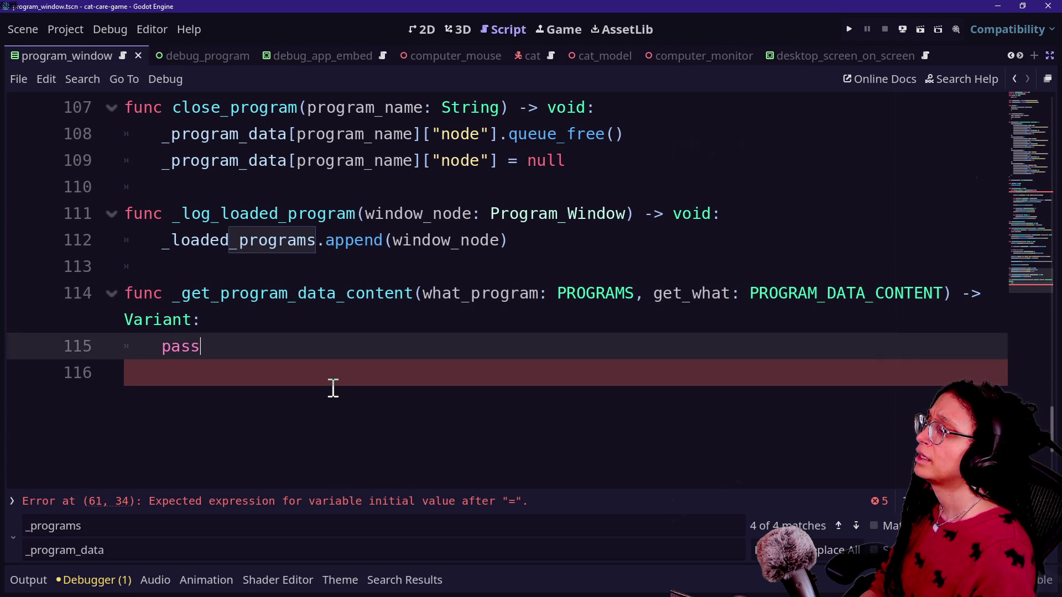
click(286, 301)
click(423, 293)
key(Return)
key(BackSpace)
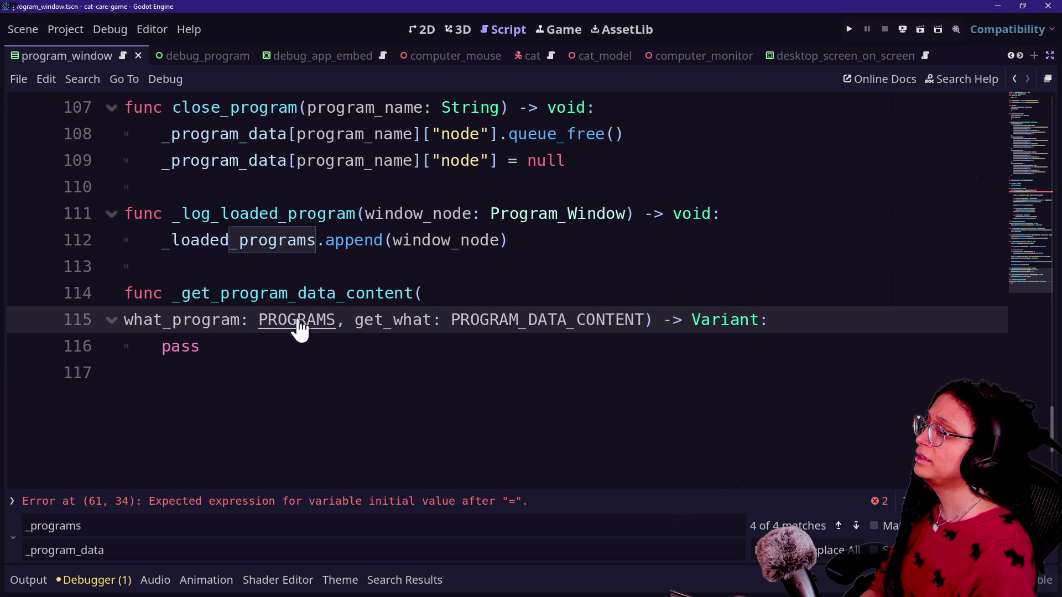
click(462, 361)
key(ctrl+s)
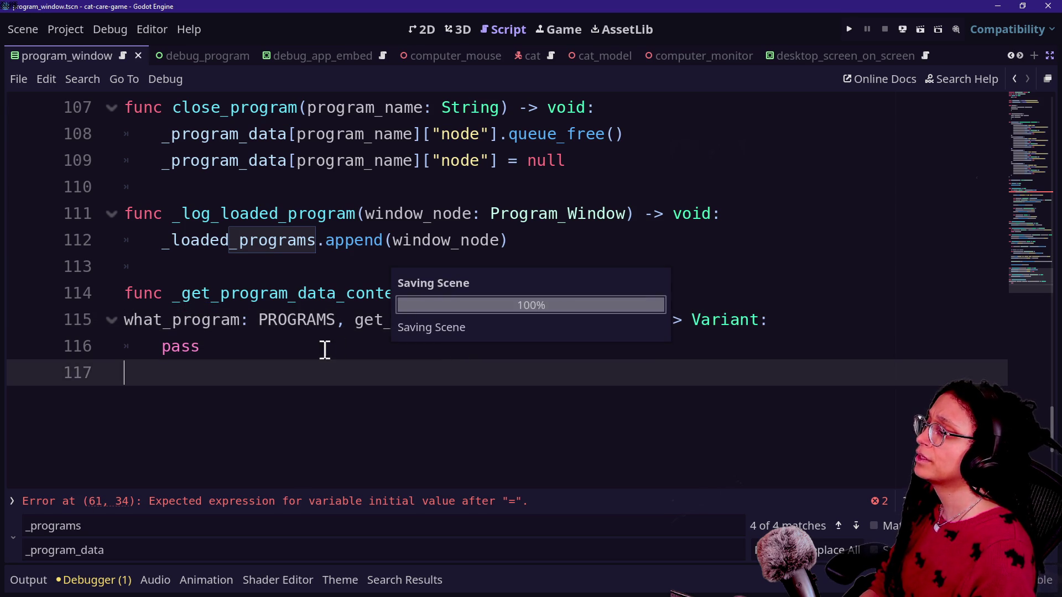
Comment out and then uncomment the program_name line 61.
scroll(216, 333, up, 10)
scroll(217, 333, up, 9)
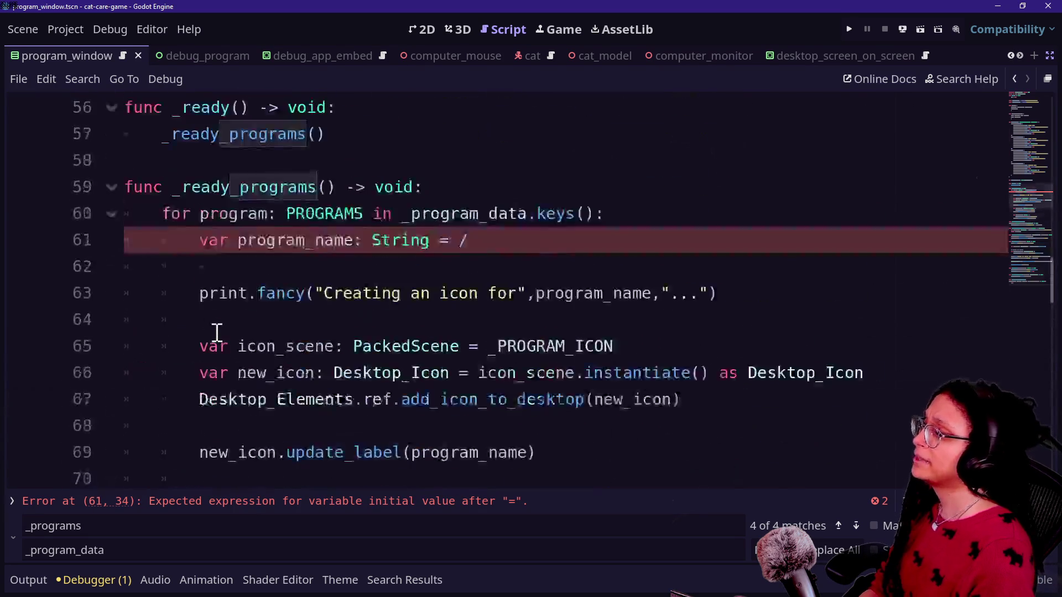
key(ctrl+k)
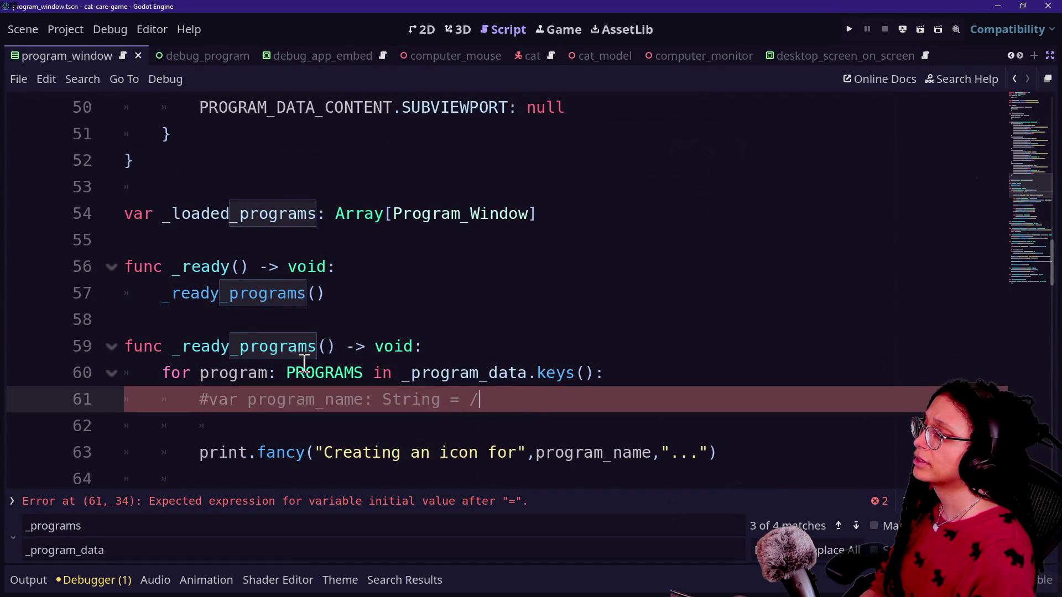
scroll(304, 359, down, 4)
scroll(303, 364, up, 3)
key(ctrl+k)
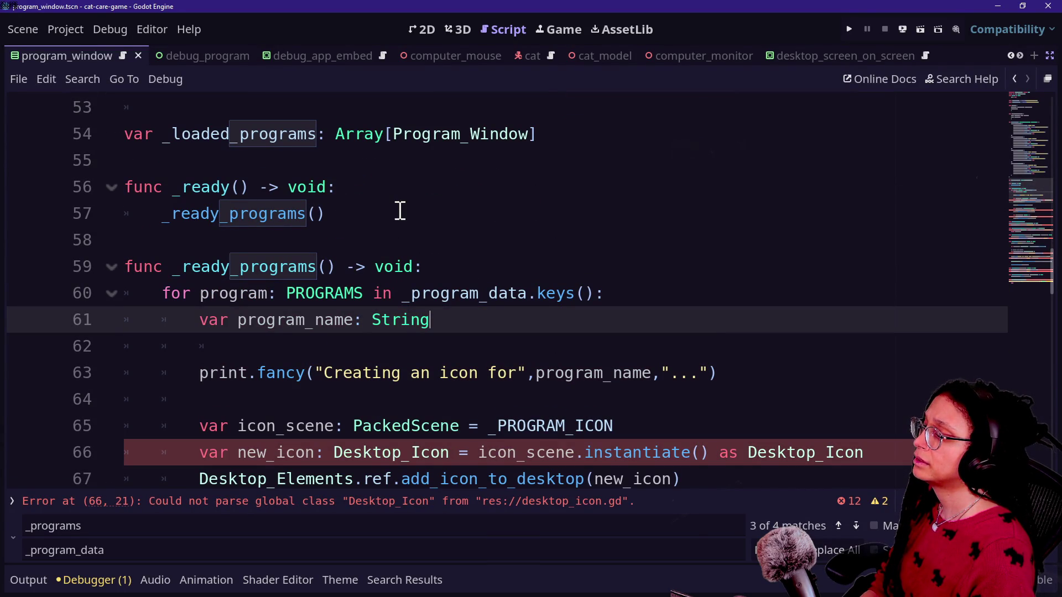
scroll(400, 211, down, 10)
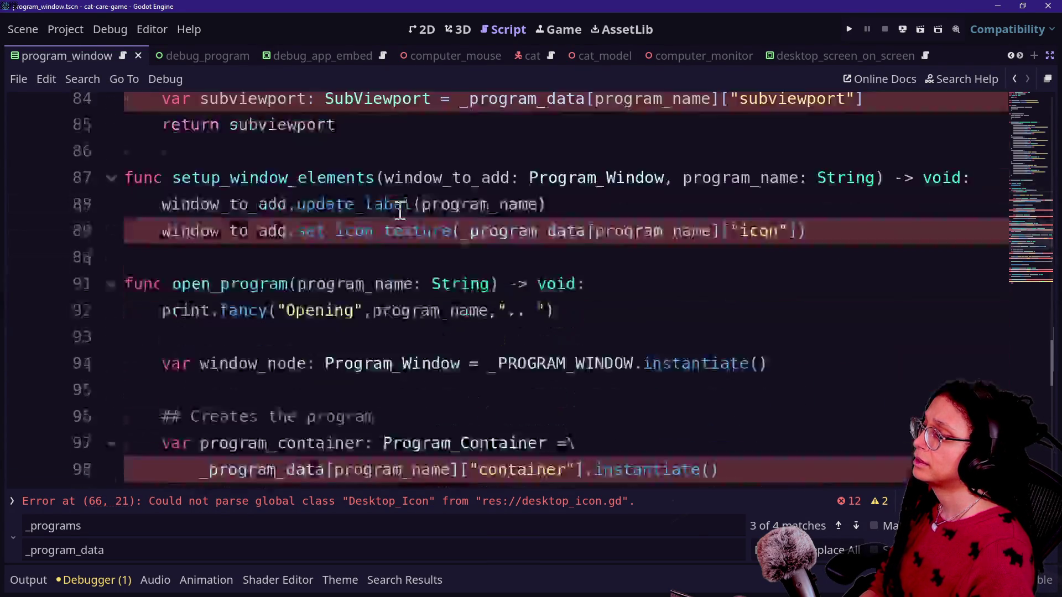
scroll(400, 211, down, 7)
scroll(400, 211, up, 2)
scroll(496, 263, up, 12)
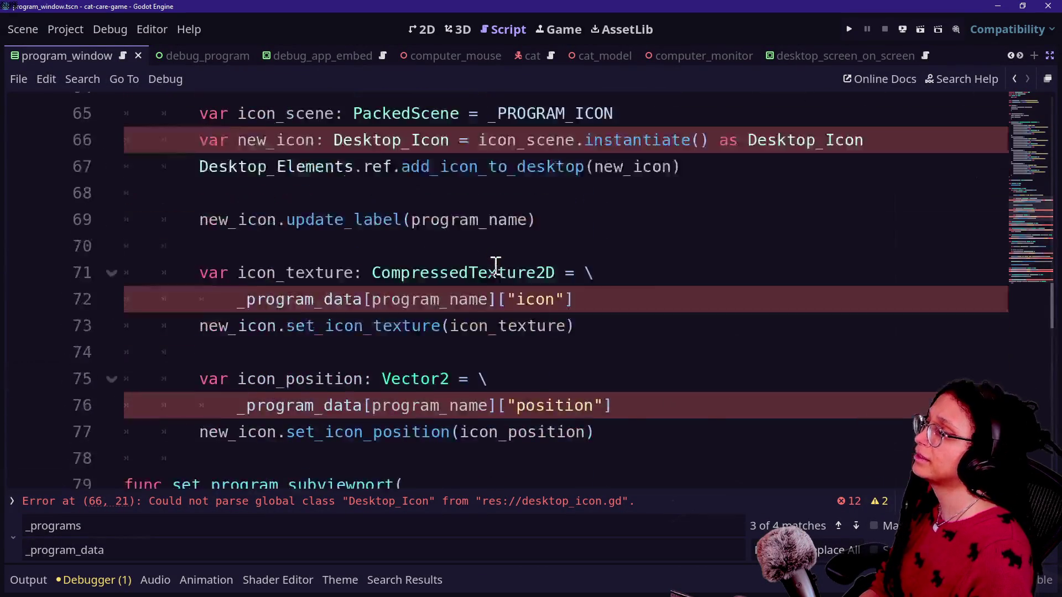
scroll(522, 275, down, 10)
scroll(577, 303, up, 3)
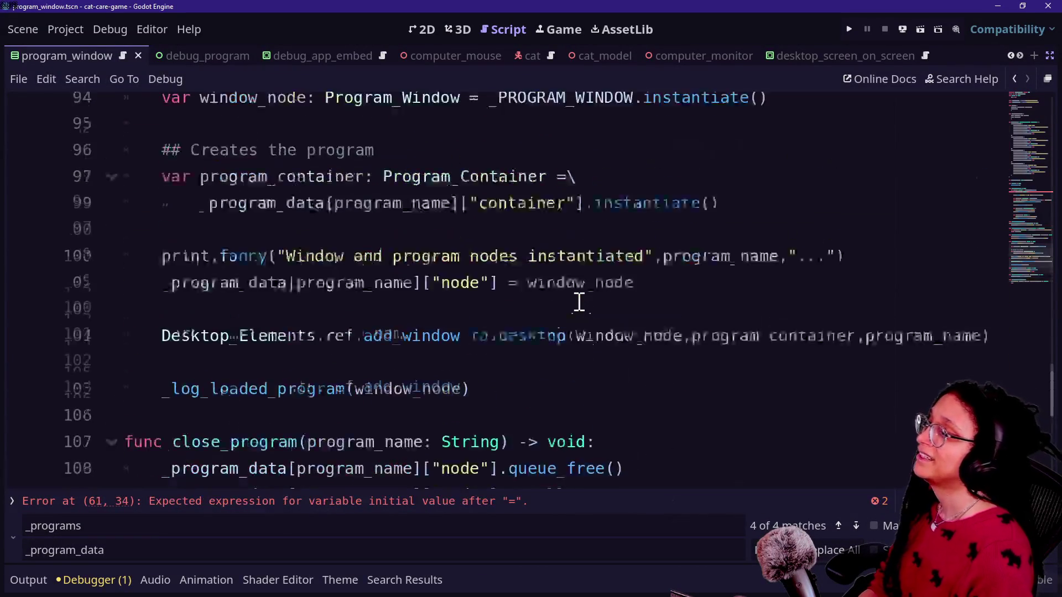
scroll(579, 302, up, 3)
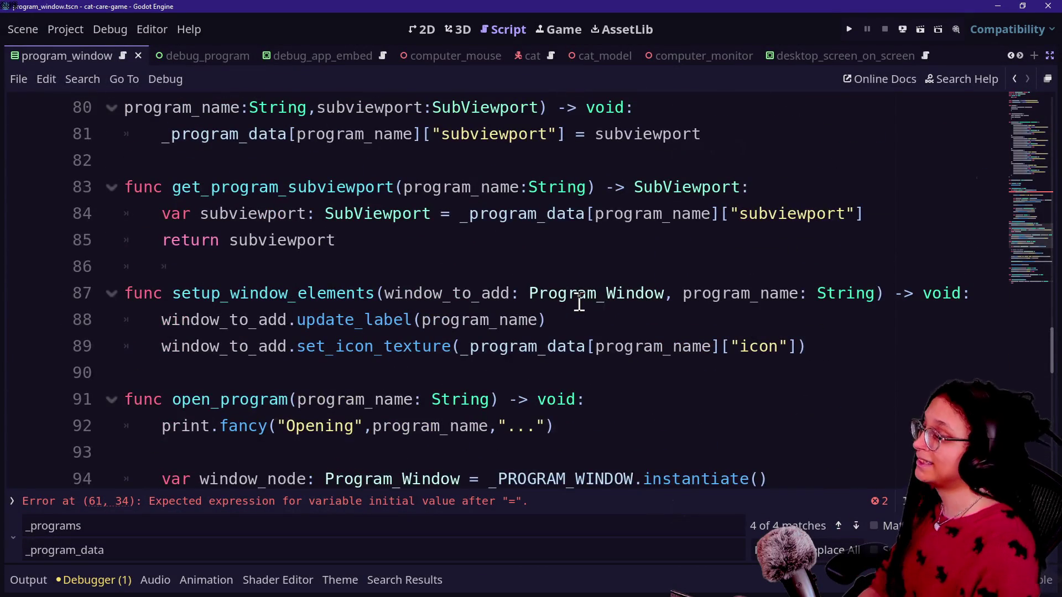
scroll(579, 301, down, 6)
scroll(579, 302, down, 2)
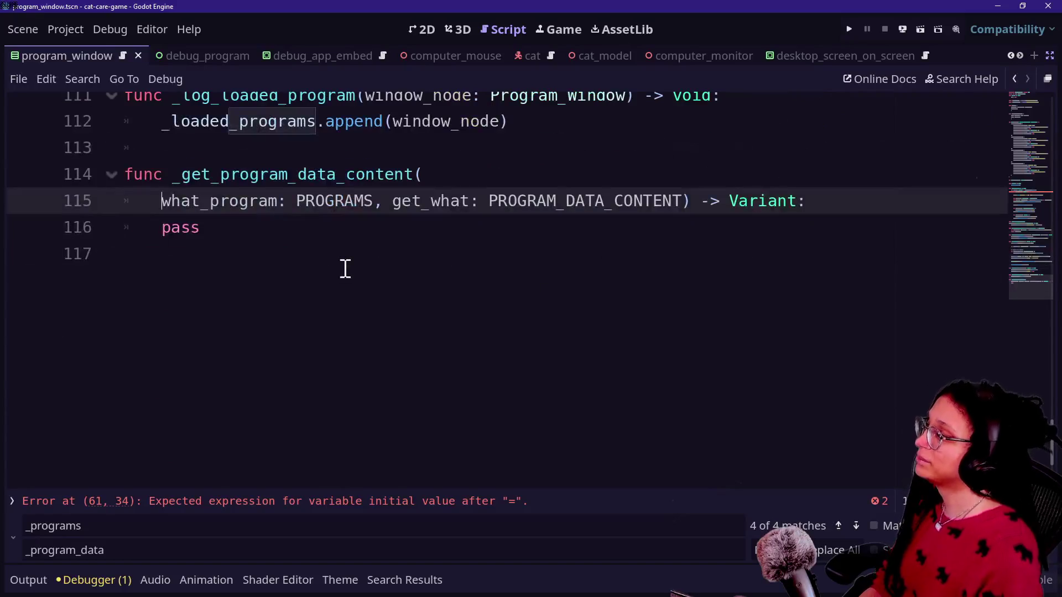
Undo back to the what_to_get body and rewrap the parameters onto their own unindented line.
click(334, 180)
click(538, 241)
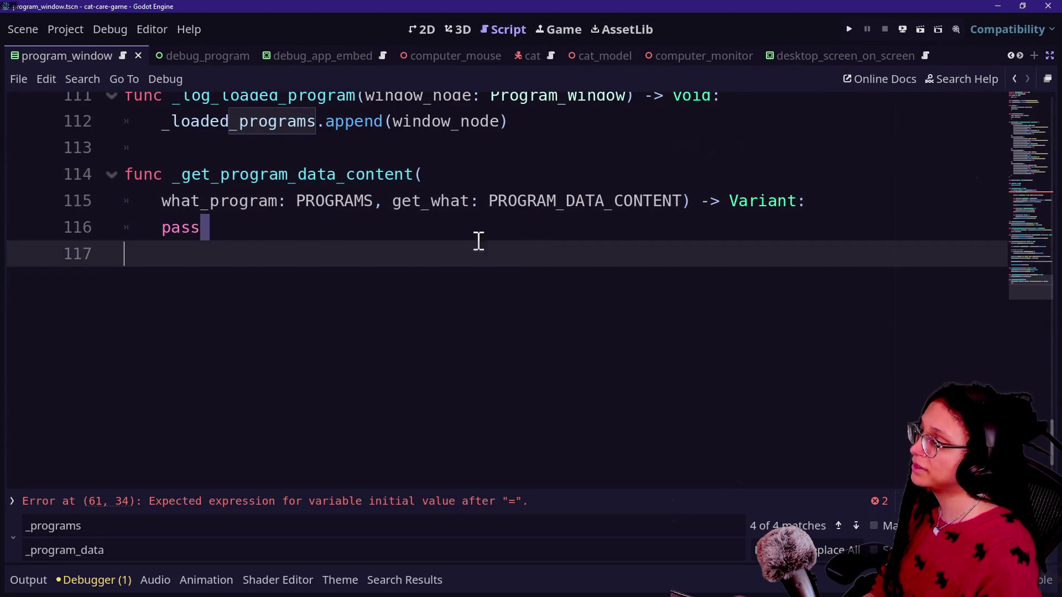
click(164, 203)
key(BackSpace)
drag(160, 147, 356, 180)
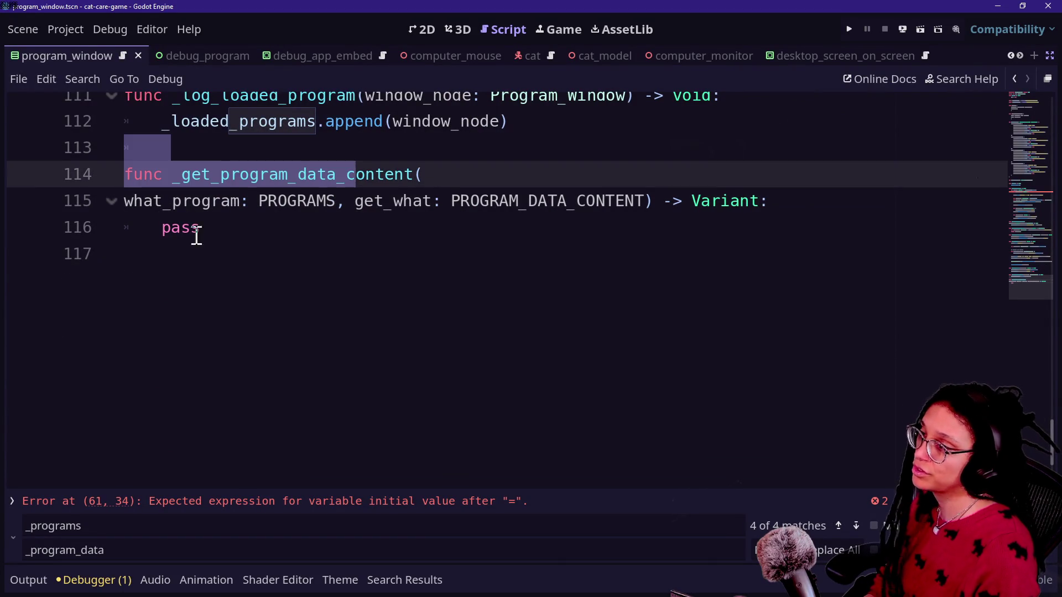
click(215, 228)
key(ctrl+z)
key(ctrl+z)
key(ctrl+z)
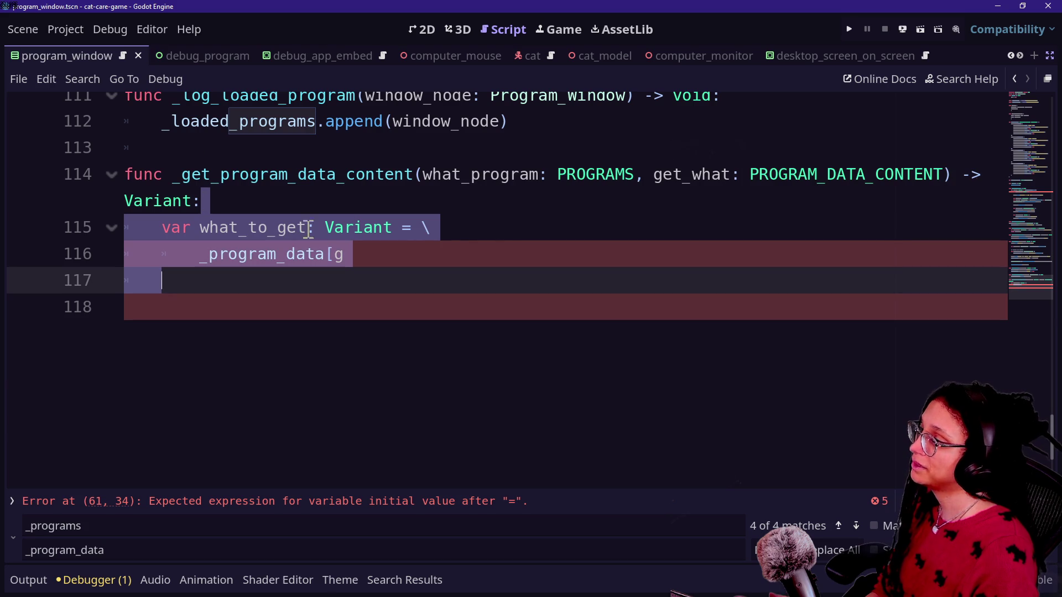
click(421, 175)
key(Return)
key(BackSpace)
key(Down)
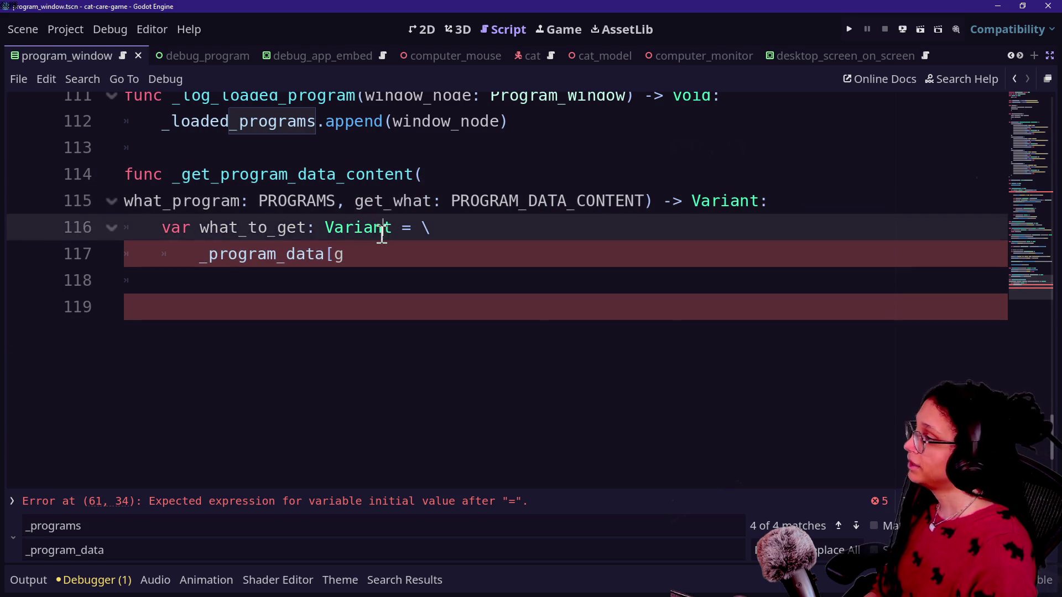
key(Down)
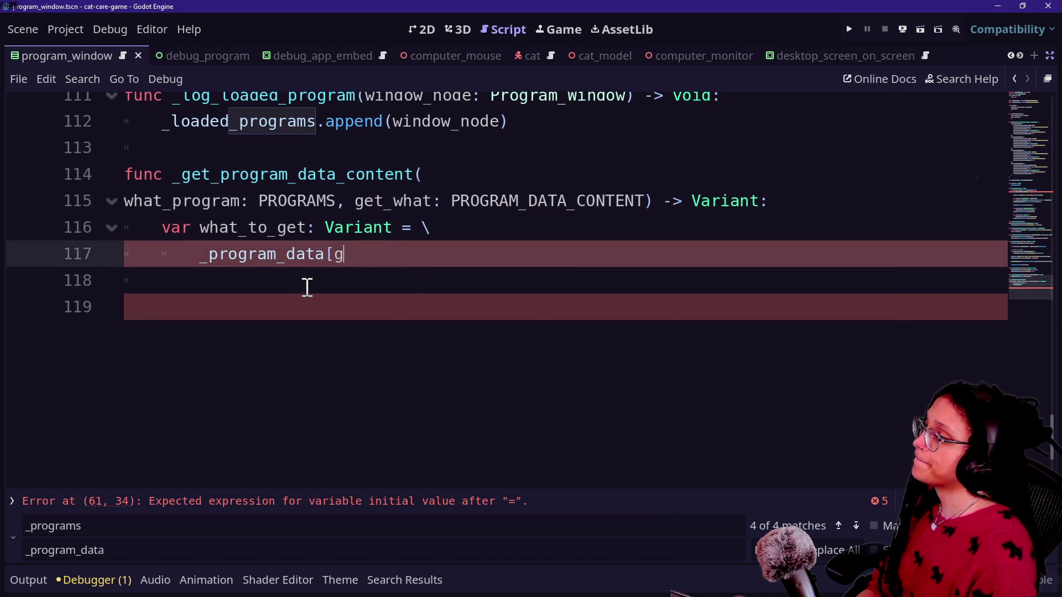
scroll(307, 288, up, 1)
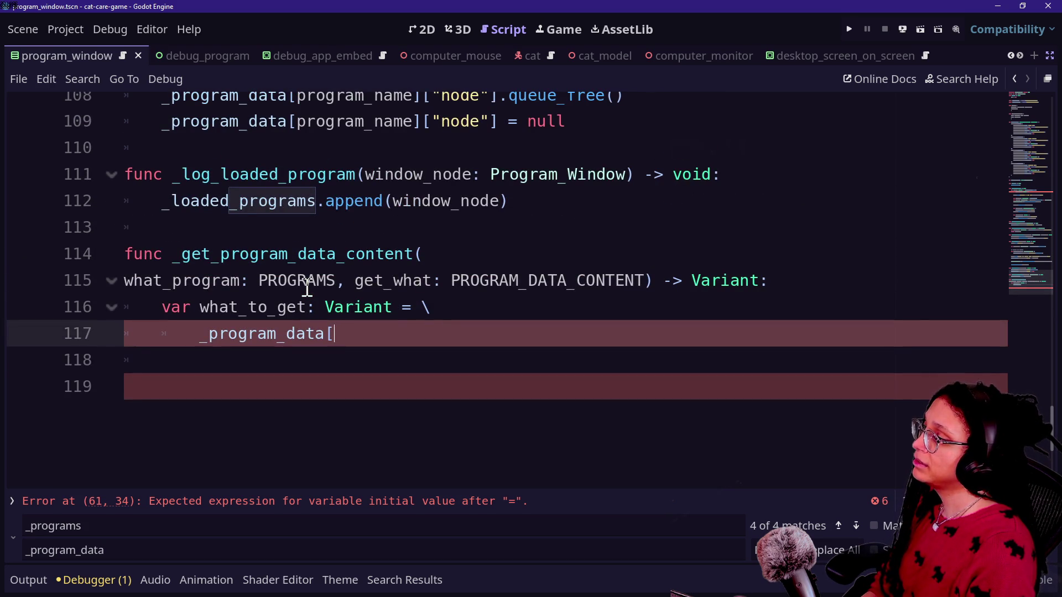
Complete the lookup as _program_data[what_program][get_what] and add return what_to_get.
text(whatprog)
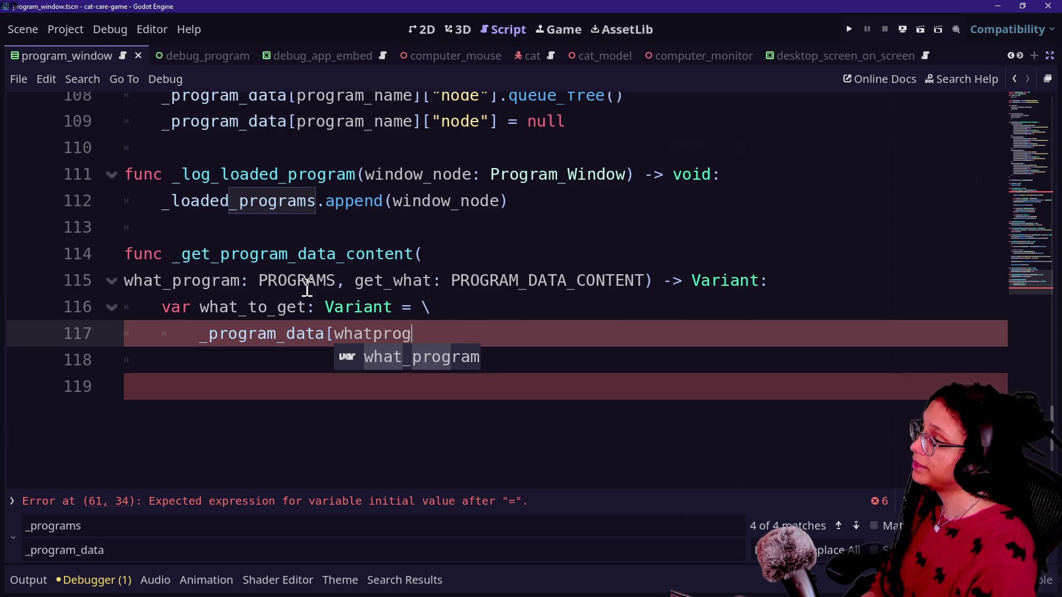
key(BackSpace)
key(BackSpace)
key(BackSpace)
text(_pr)
key(Return)
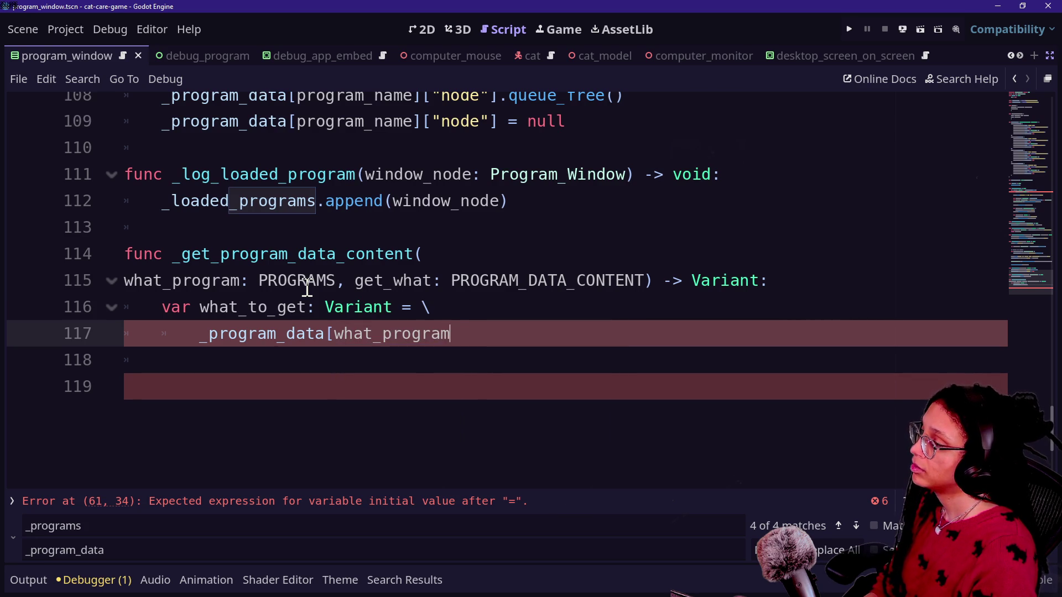
text(][get_what)
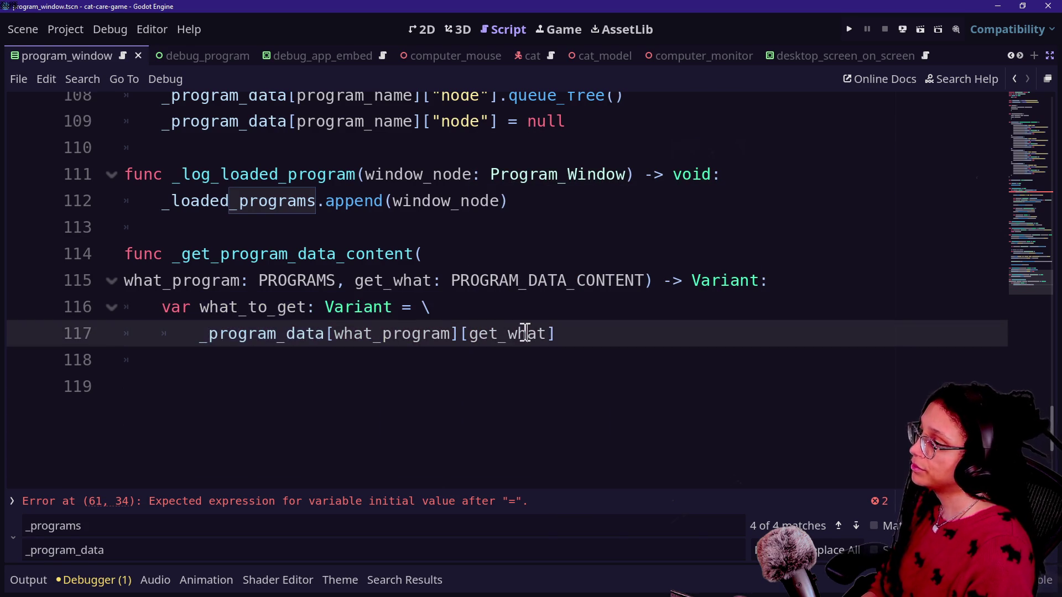
key(Return)
text(etu)
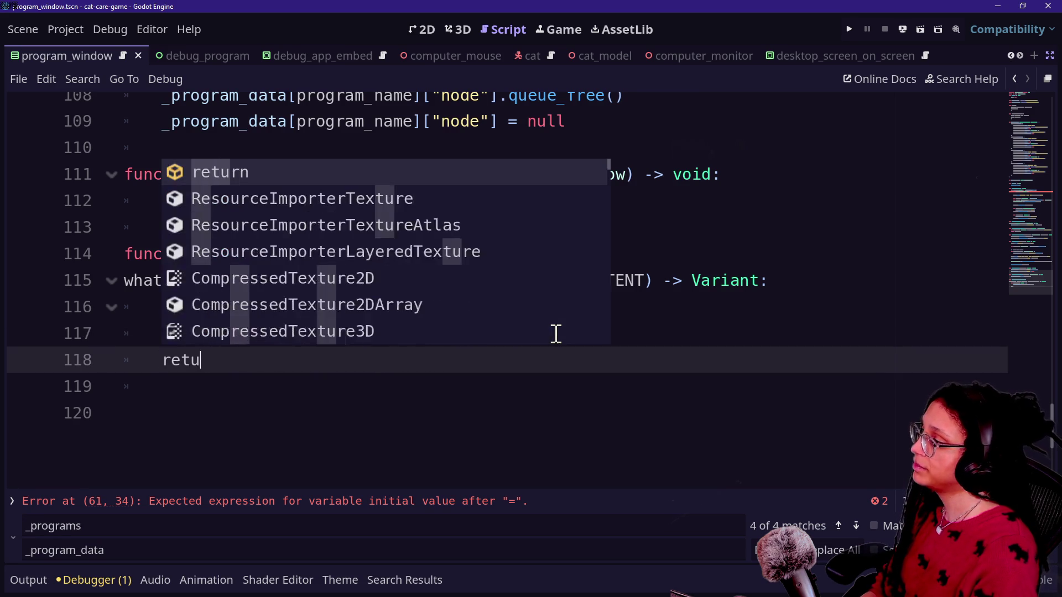
text(rn what_to_get)
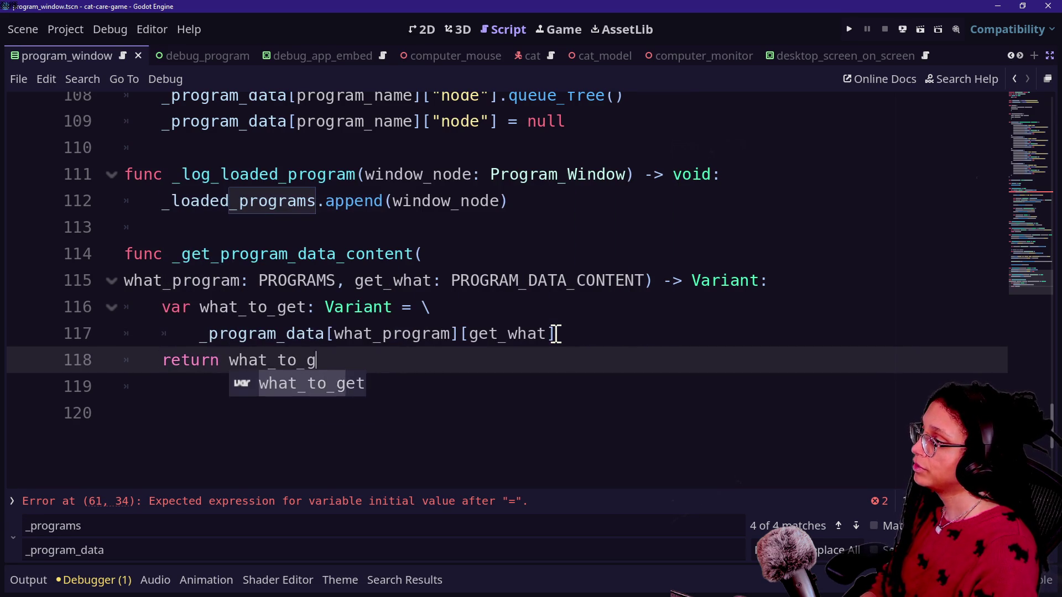
scroll(297, 361, up, 10)
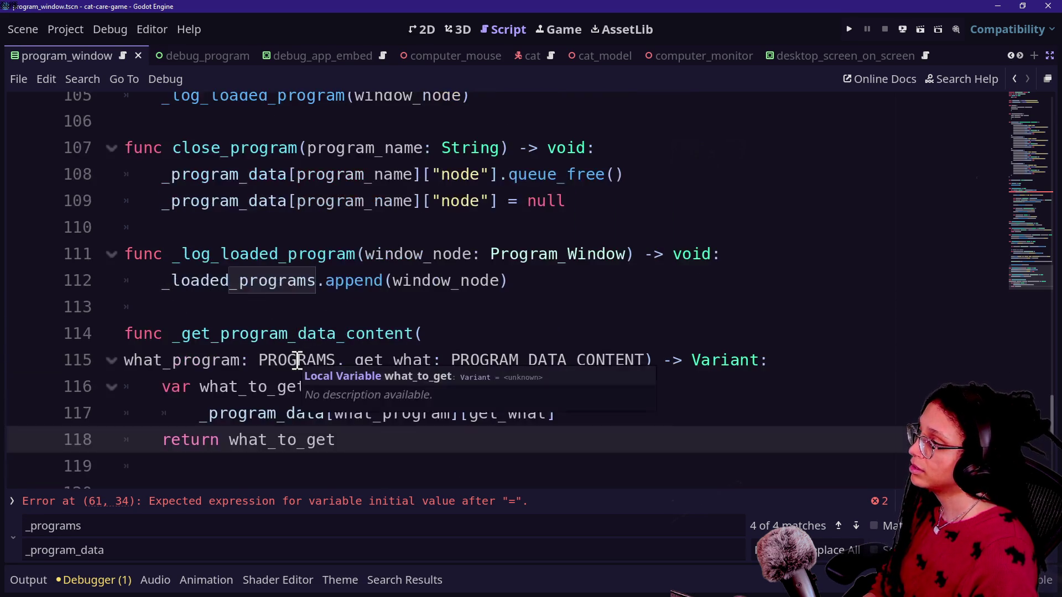
Add a line continuation after program_name's equals sign on line 61.
scroll(296, 361, up, 10)
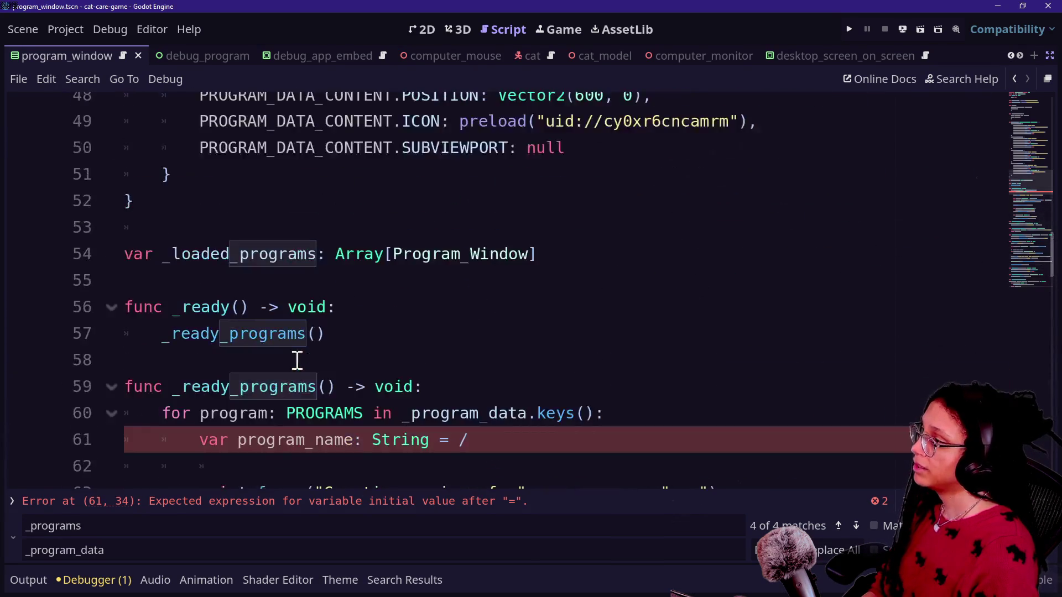
scroll(297, 360, down, 2)
click(516, 272)
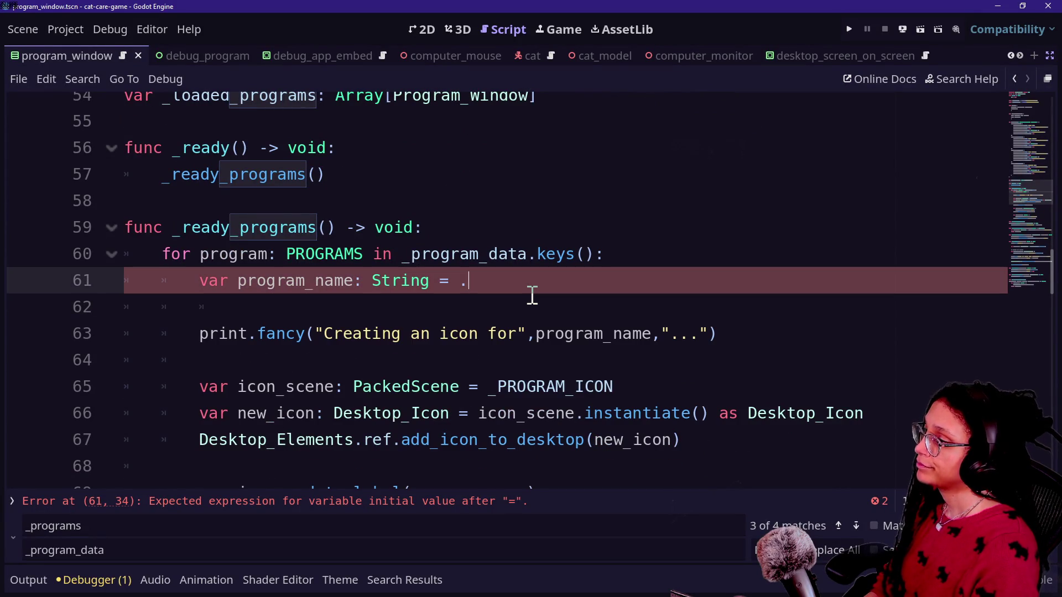
text(/)
key(Return)
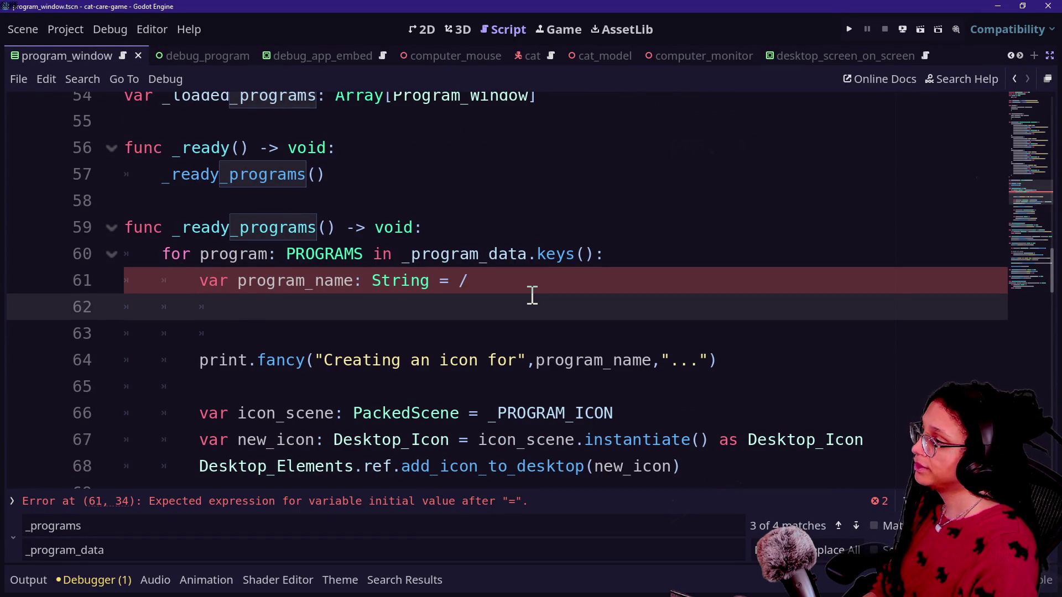
text(ge)
key(BackSpace)
key(BackSpace)
text(_get_)
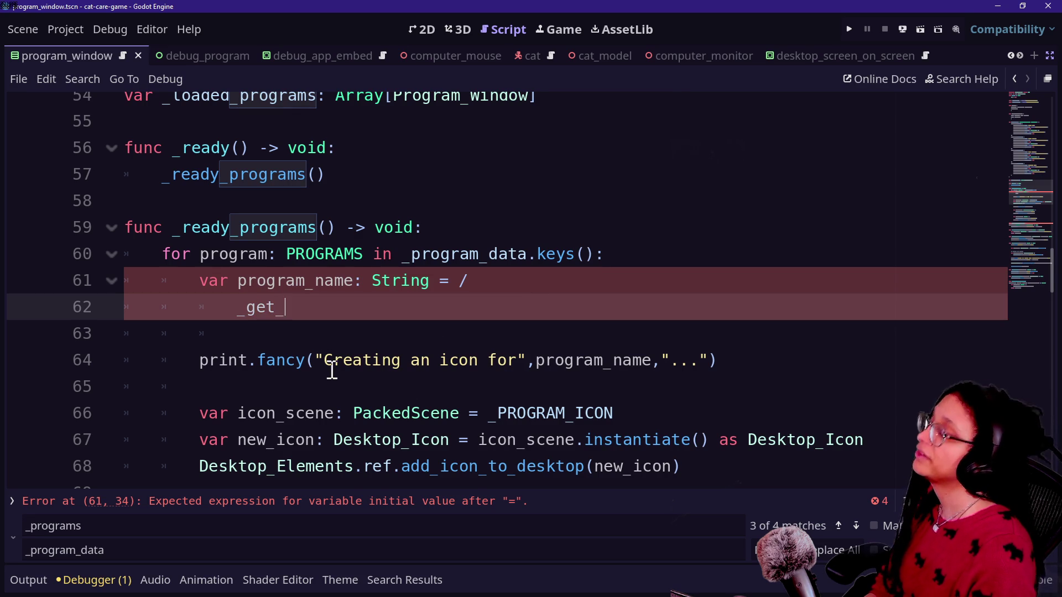
Type the empty string "" and join it onto line 61 after the equals sign.
scroll(332, 370, down, 8)
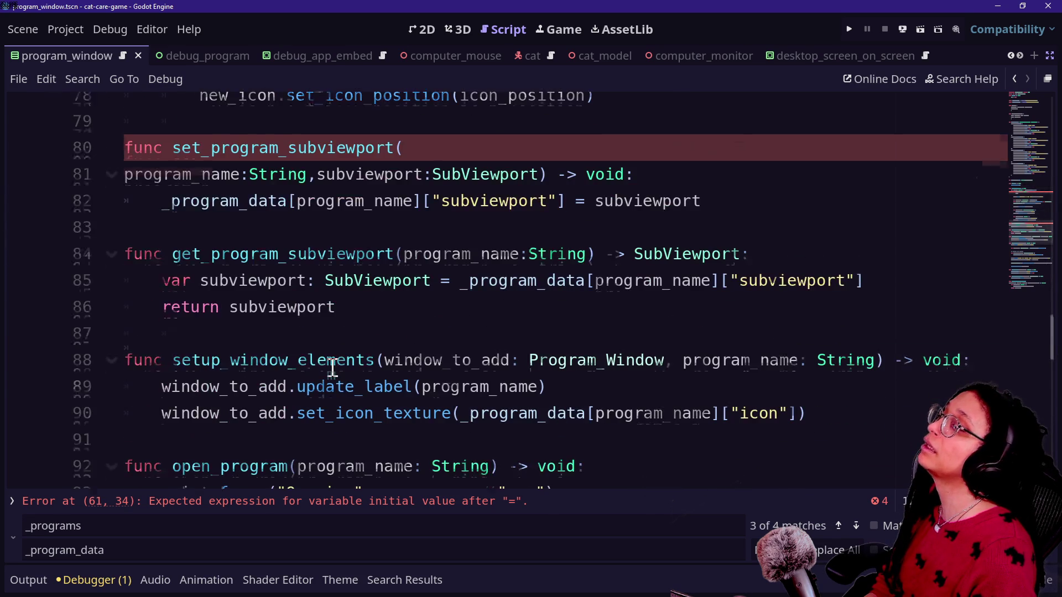
scroll(332, 369, up, 2)
scroll(303, 326, up, 10)
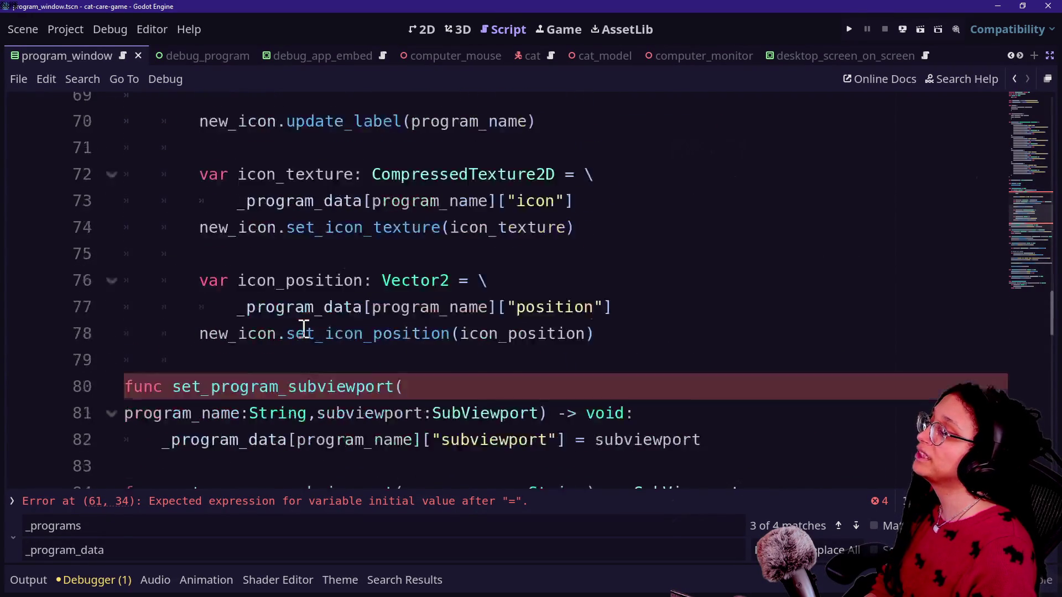
scroll(304, 328, down, 4)
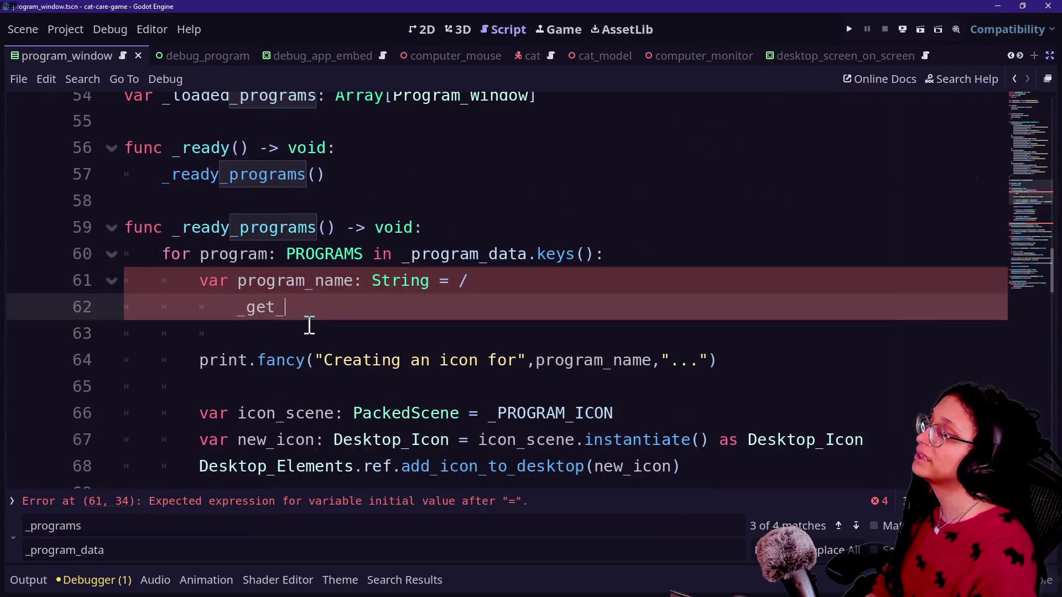
text("")
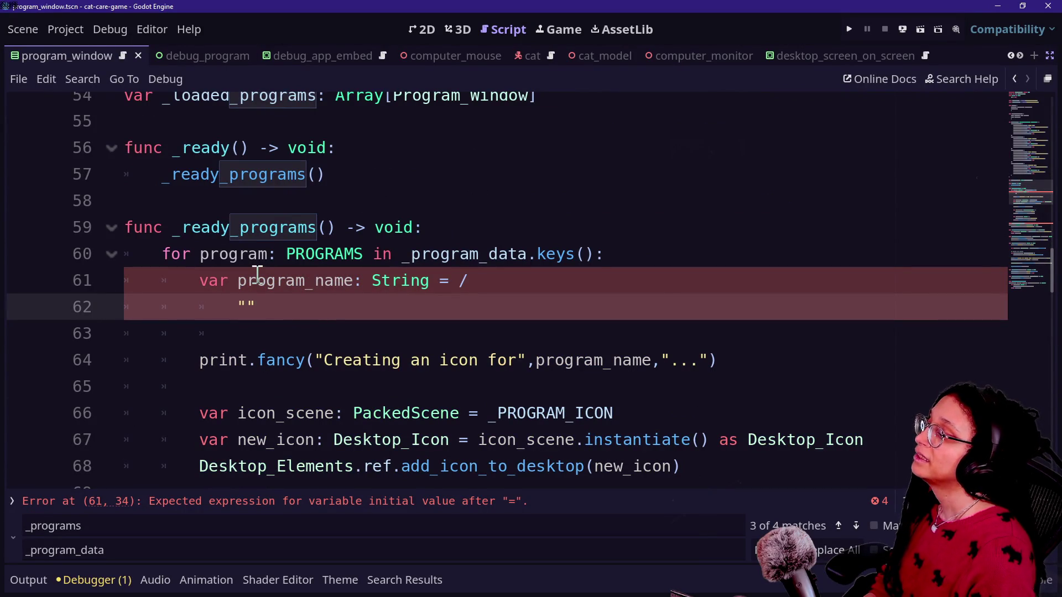
click(499, 271)
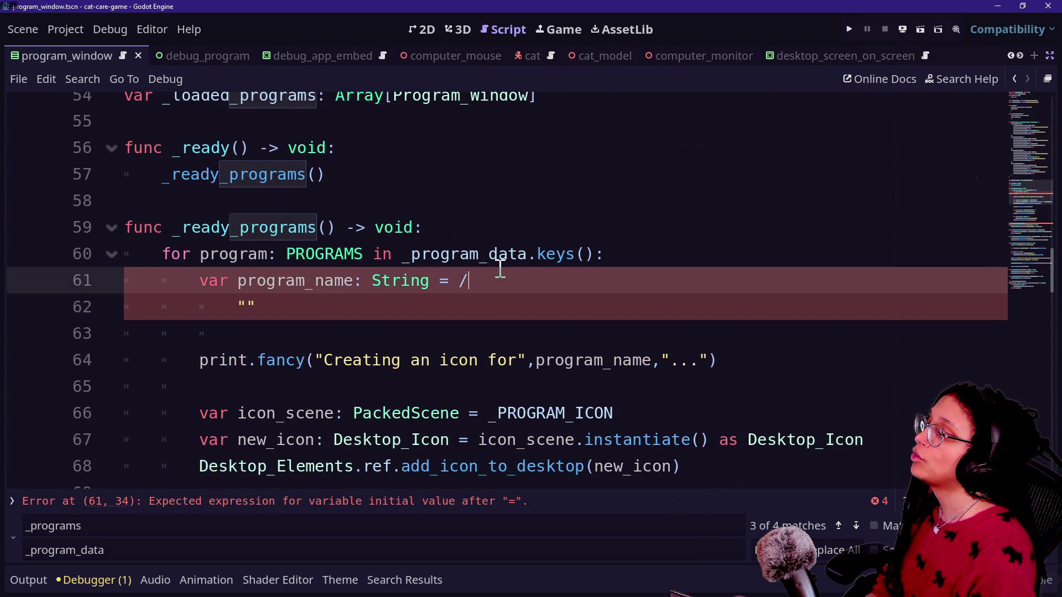
click(226, 308)
key(BackSpace)
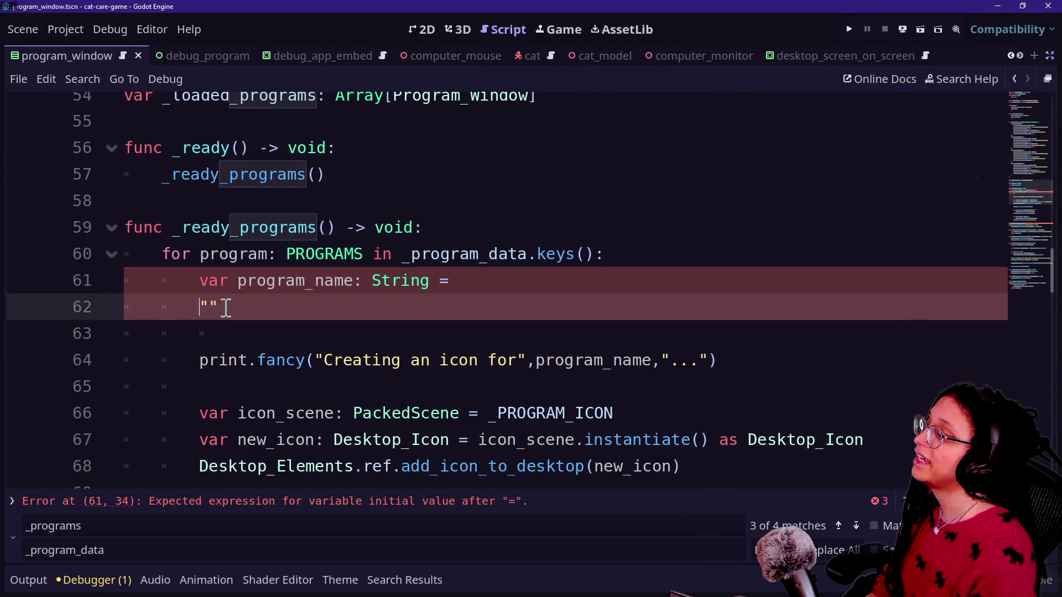
key(BackSpace)
scroll(247, 310, down, 2)
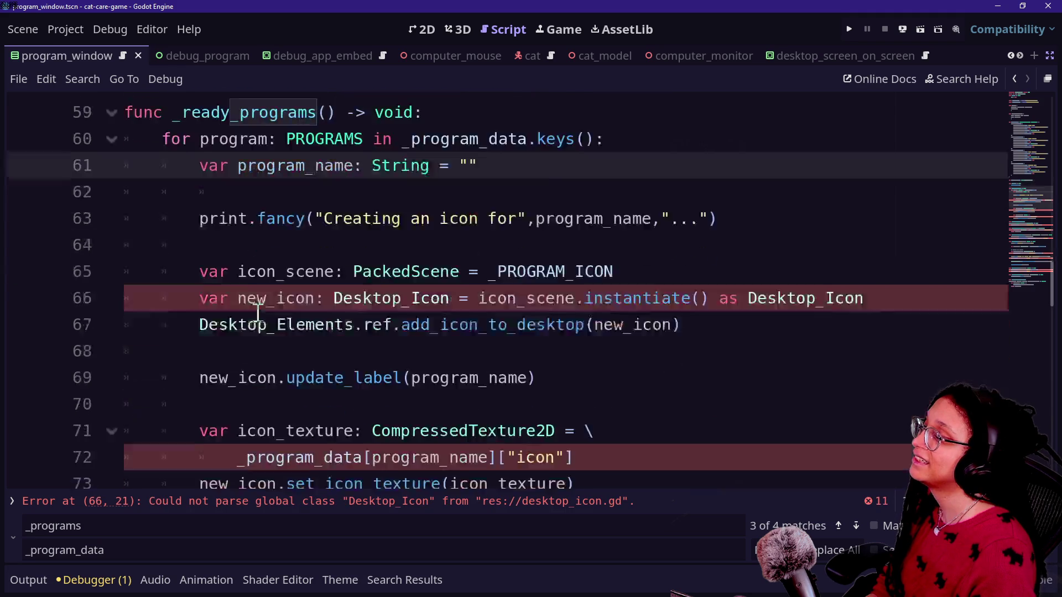
click(442, 282)
Save the script, inspect desktop_icon.gd where Desktop_Icon is defined, and return to program_window.
key(ctrl+s)
ctrl+click(430, 253)
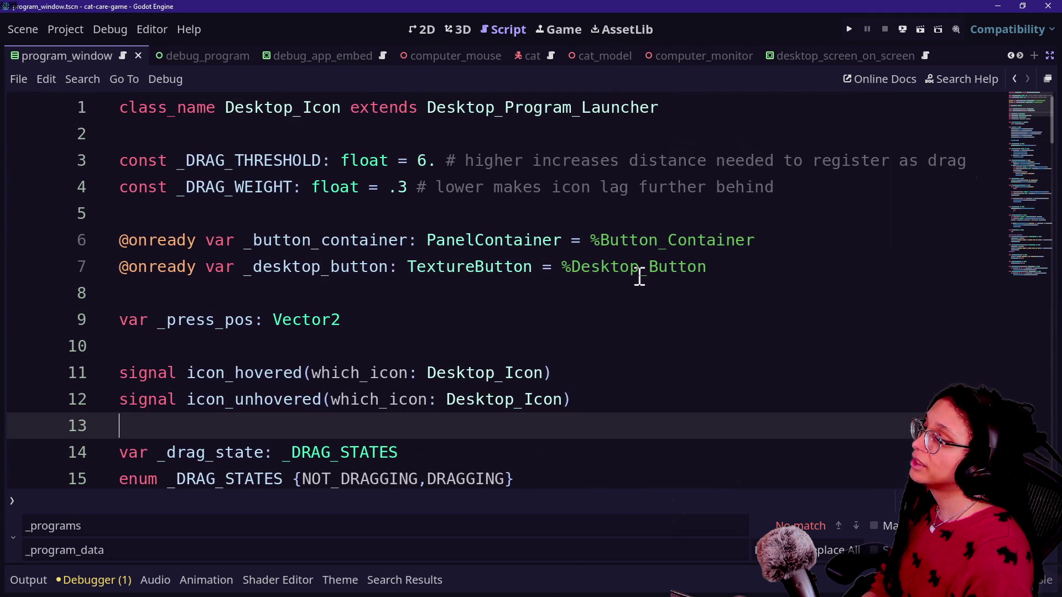
scroll(553, 259, down, 8)
scroll(688, 320, up, 8)
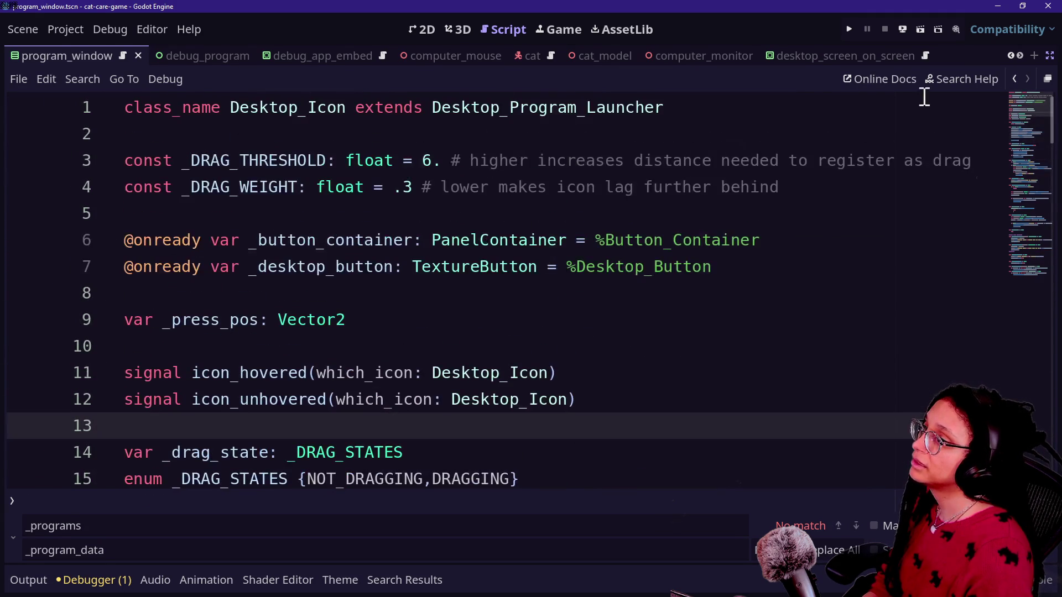
click(1011, 76)
click(1013, 75)
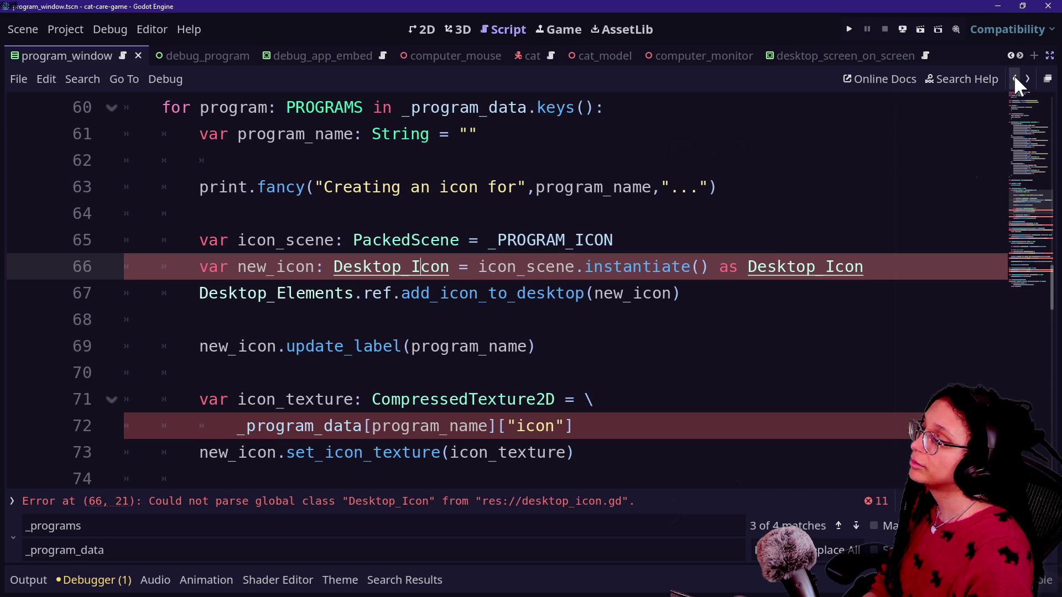
key(ctrl+s)
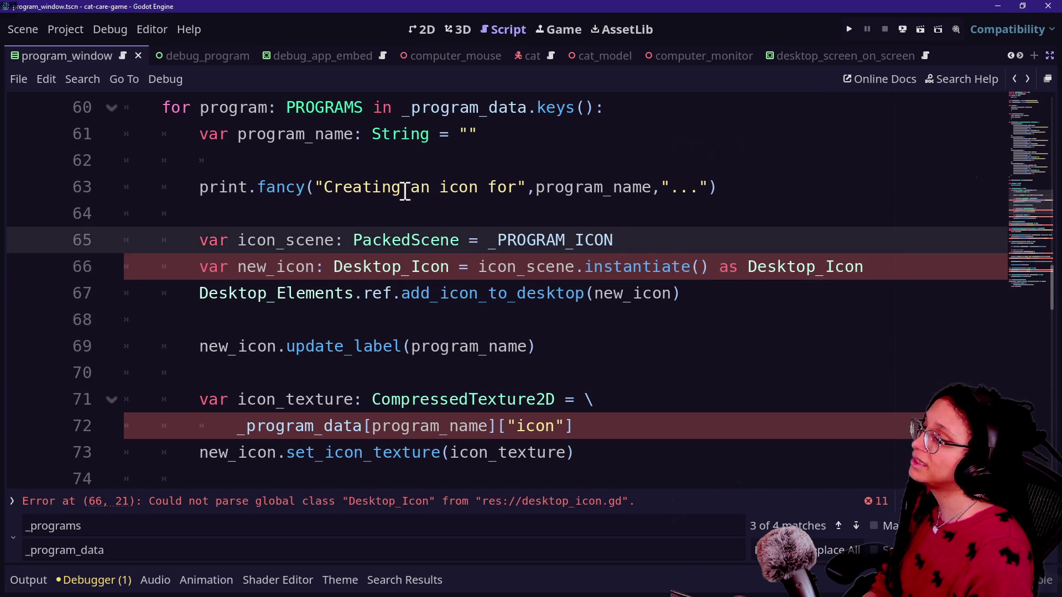
Reload the current project from the Project menu.
click(401, 187)
scroll(582, 240, up, 8)
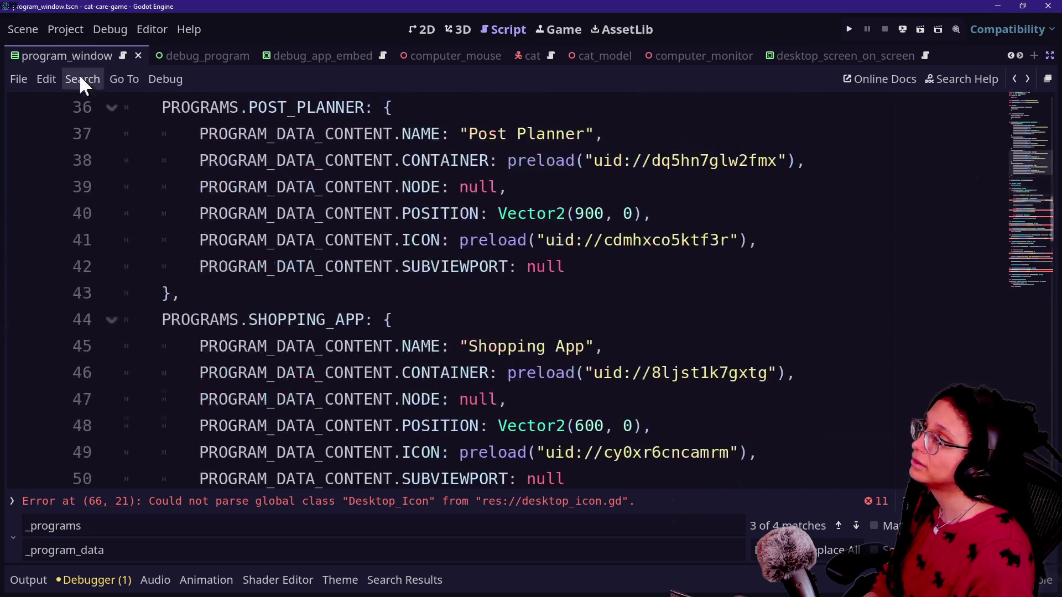
click(67, 37)
click(79, 232)
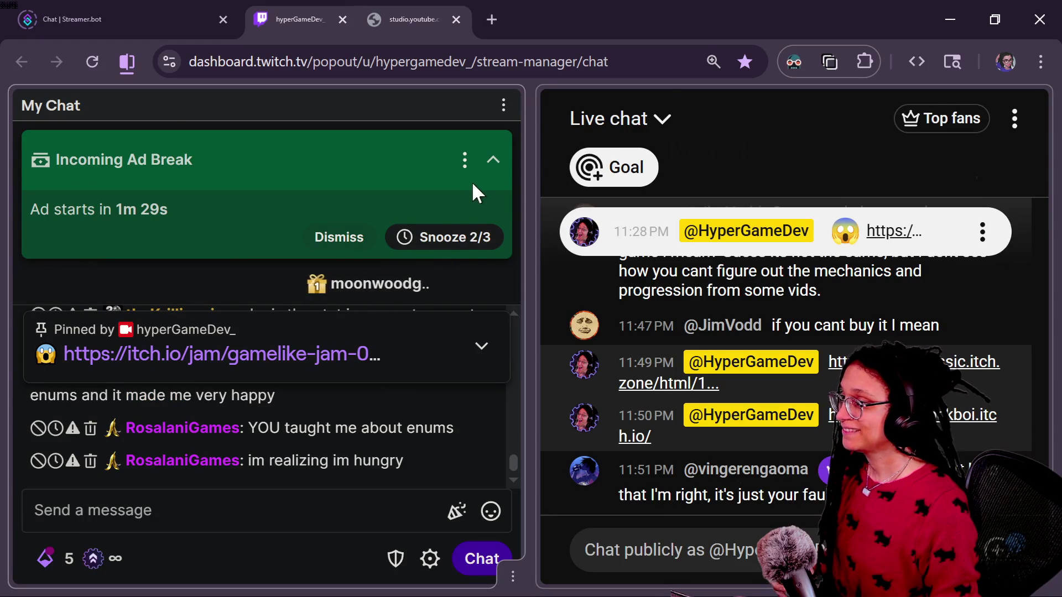
Collapse the Incoming Ad Break panel and scroll through the latest Twitch chat messages.
click(491, 162)
scroll(353, 427, up, 7)
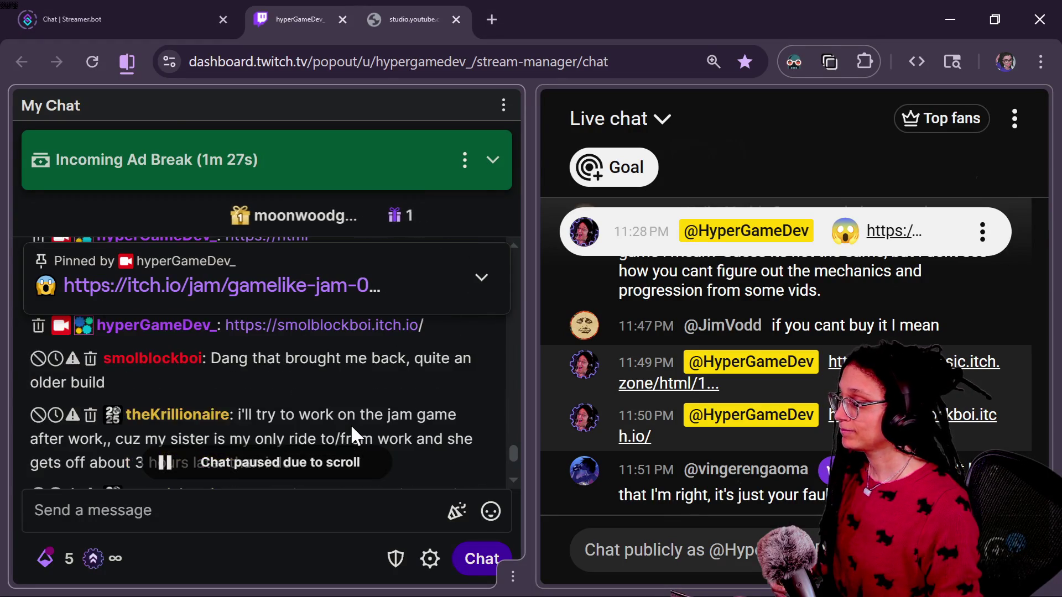
scroll(352, 427, down, 4)
scroll(352, 437, down, 2)
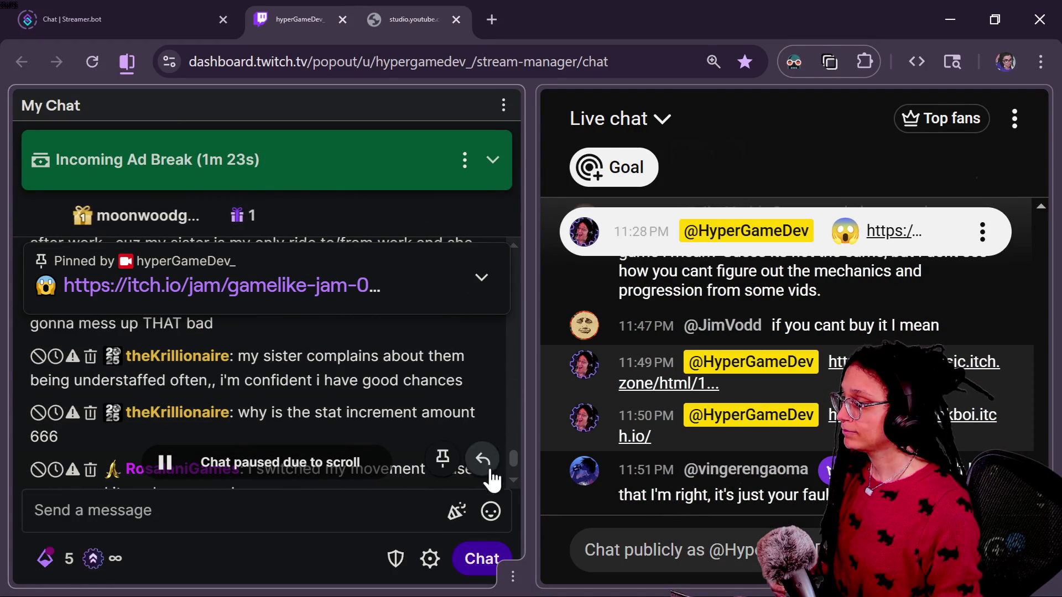
scroll(513, 480, down, 3)
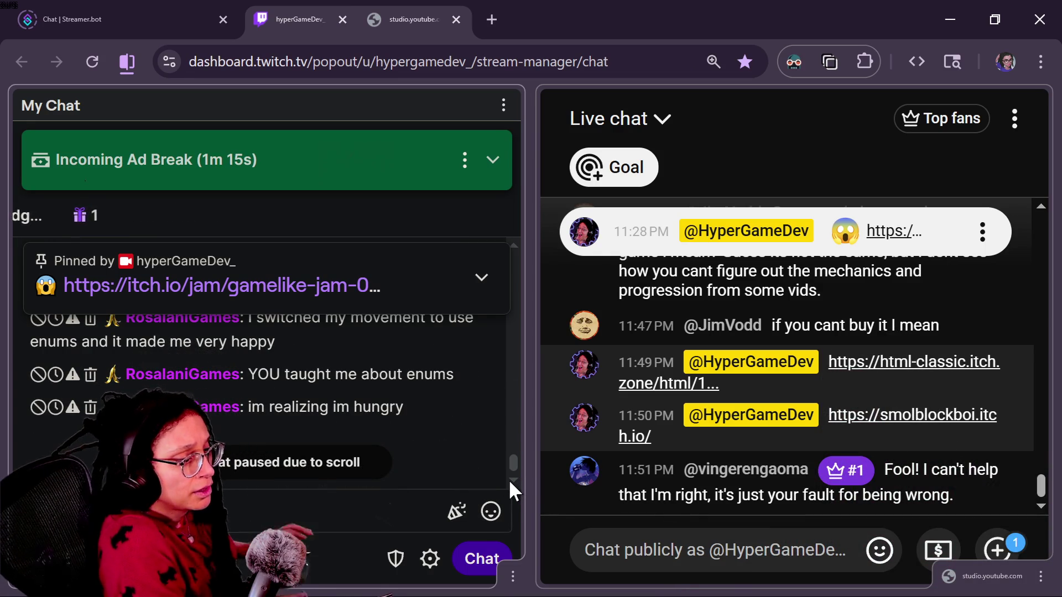
click(722, 558)
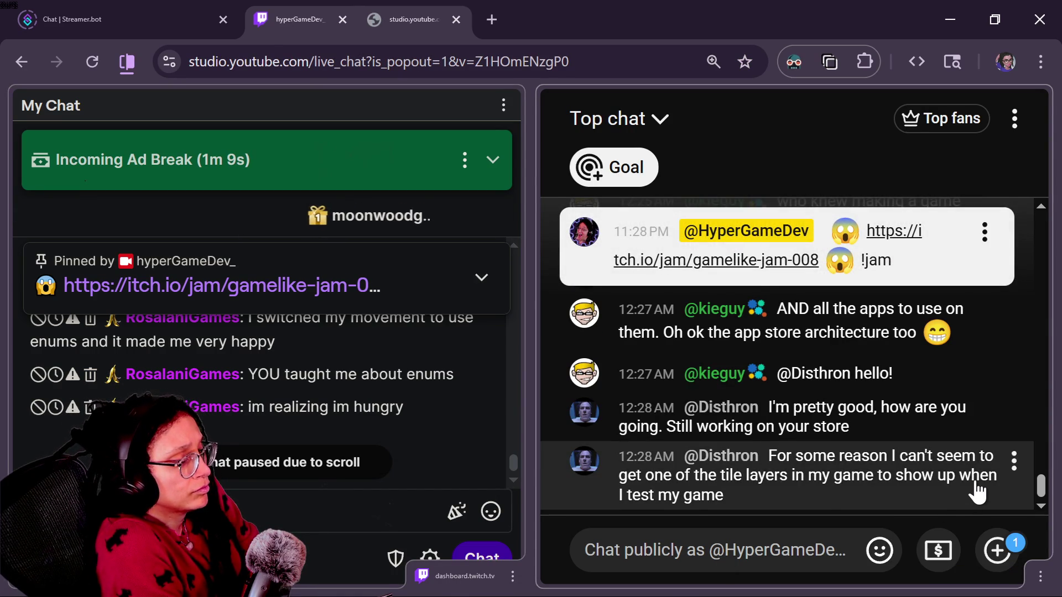
Scroll back through the YouTube top chat to the newest messages, then return to Godot.
scroll(978, 491, up, 2)
scroll(940, 412, up, 2)
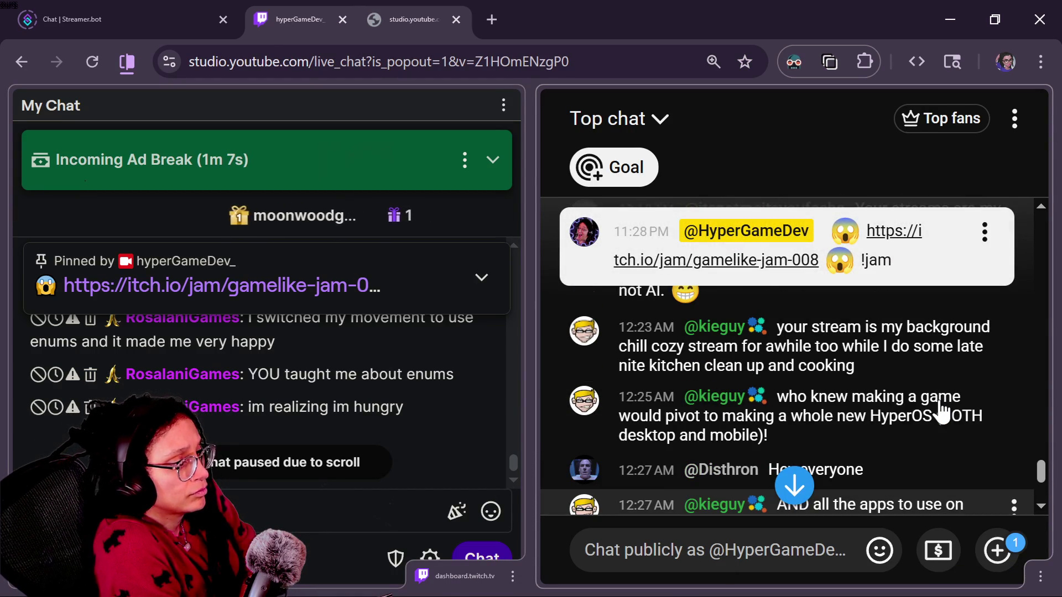
scroll(941, 413, up, 2)
scroll(946, 438, down, 2)
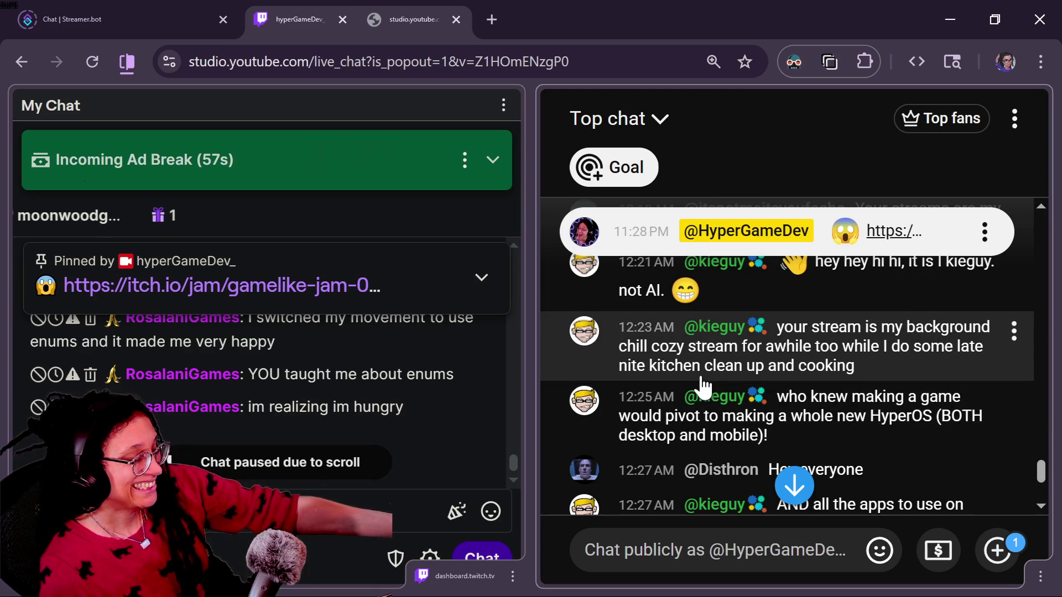
scroll(881, 434, down, 4)
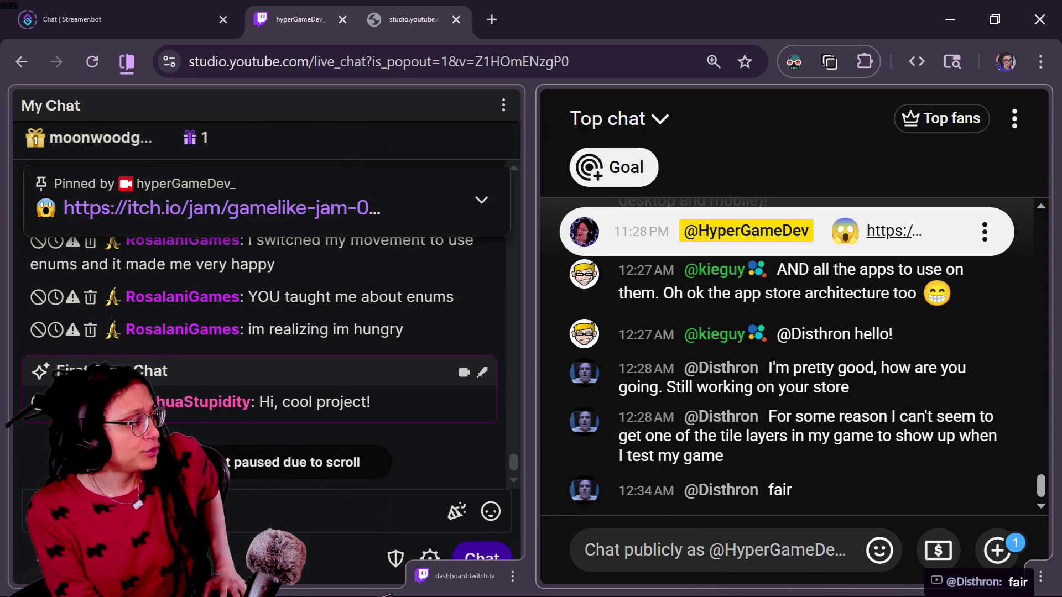
key(alt+Tab)
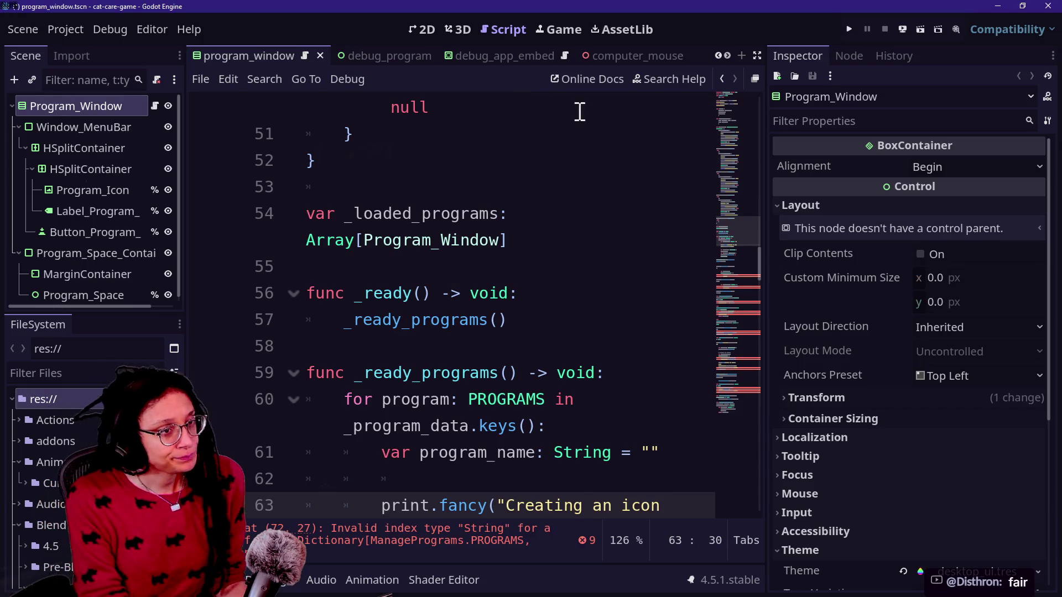
Review _ready and the _ready_programs call on line 57, then switch to the browser chat.
click(517, 292)
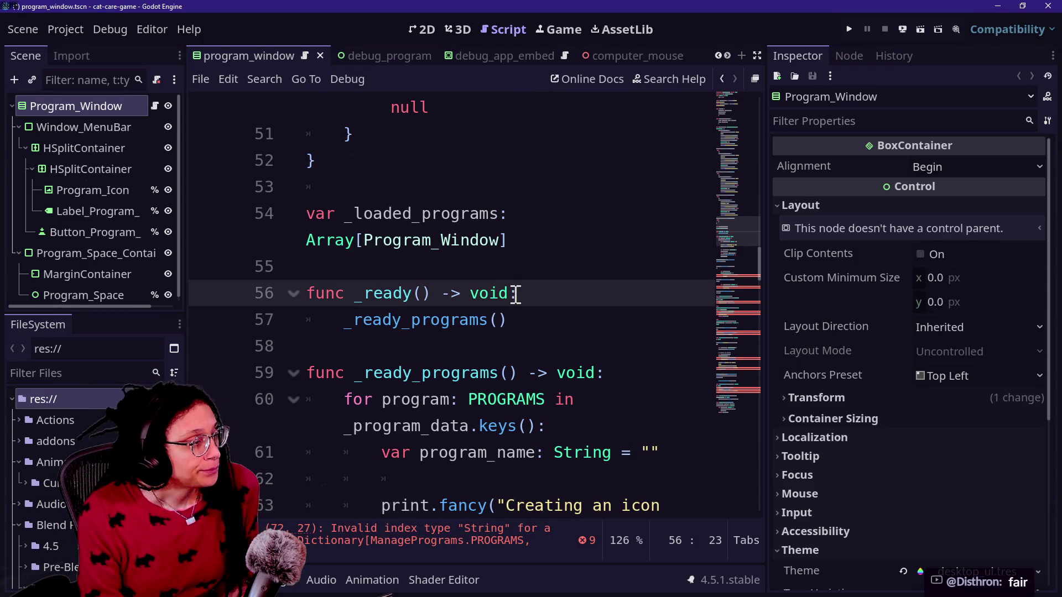
mouse_move(507, 429)
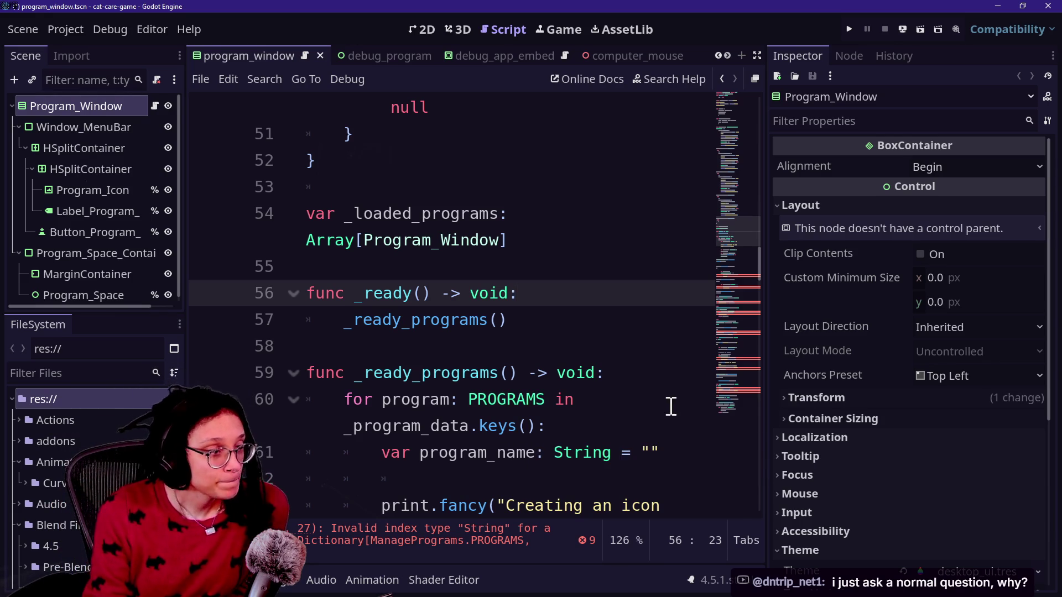
click(563, 313)
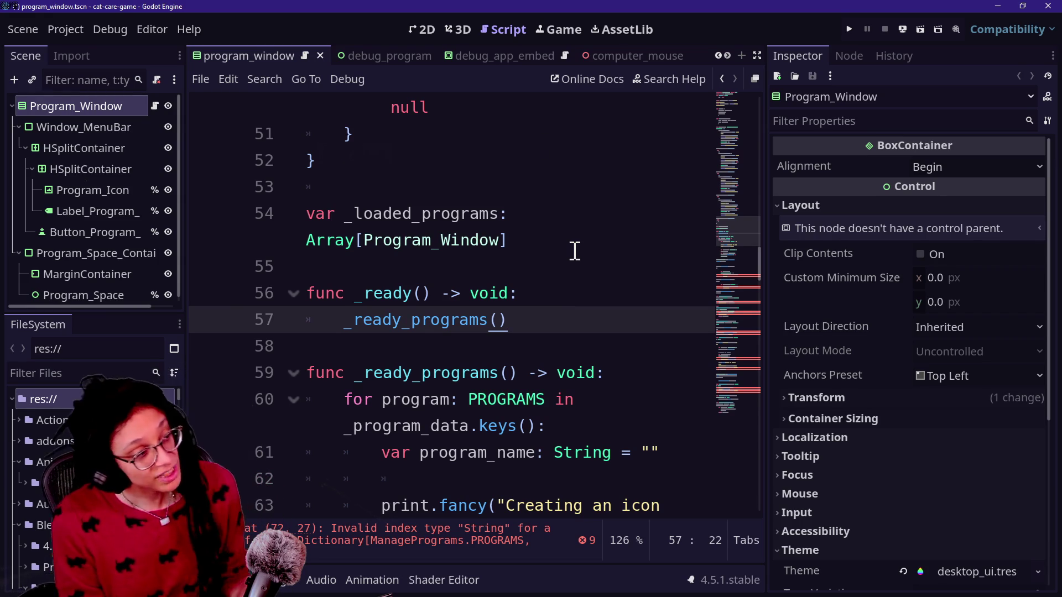
key(alt+Tab)
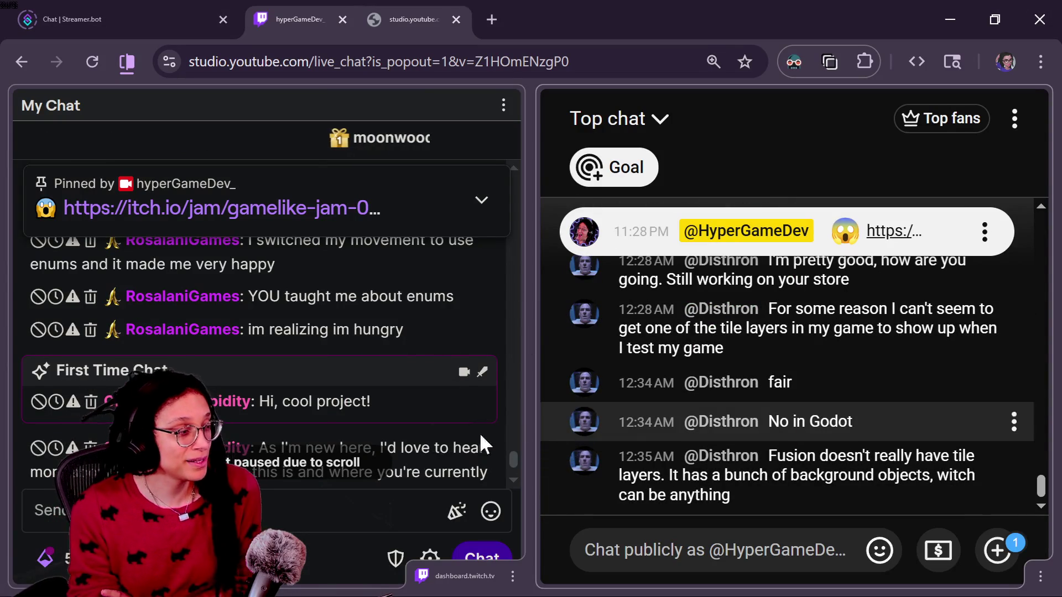
Switch the YouTube chat view from Top chat to Live chat.
scroll(408, 454, down, 2)
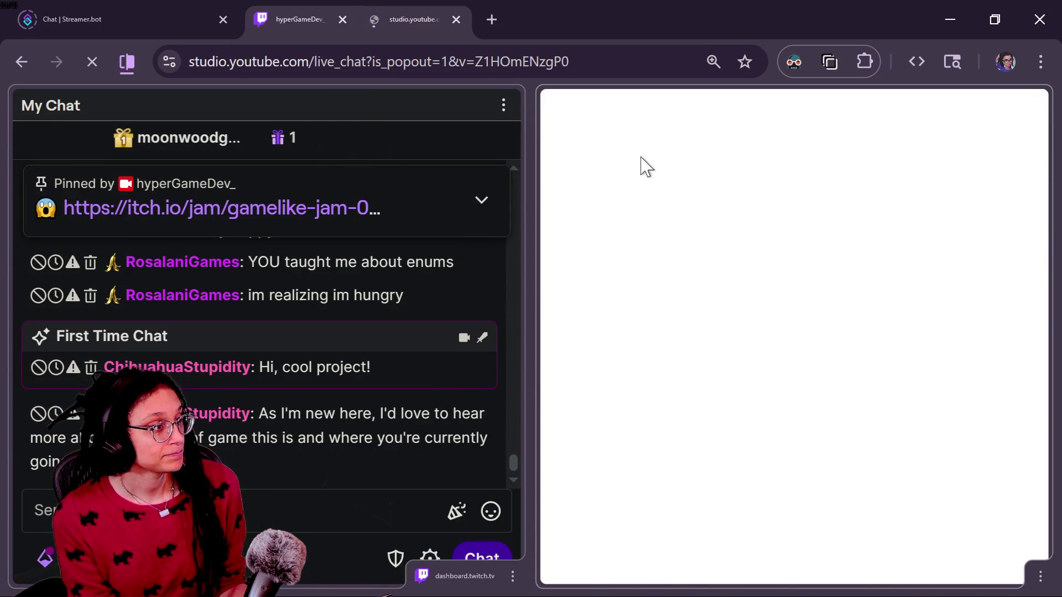
click(659, 121)
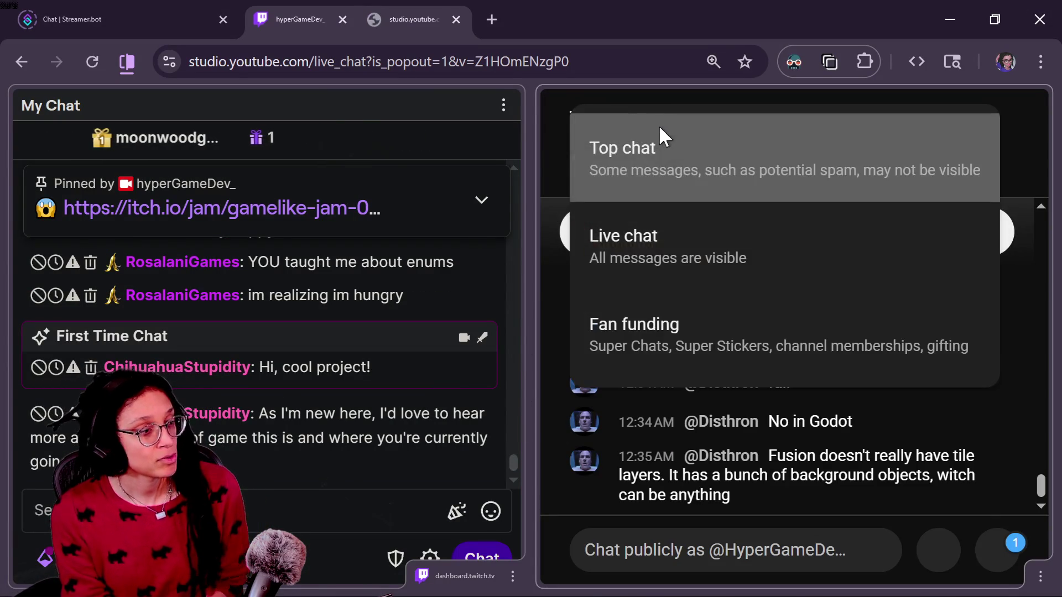
click(678, 232)
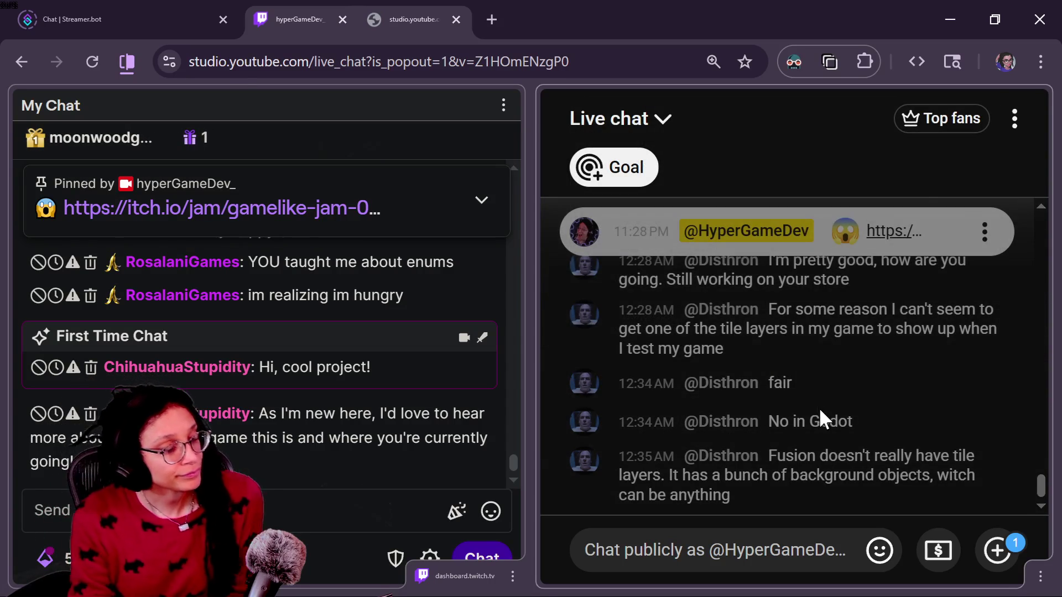